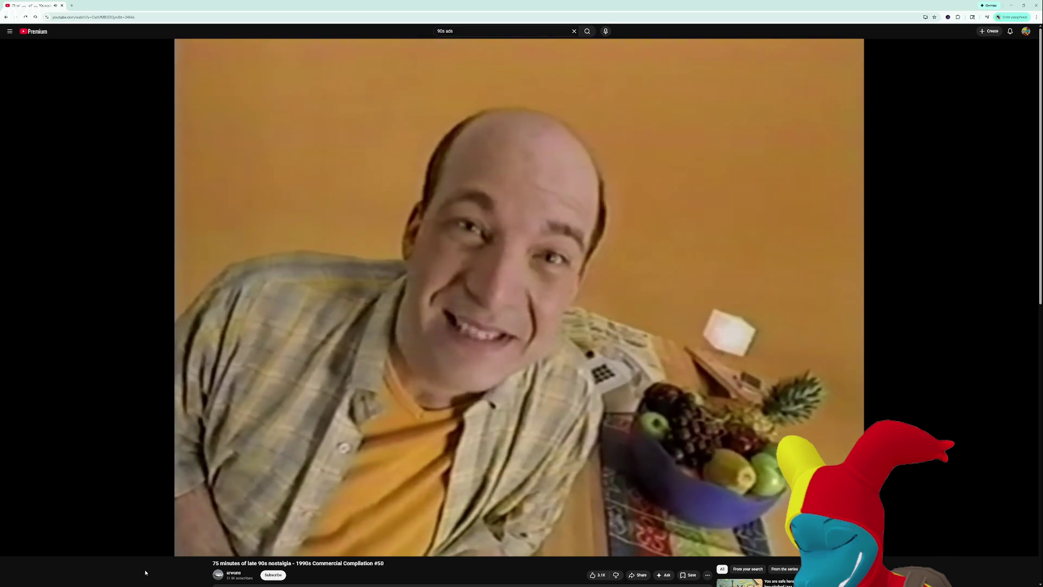
- Pause the 90s commercial compilation on YouTube
mouse_move(277, 541)
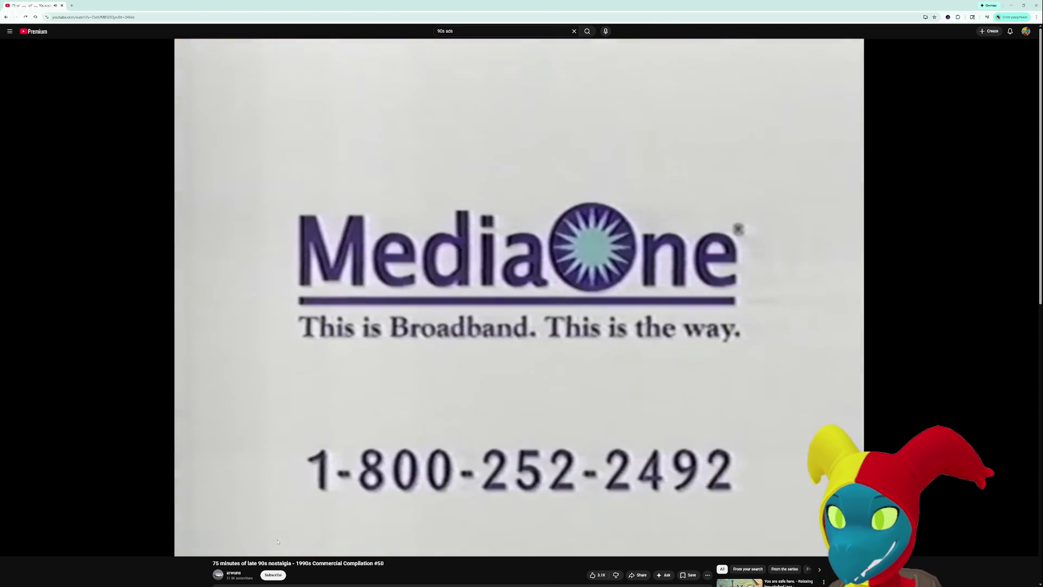
mouse_move(349, 535)
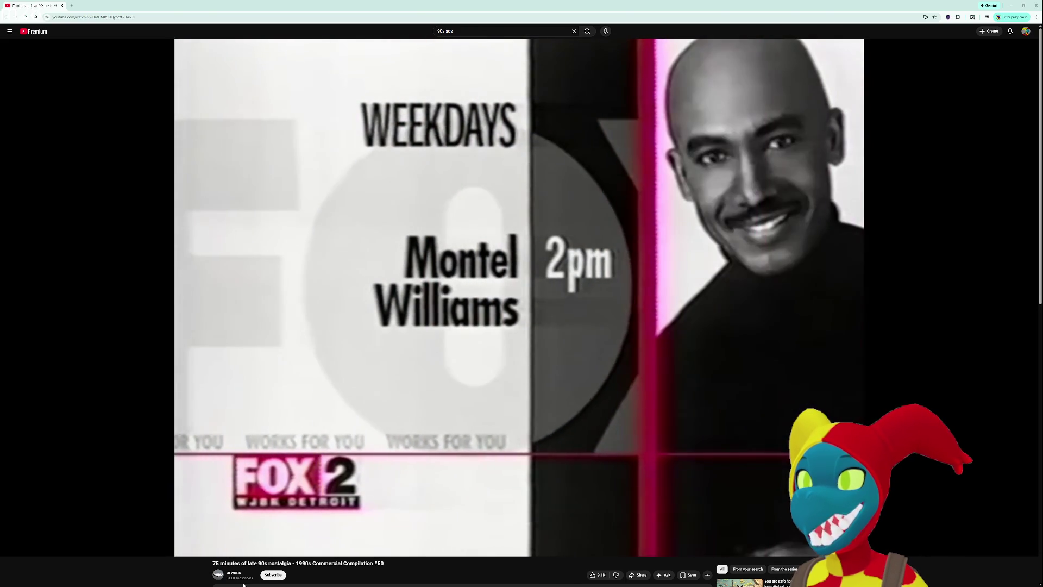
key("space")
key("space")
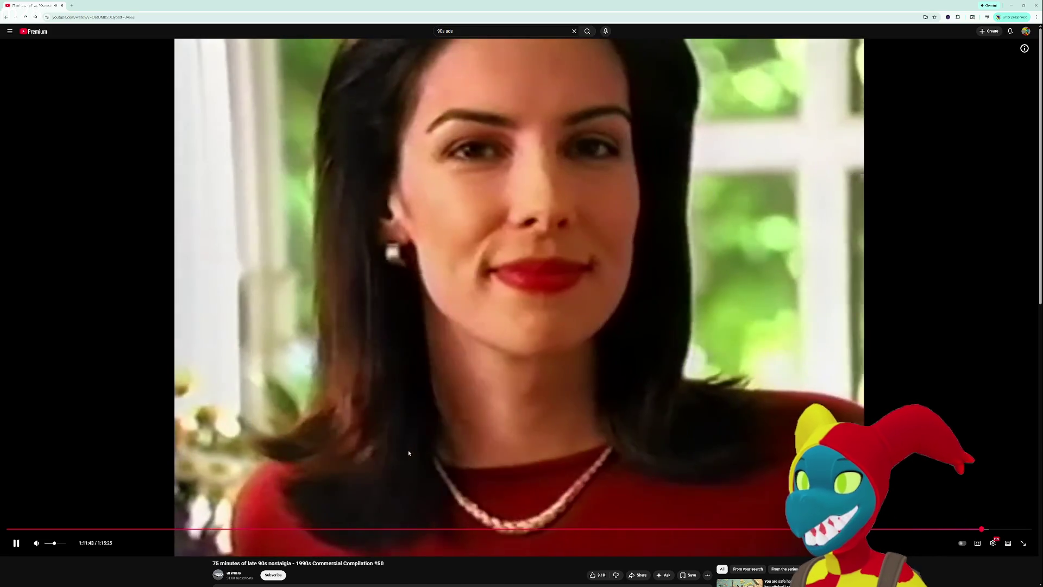
- Lower the volume slightly, rewind to the Daewoo ad at 1:11:33, and resume playback
key("Down")
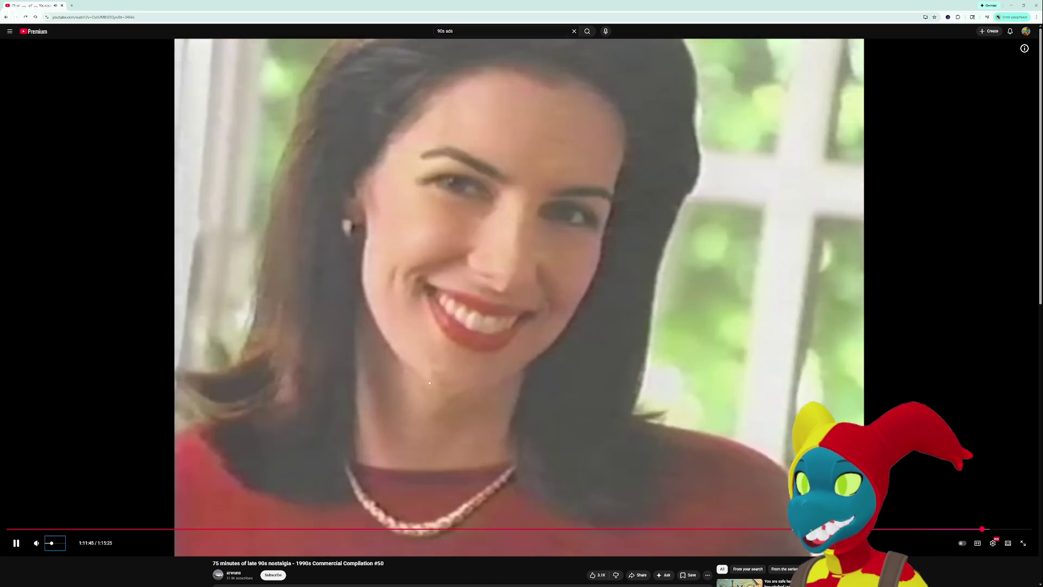
left_click(438, 370)
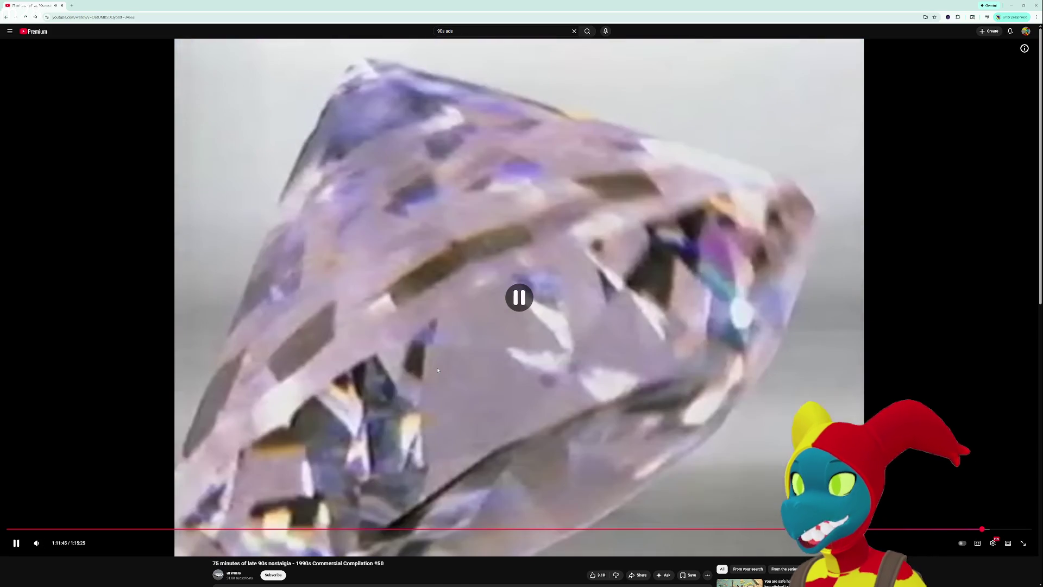
key("Left")
key("Left")
key("Left")
key("Left")
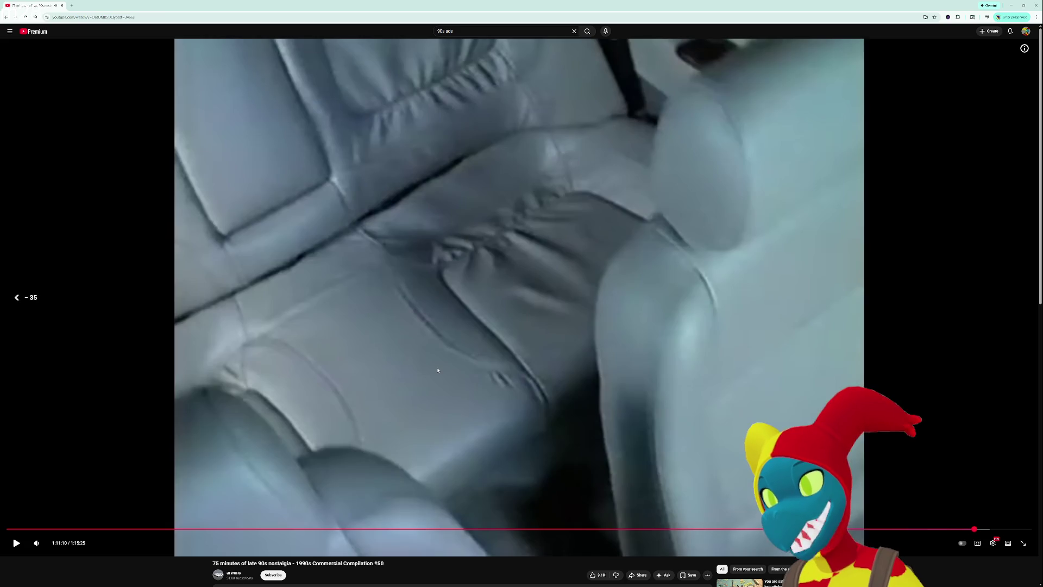
left_click(438, 370)
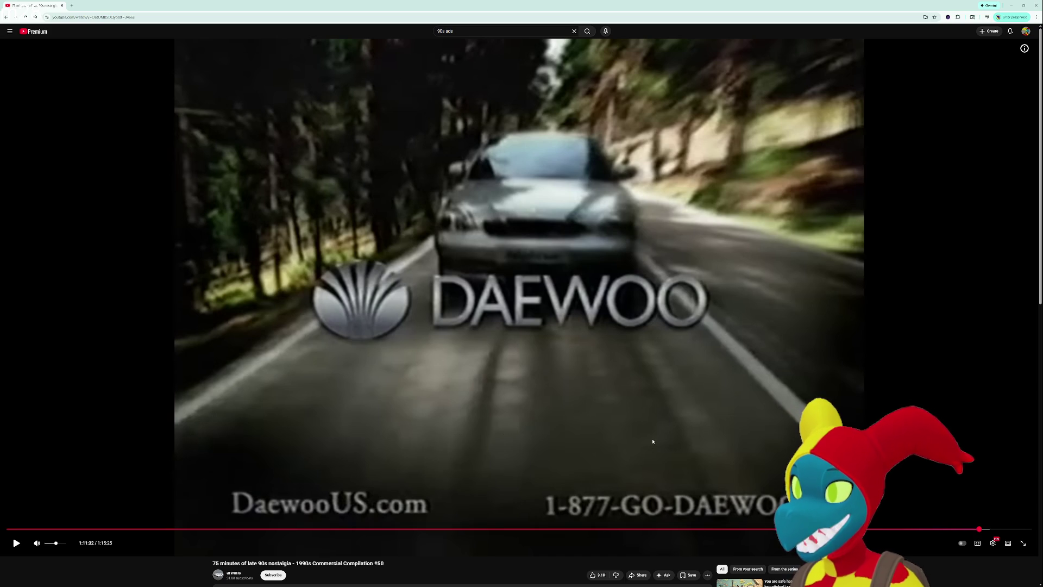
left_click(744, 393)
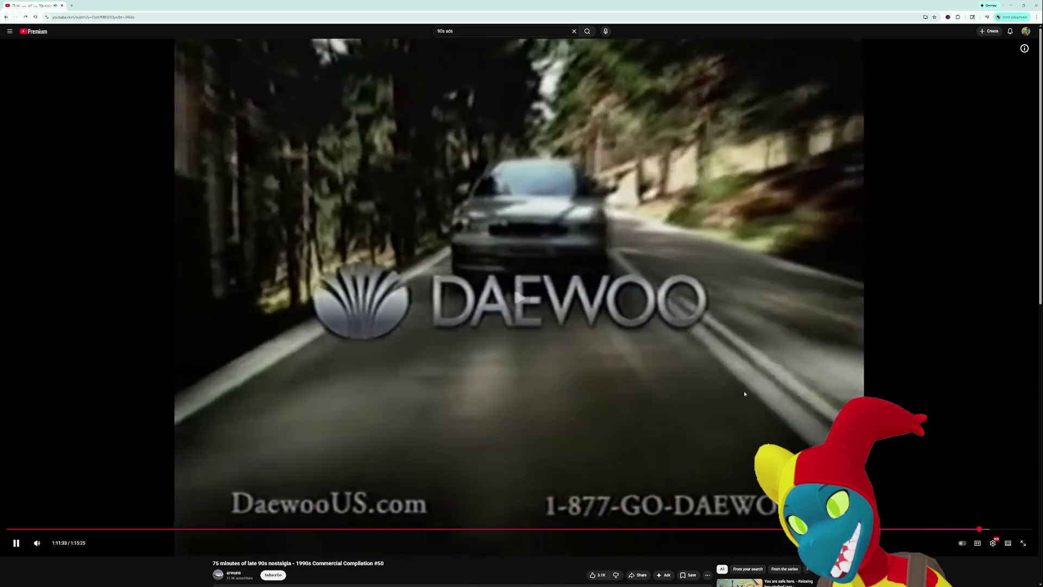
- Pause the compilation at 1:11:33 on the Daewoo ad's closing logo
left_click(745, 394)
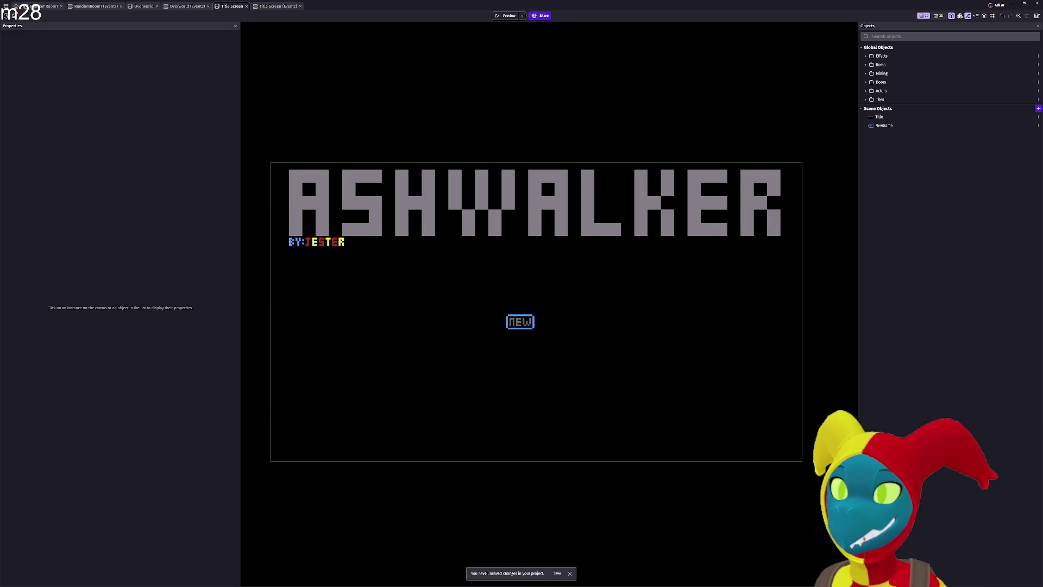
- Switch from GDevelop to Aseprite and bring up the BCarpNorth1.png sprite tab
key("alt+Tab")
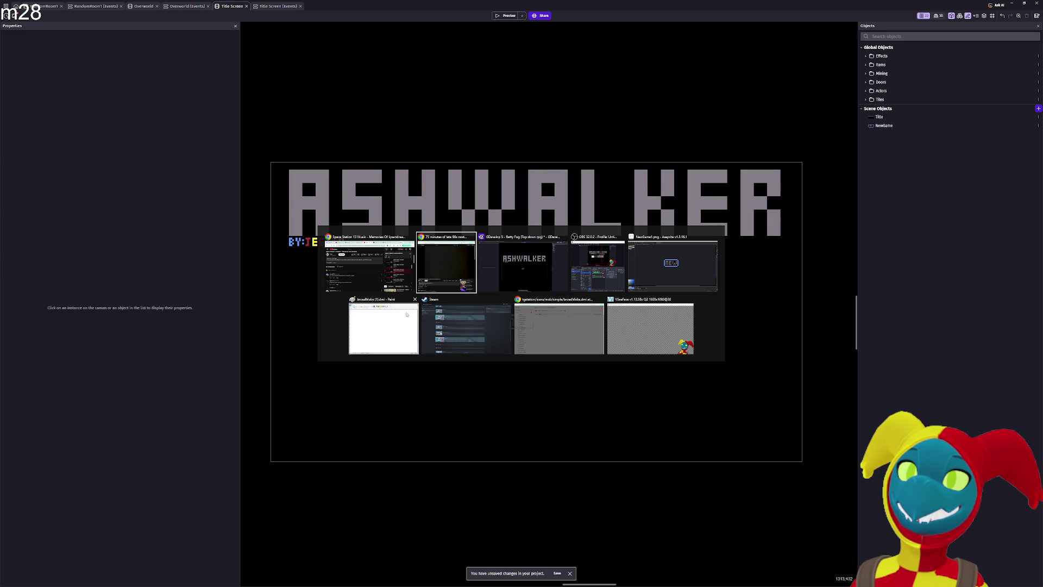
left_click(655, 278)
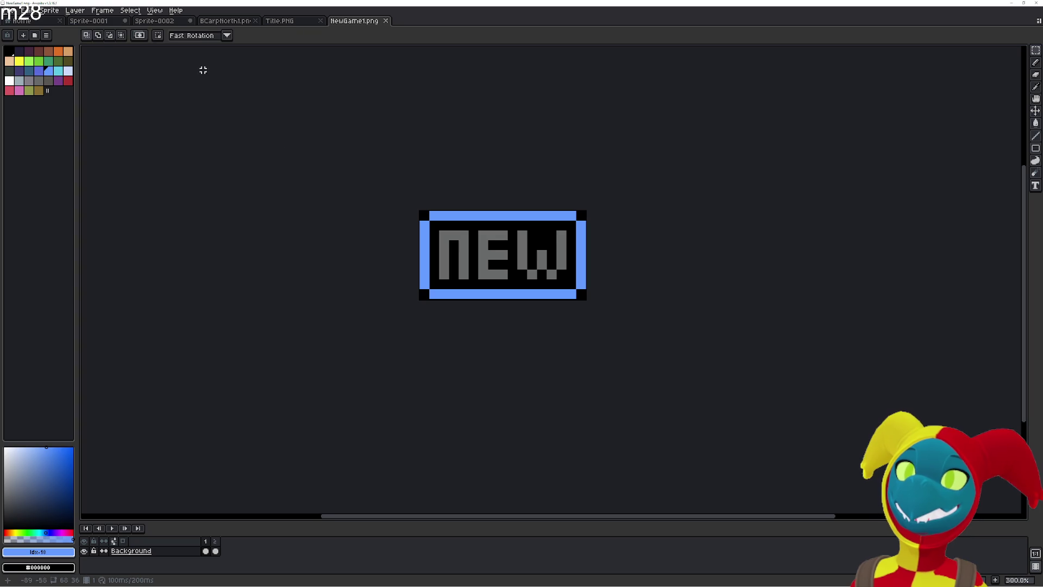
left_click(225, 21)
- In Title.PNG, select the whole canvas and cut away the ASHWALKER lettering
left_click(287, 20)
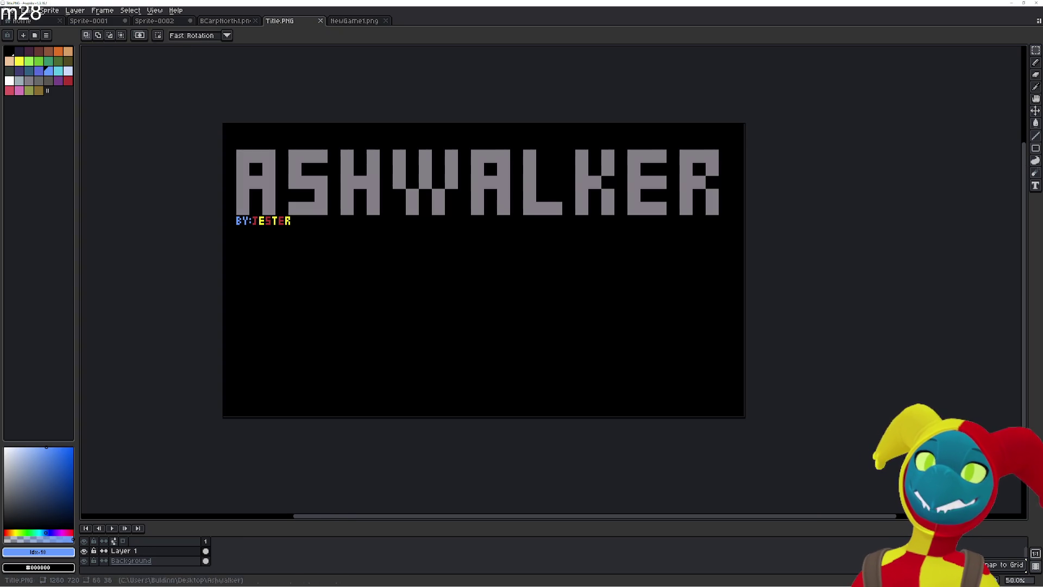
scroll(468, 298, "up", 1)
scroll(470, 301, "down", 1)
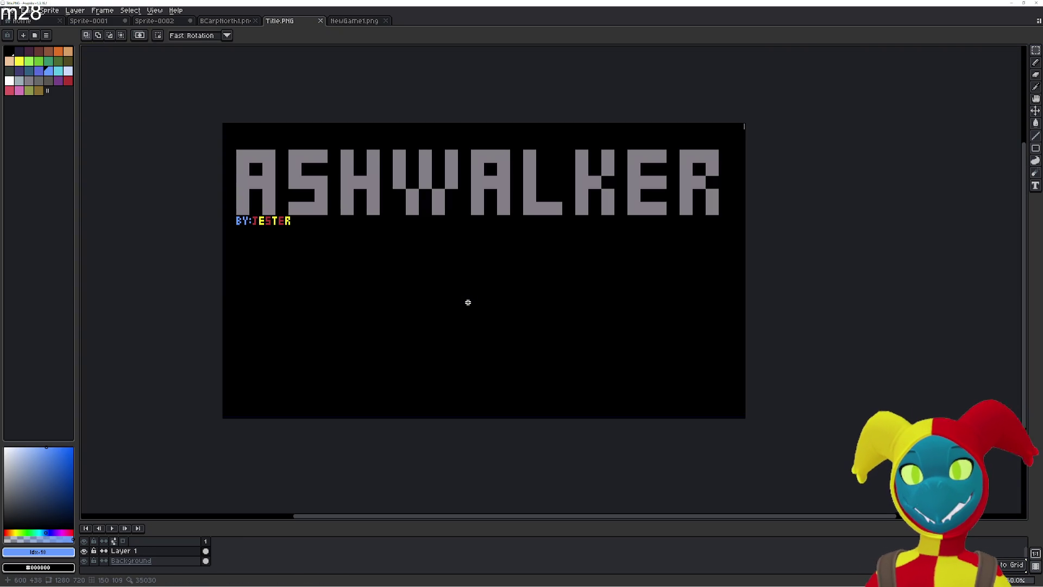
key("ctrl+a")
key("ctrl+x")
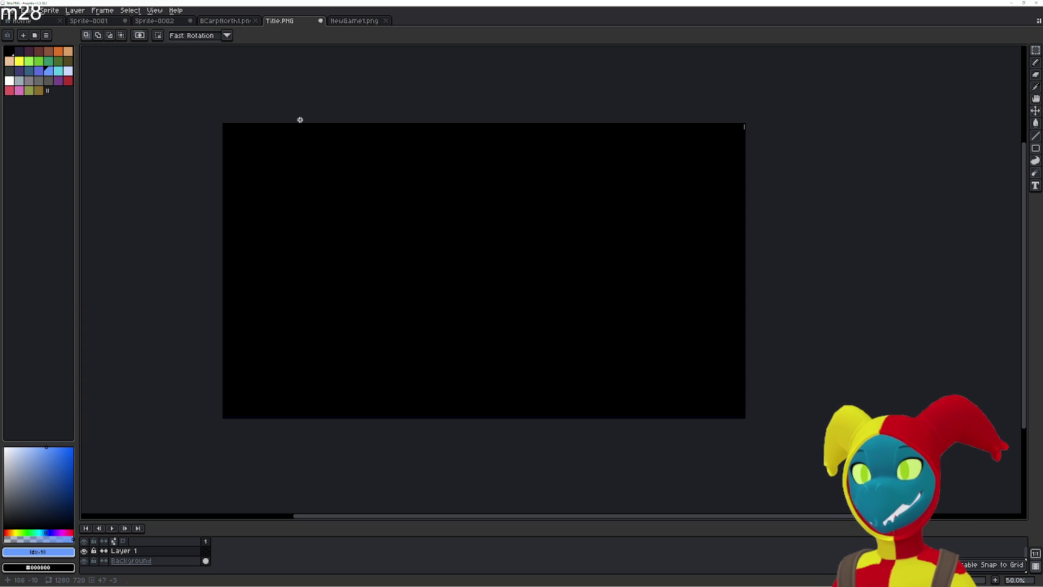
- Pan to expose the canvas edges and pick orange as the drawing colour
scroll(607, 358, "up", 4)
mouse_move(626, 354)
left_mouse_down()
mouse_move(471, 291)
mouse_move(343, 256)
left_mouse_up()
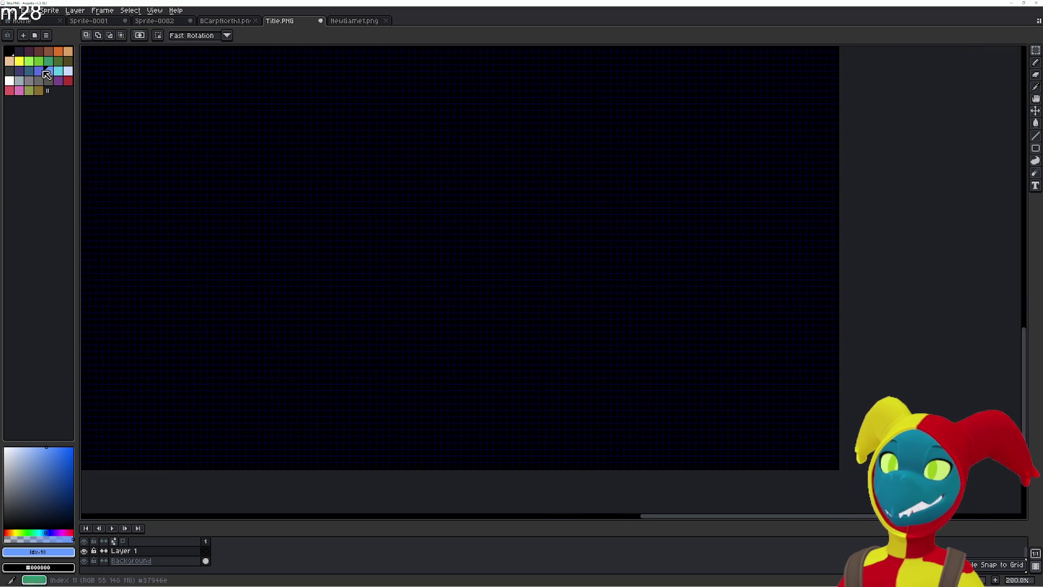
left_click_drag(239, 124, 318, 174)
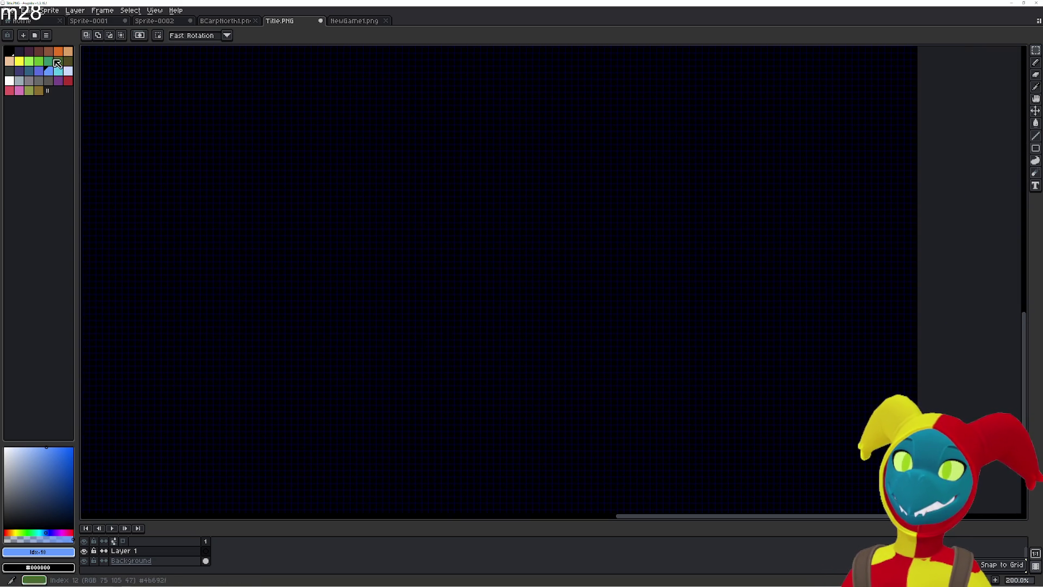
left_click(62, 50)
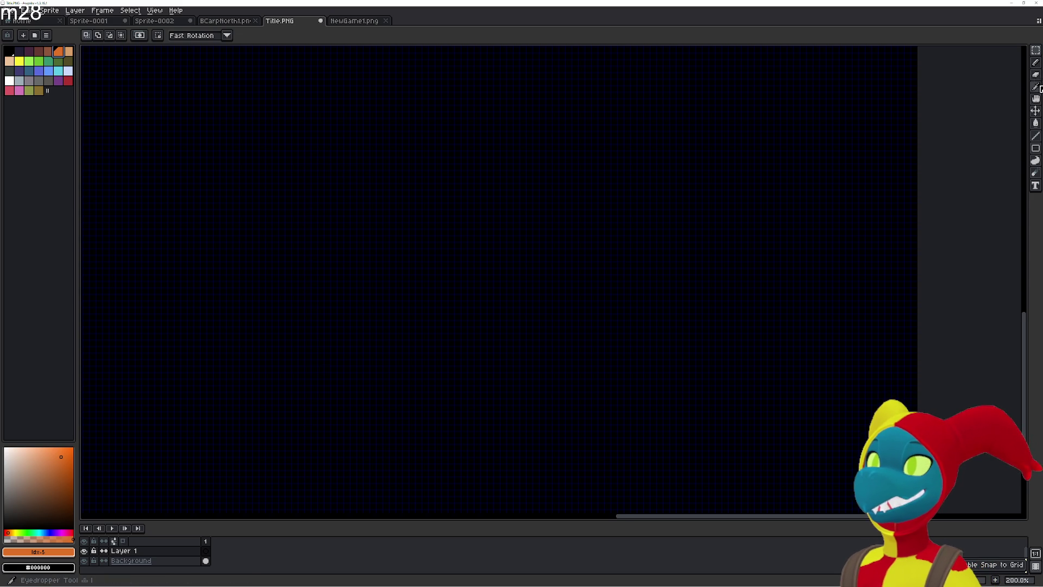
left_click(1036, 148)
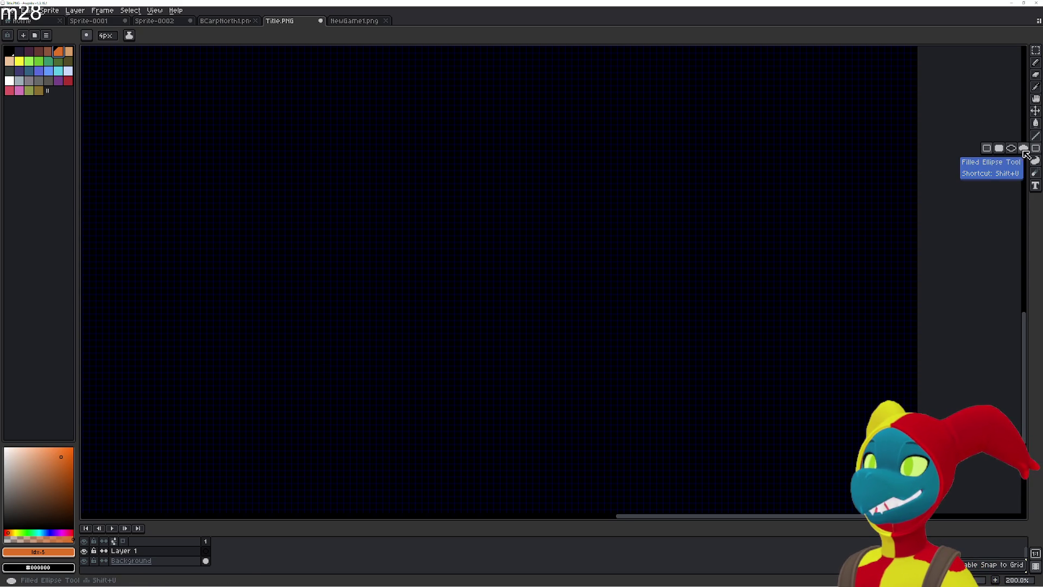
- Draw a trial filled orange circle with the Filled Ellipse tool, then undo it
left_click(1011, 148)
mouse_move(499, 111)
left_mouse_down()
mouse_move(622, 226)
mouse_move(788, 337)
mouse_move(801, 398)
mouse_move(820, 444)
mouse_move(832, 447)
left_mouse_up()
scroll(502, 174, "down", 3)
scroll(503, 173, "up", 3)
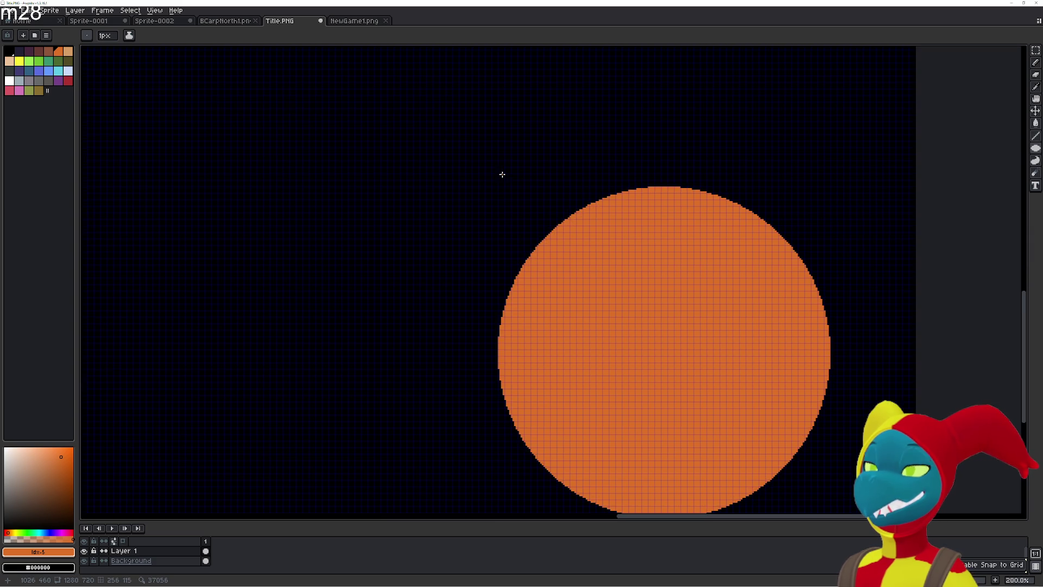
key("ctrl+z")
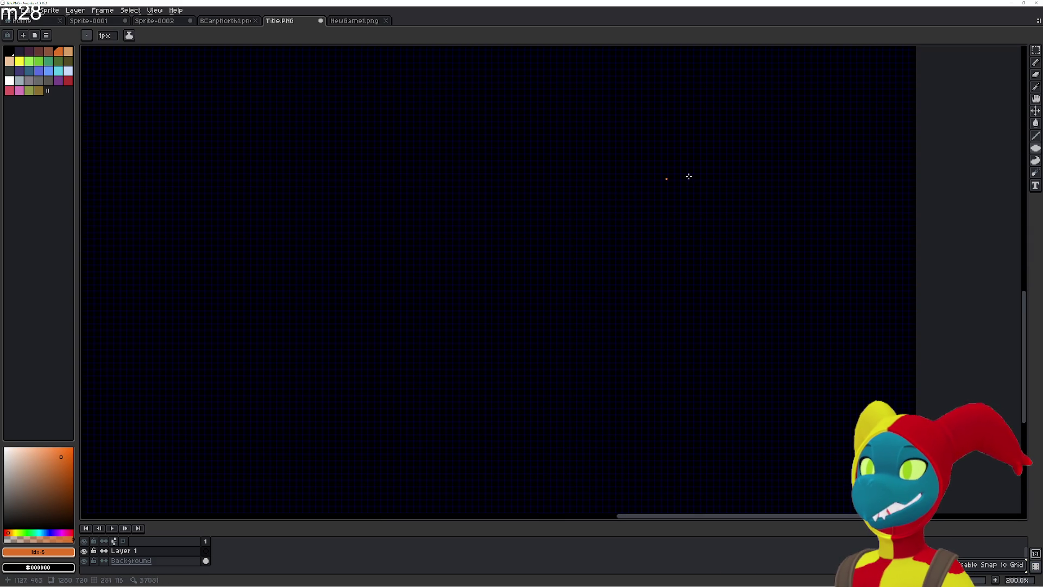
- Draw a larger filled orange circle toward the lower right and recentre the canvas
scroll(687, 272, "down", 3)
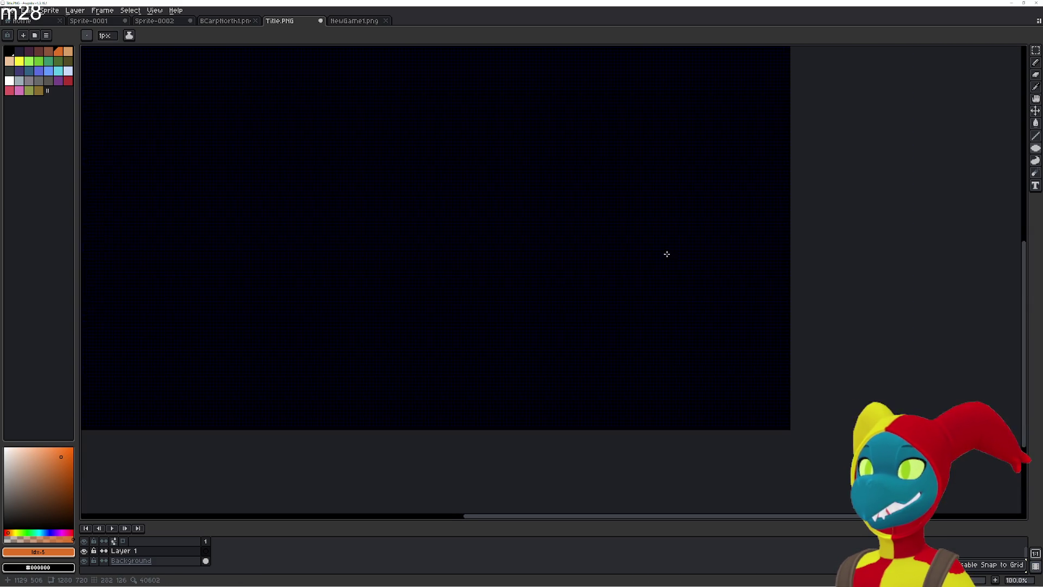
mouse_move(478, 164)
left_mouse_down()
mouse_move(723, 384)
mouse_move(745, 422)
left_mouse_up()
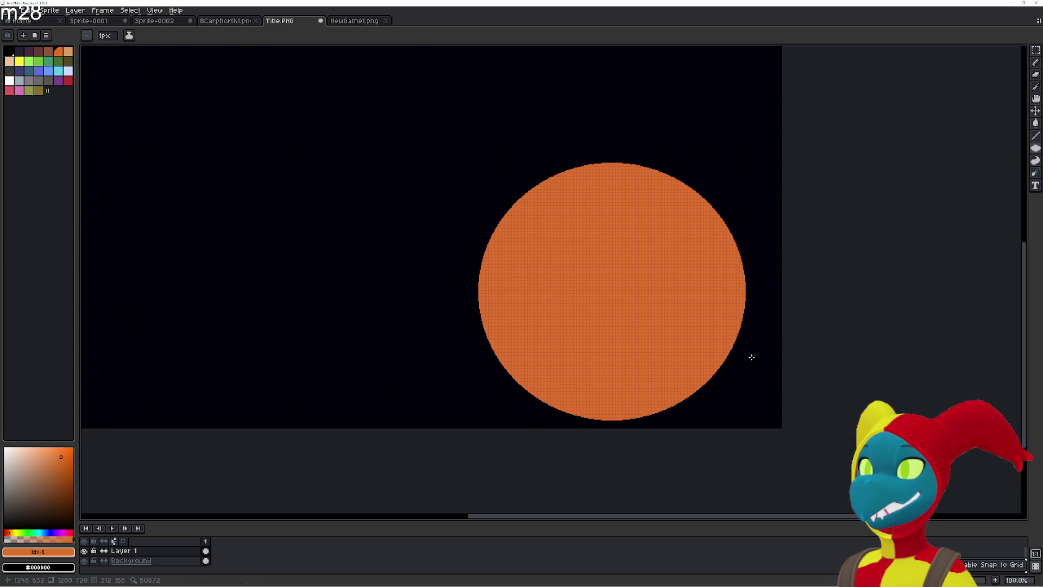
scroll(749, 356, "up", 6)
scroll(695, 332, "down", 8)
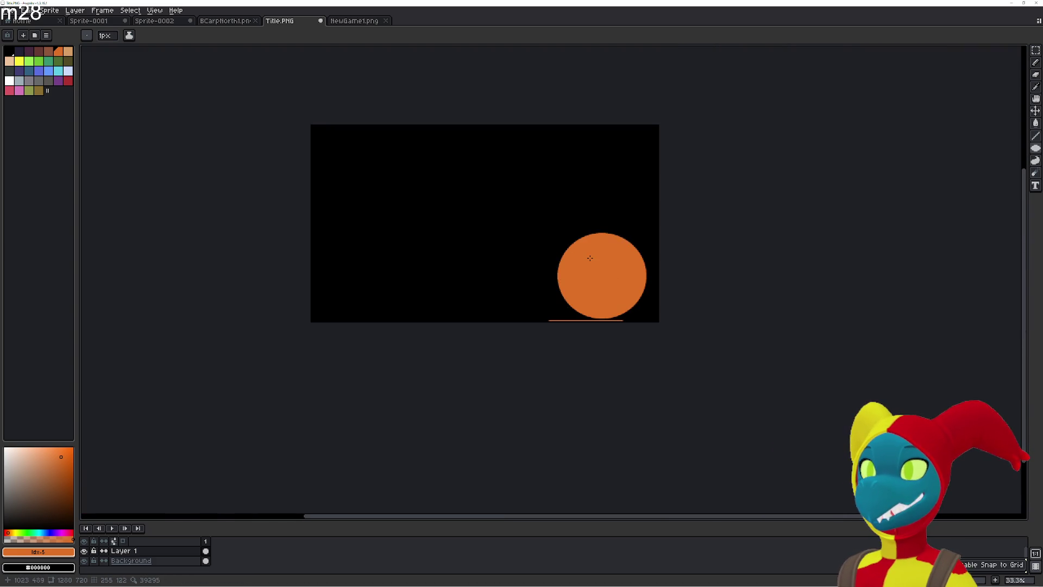
scroll(609, 269, "up", 1)
mouse_move(609, 268)
left_mouse_down()
mouse_move(680, 326)
mouse_move(691, 282)
mouse_move(556, 203)
left_mouse_up()
scroll(555, 202, "up", 1)
scroll(578, 233, "up", 1)
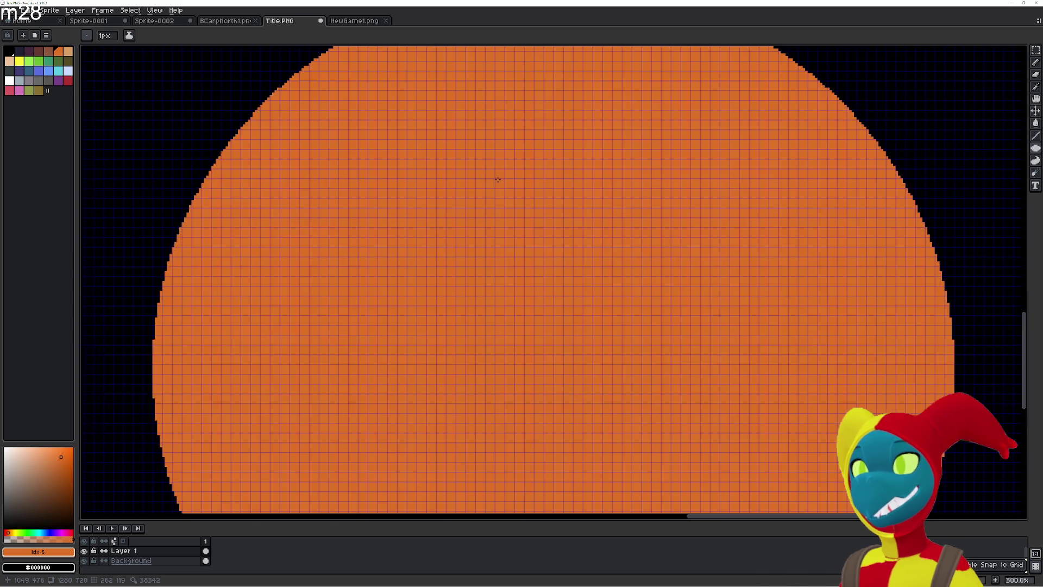
- Add a slightly darker orange shade to the palette
scroll(496, 179, "down", 1)
scroll(522, 288, "up", 2)
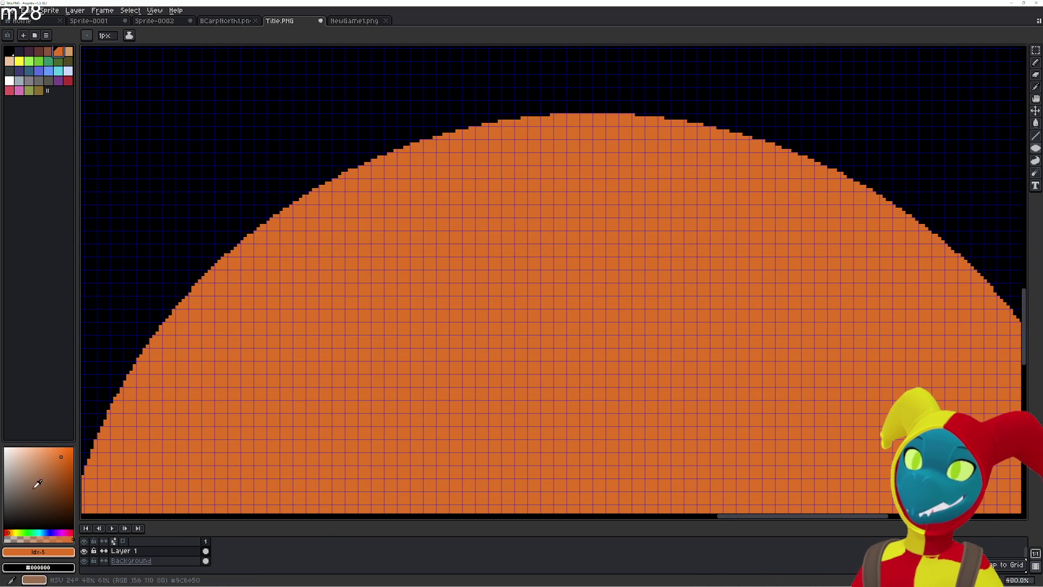
left_click(61, 467)
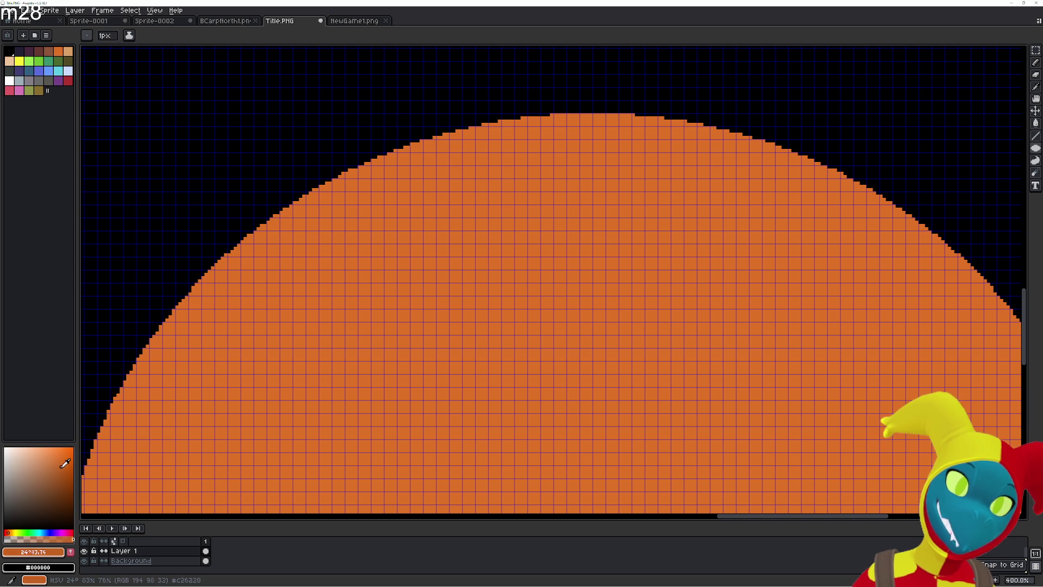
left_click(62, 552)
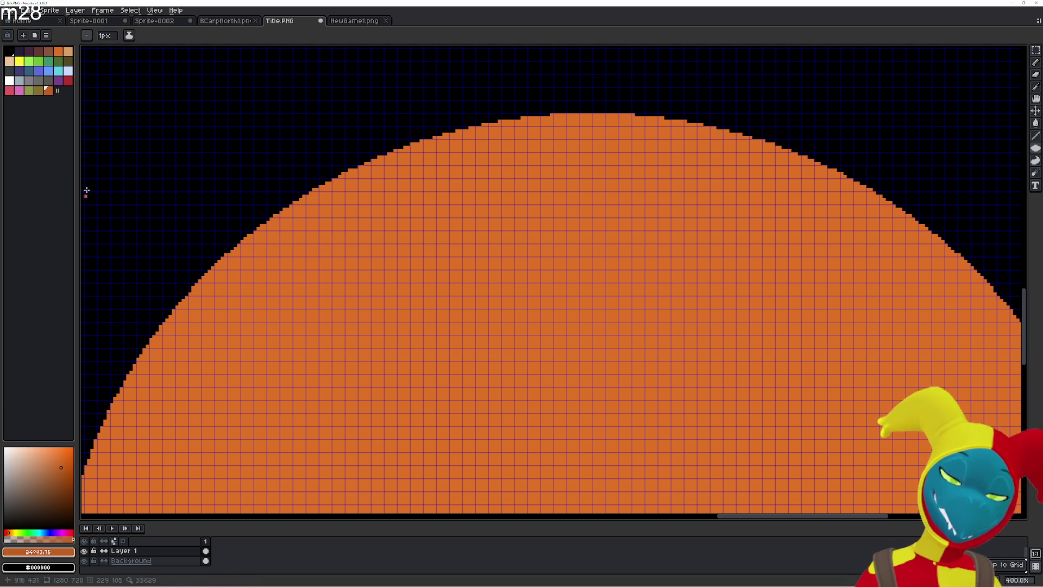
- Compare palette swatches and settle on the darker orange for shading
left_click(60, 52)
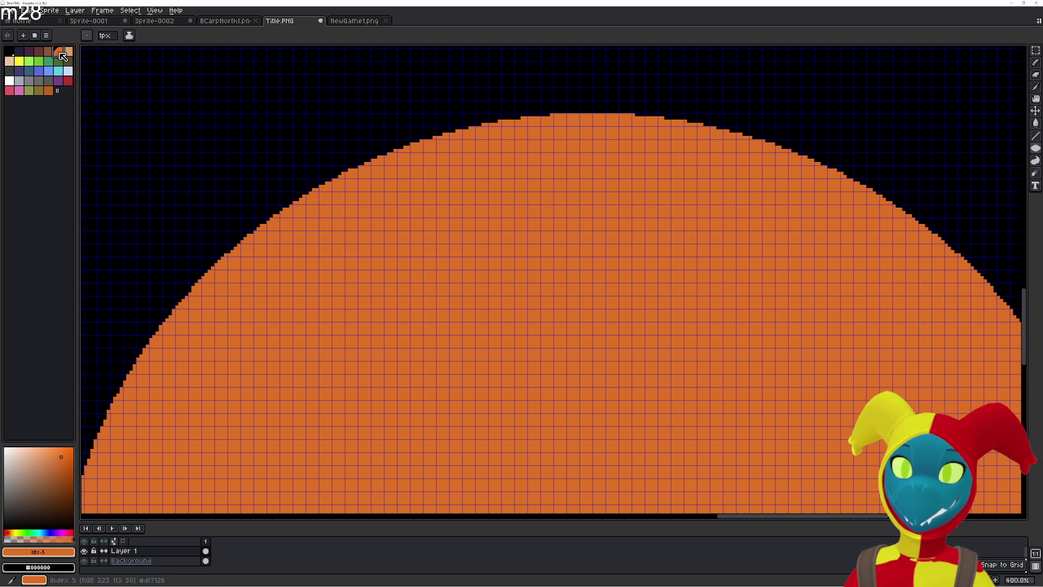
left_click(48, 90)
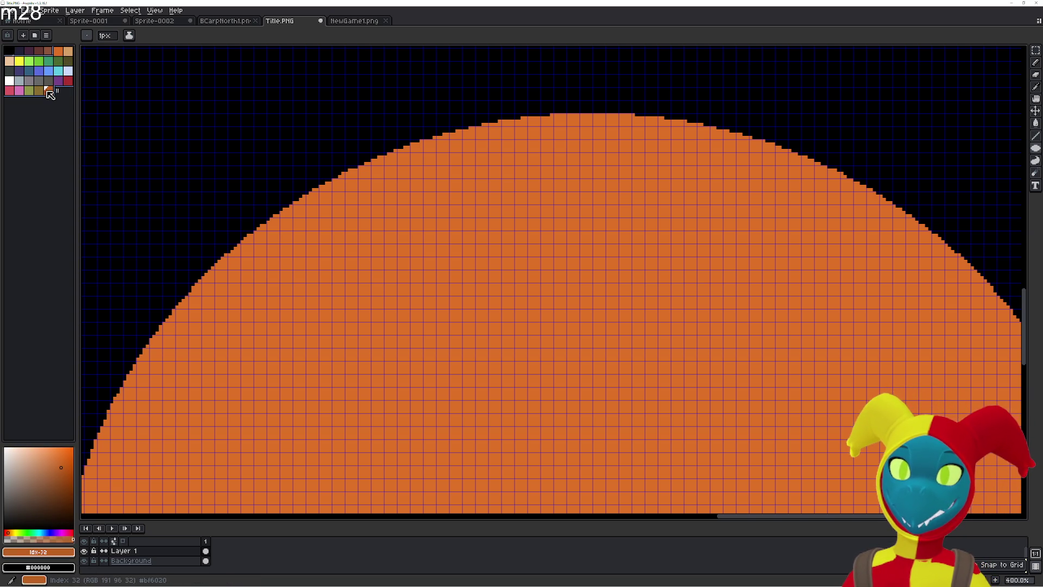
left_click(59, 51)
left_click(38, 61)
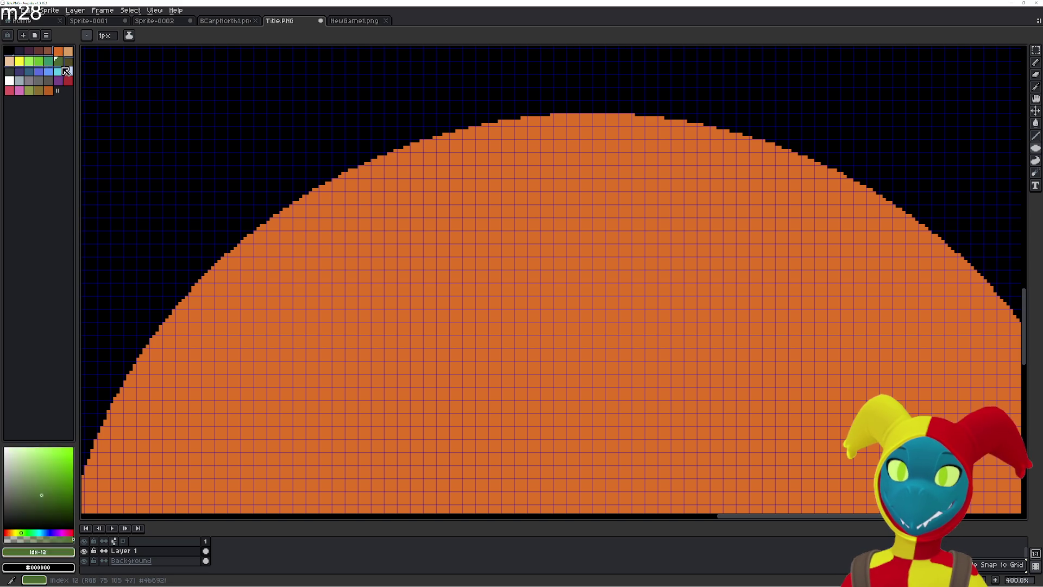
left_click(58, 81)
left_click(48, 90)
left_click(39, 90)
left_click(49, 71)
left_click(59, 52)
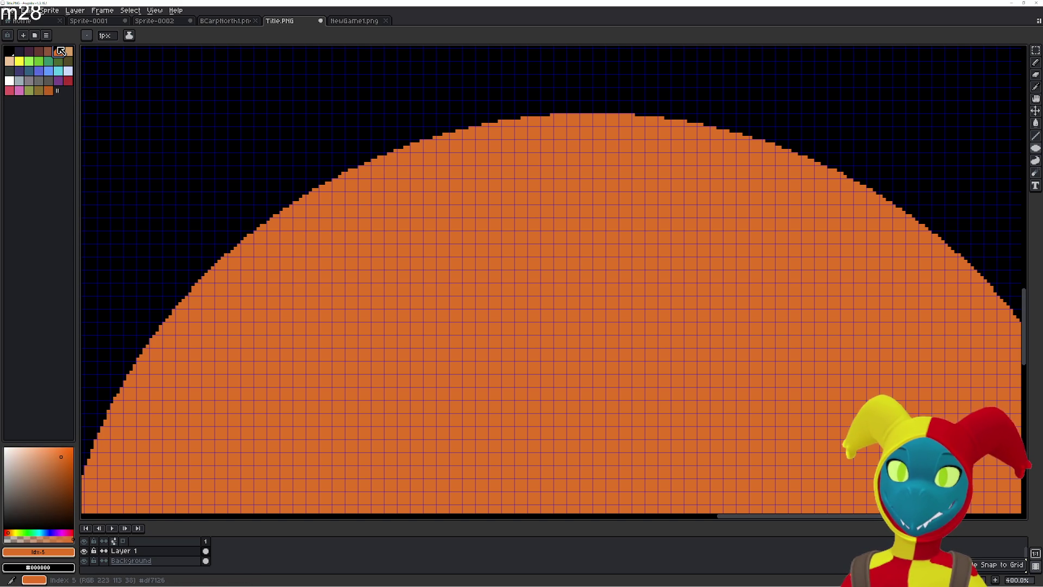
left_click(48, 90)
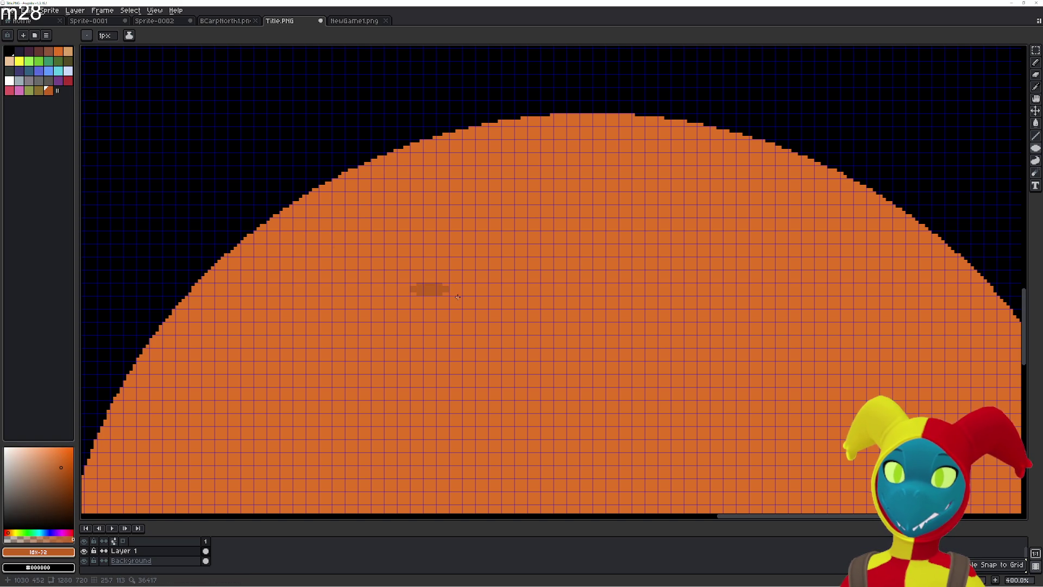
- Paint-bucket several sun cells in darker orange to start a streak
key("g")
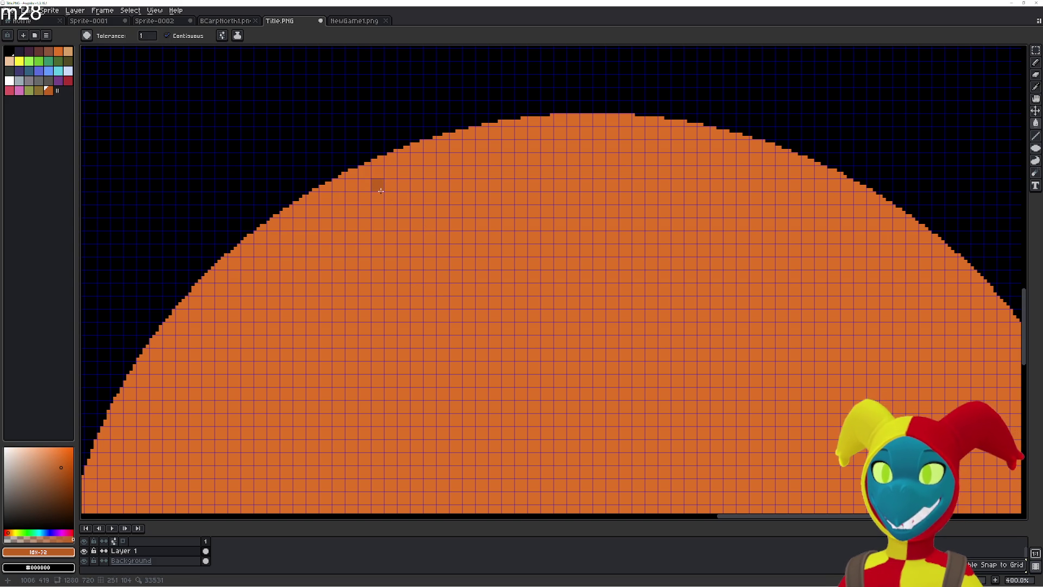
left_click(430, 198)
left_click(443, 211)
left_click(430, 211)
left_click(417, 211)
left_click(381, 197)
left_click(391, 197)
- Undo the darker cell fills and select the sun's layer
key("v")
key("ctrl+z")
key("ctrl+z")
key("ctrl+z")
key("ctrl+z")
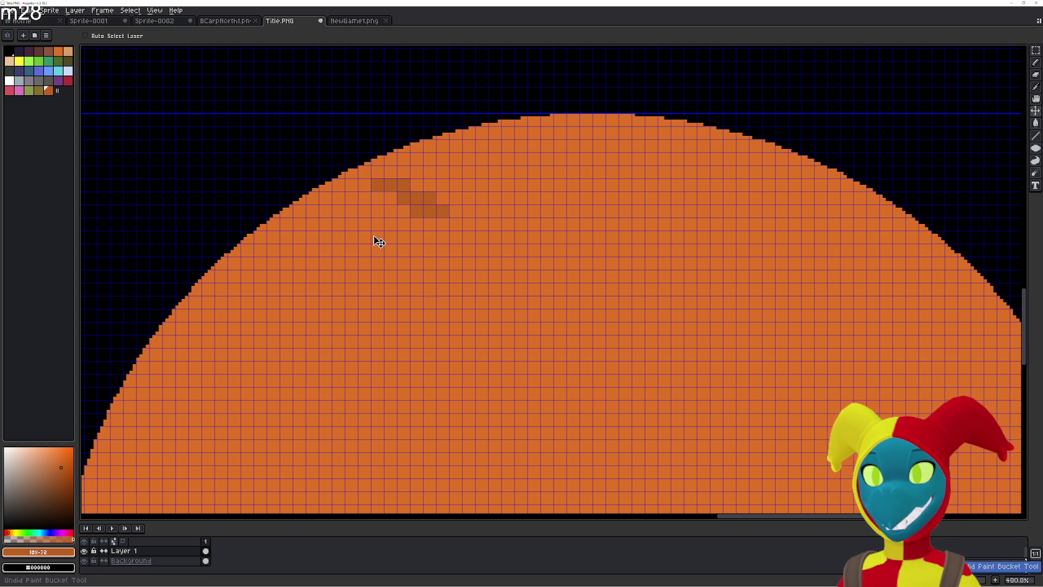
key("ctrl+z")
key("ctrl+z")
key("ctrl+z")
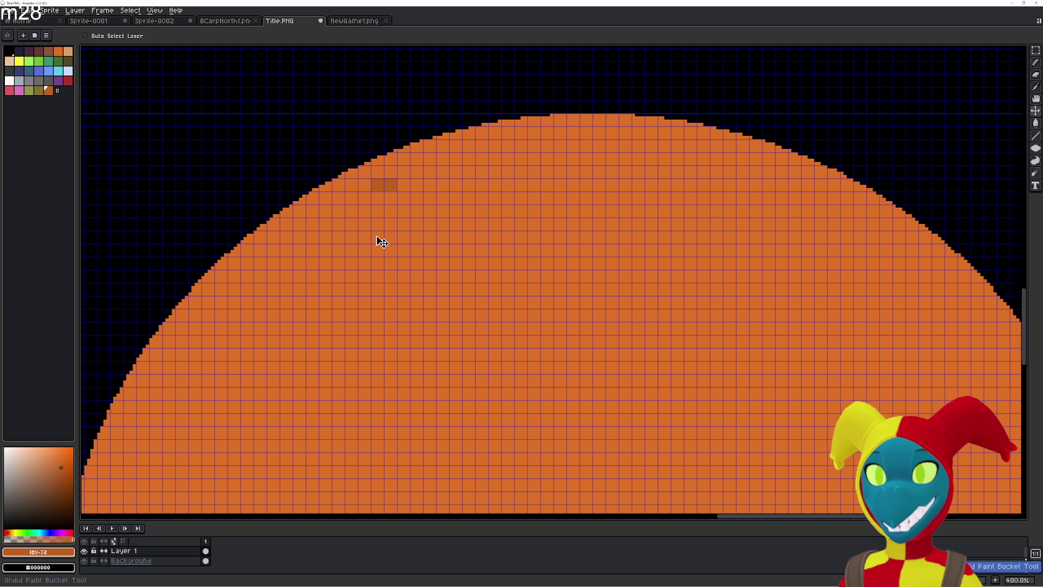
key("g")
scroll(386, 261, "down", 6)
scroll(386, 261, "up", 3)
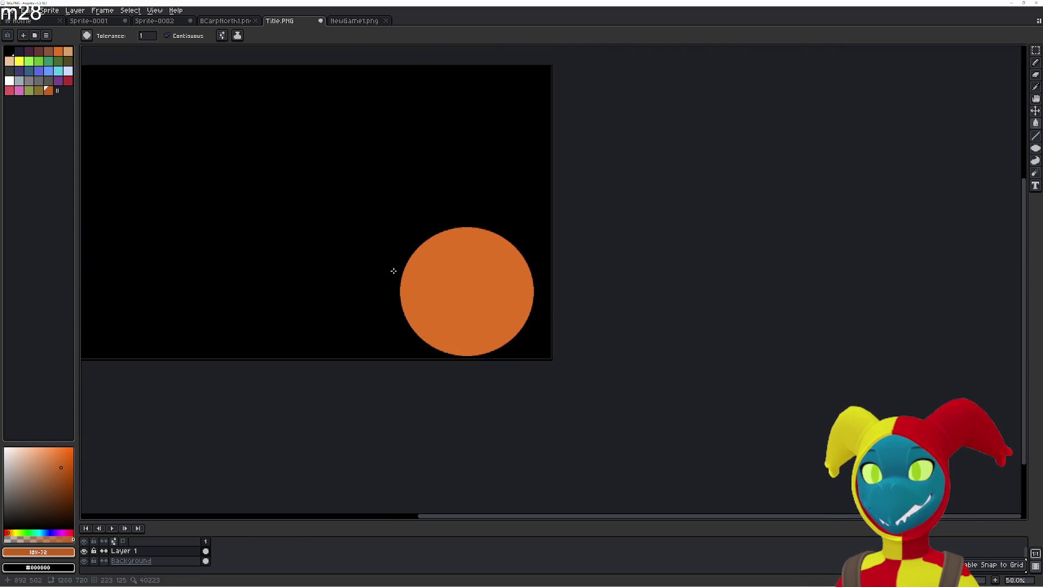
left_click(163, 551)
scroll(338, 376, "up", 1)
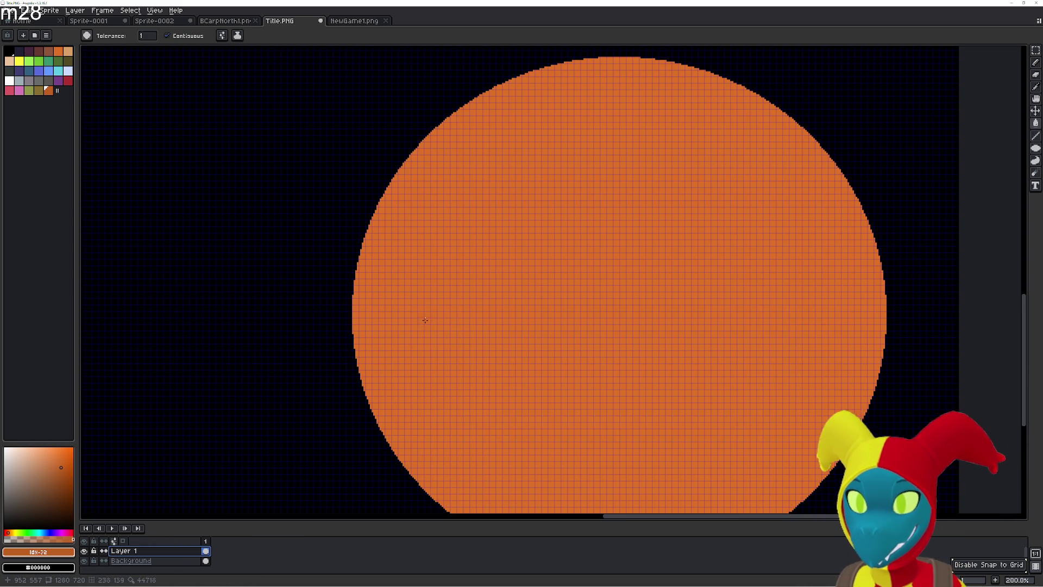
- Rename the sun's layer to Lavaland
double_click(131, 551)
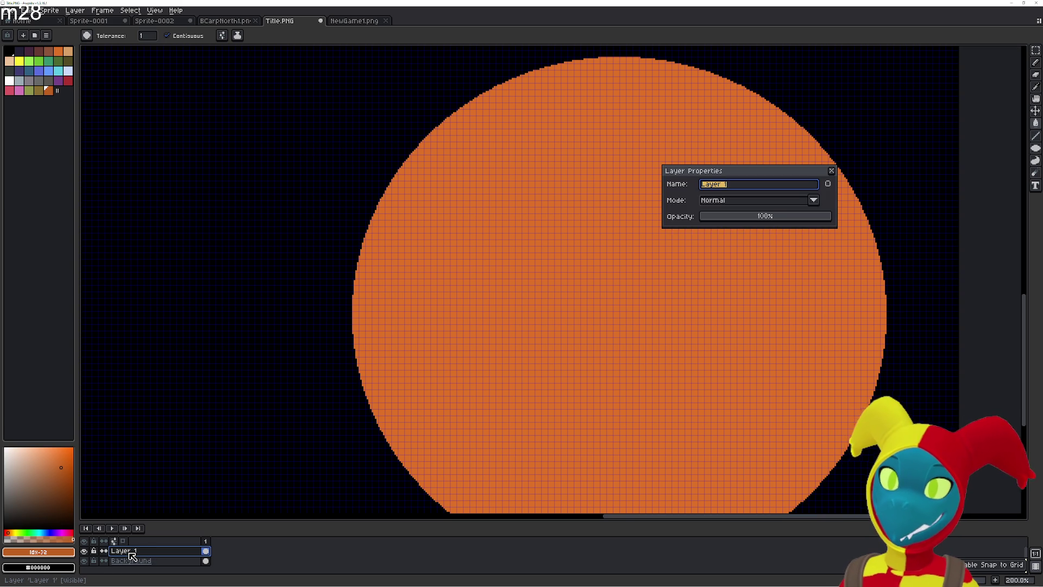
type("Lavala")
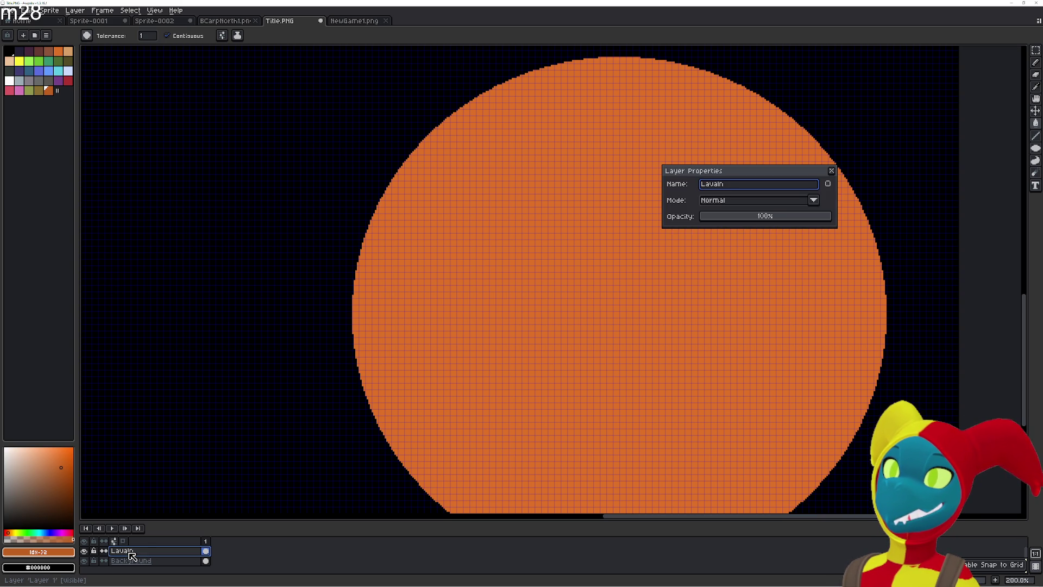
type("nd")
key("Return")
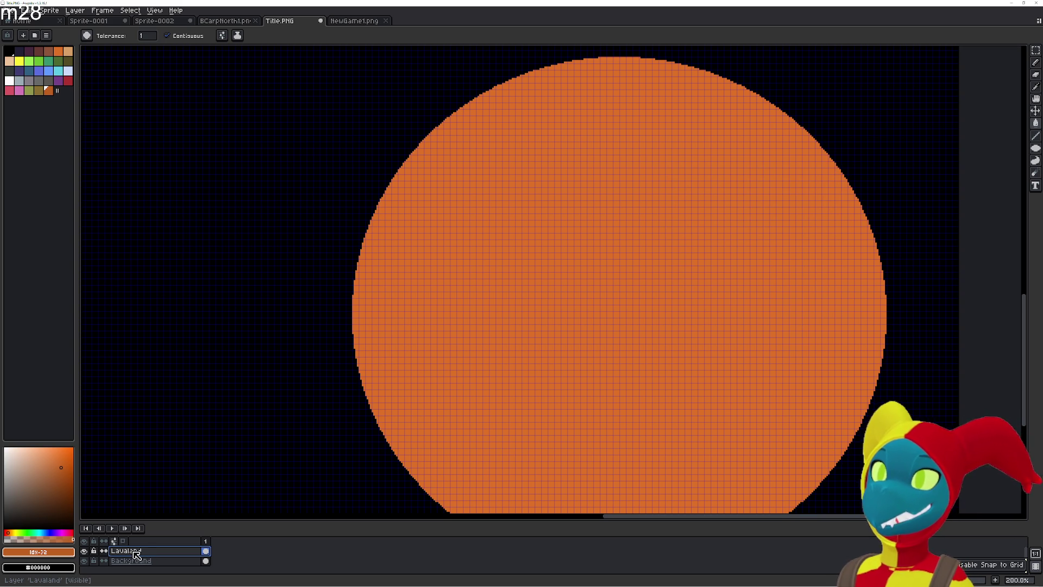
- Add a new layer above Lavaland and name it Clouds
key("shift+n")
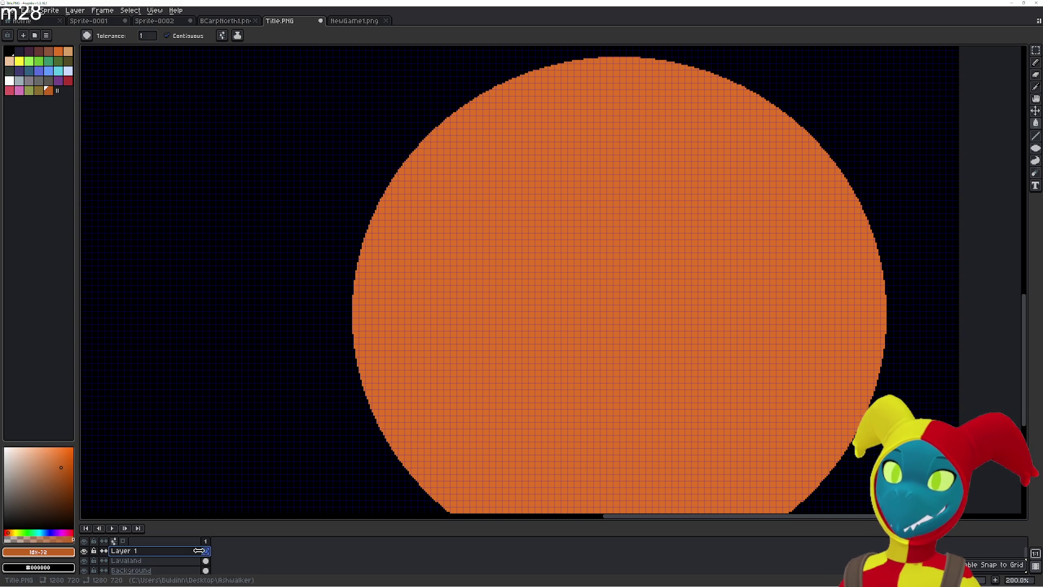
double_click(139, 551)
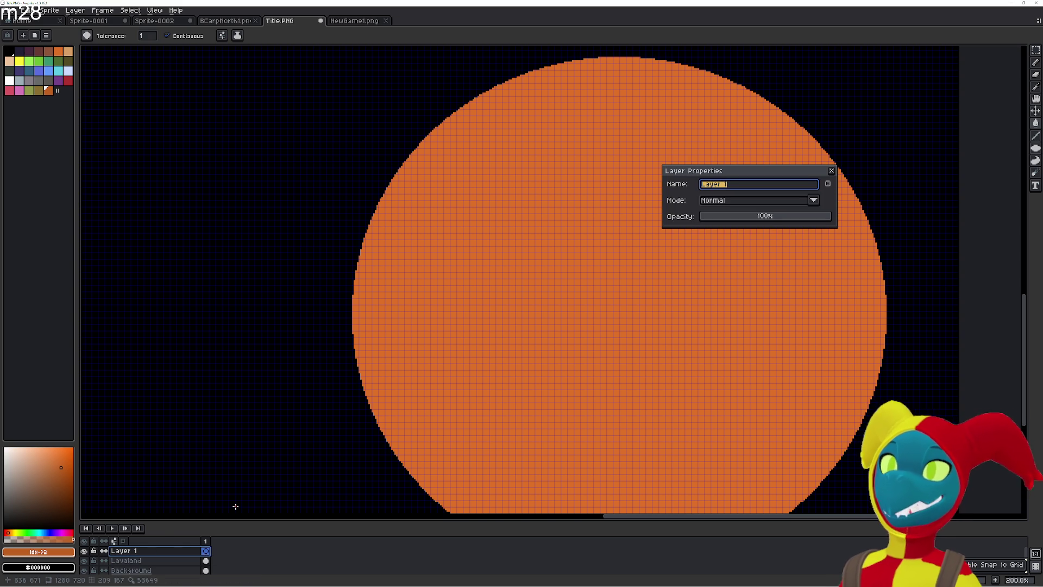
type("Clouds")
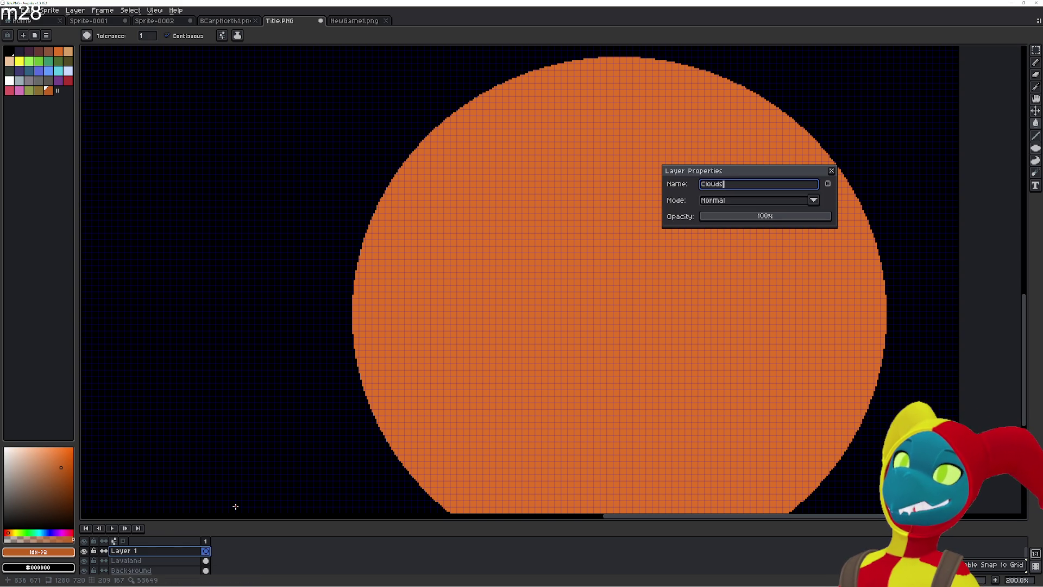
key("Return")
scroll(441, 181, "up", 2)
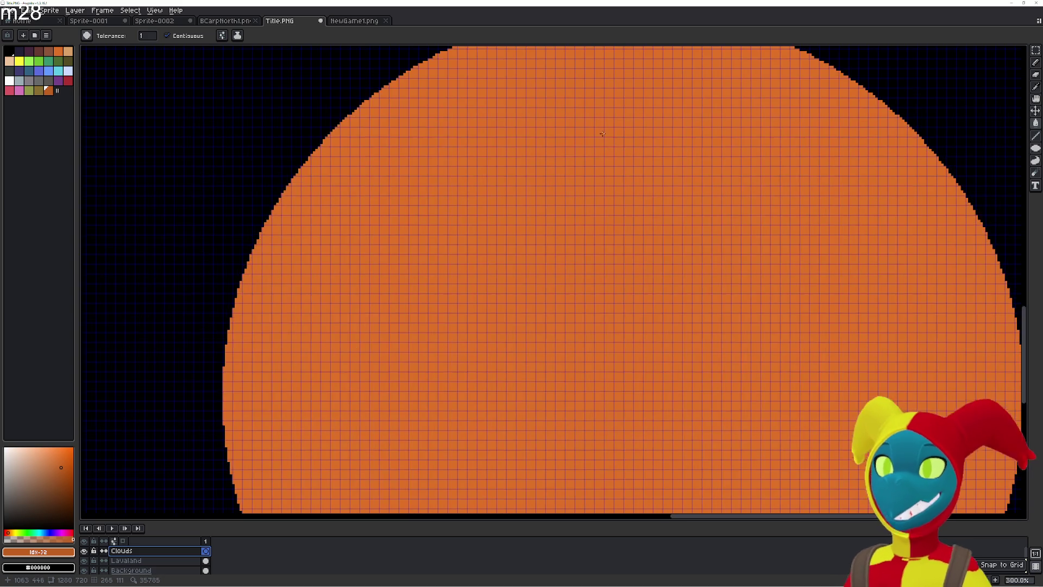
- Pencil a darker orange stepped streak from the sun's upper left down to the right
scroll(402, 172, "down", 1)
scroll(413, 236, "up", 2)
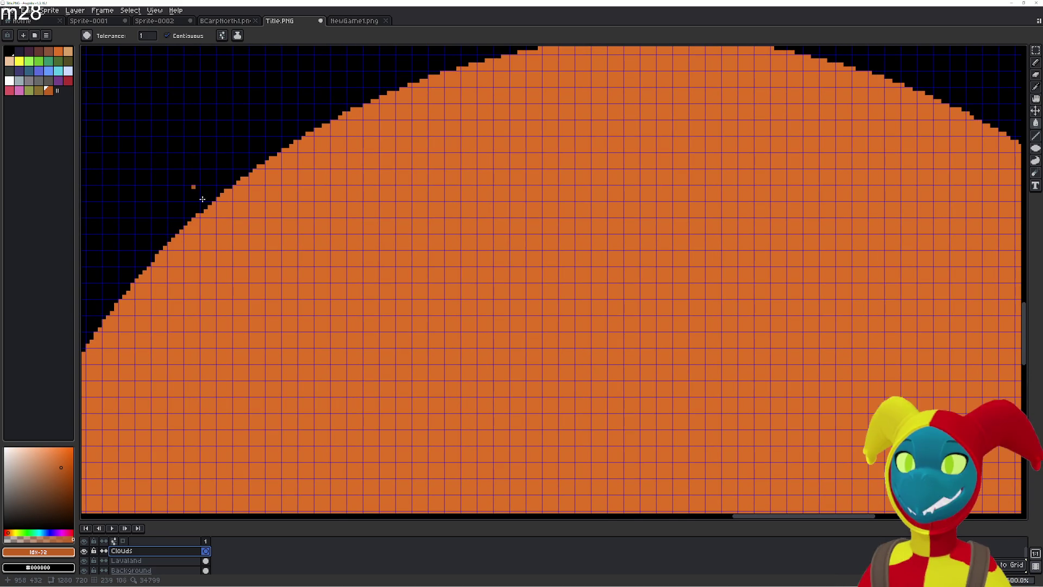
scroll(290, 153, "up", 2)
mouse_move(288, 165)
left_mouse_down()
mouse_move(363, 173)
mouse_move(370, 190)
mouse_move(399, 191)
mouse_move(397, 207)
mouse_move(415, 225)
mouse_move(419, 208)
mouse_move(436, 242)
mouse_move(468, 257)
left_mouse_up()
scroll(410, 256, "down", 2)
mouse_move(422, 220)
left_mouse_down()
mouse_move(435, 258)
mouse_move(500, 307)
mouse_move(582, 339)
mouse_move(516, 303)
left_mouse_up()
left_click(517, 307)
left_click(565, 322)
left_click_drag(599, 339, 614, 339)
left_click(631, 355)
left_click(663, 356)
left_click_drag(696, 355, 712, 355)
- Fill the streak's gaps and carry it up-left to the sun's edge
left_click(745, 372)
left_click(778, 372)
left_click(712, 372)
left_click(615, 356)
left_click(679, 356)
left_click(729, 371)
left_click(648, 356)
left_click(582, 323)
left_click(550, 306)
left_click(500, 290)
left_click(435, 208)
left_click(403, 176)
left_click_drag(387, 175, 338, 176)
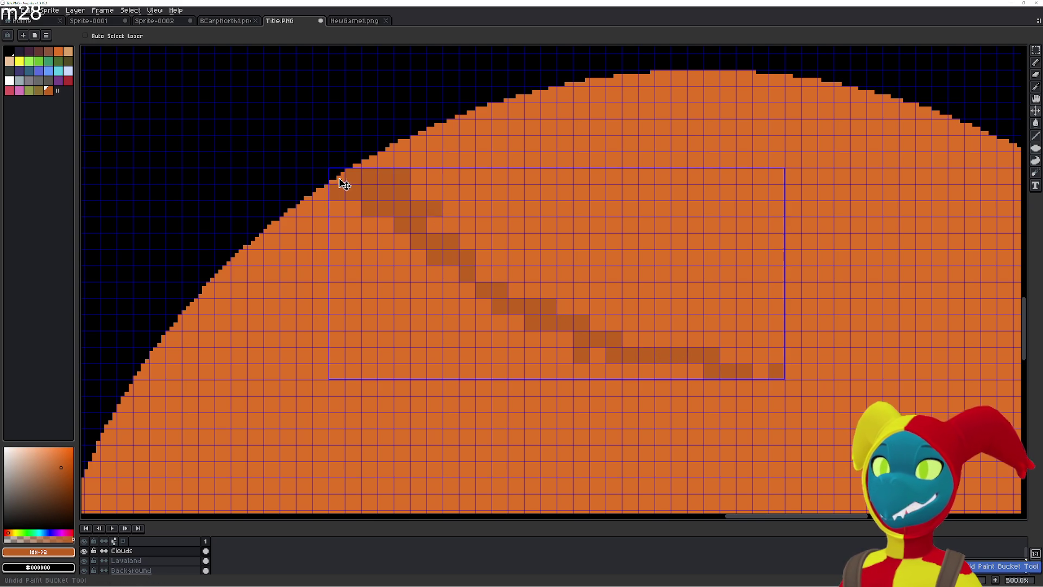
- Try filling a streak pocket and an edge cell, undo both, and select Lavaland
scroll(334, 188, "up", 4)
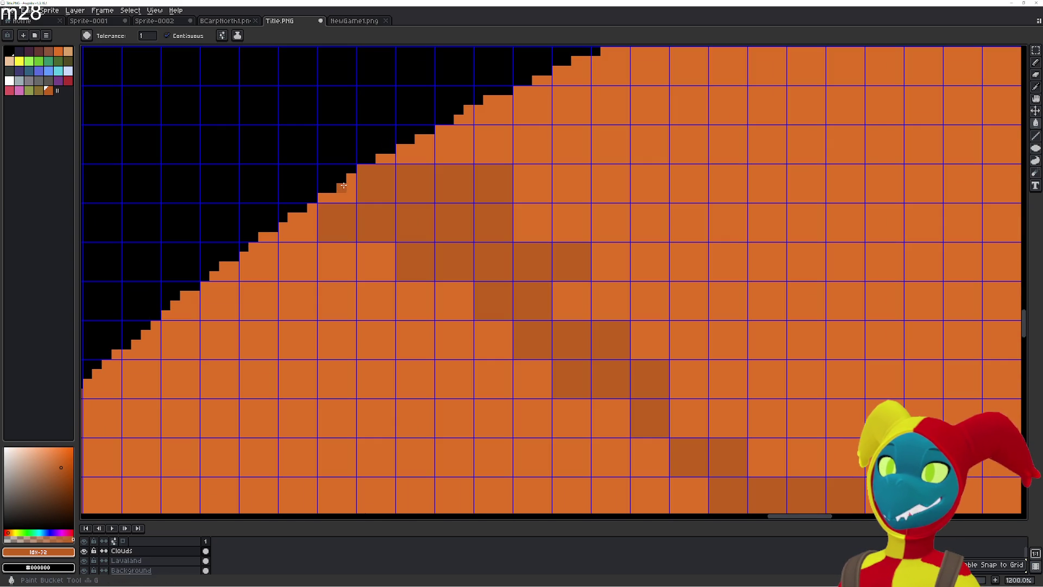
left_click(342, 187)
key("ctrl+z")
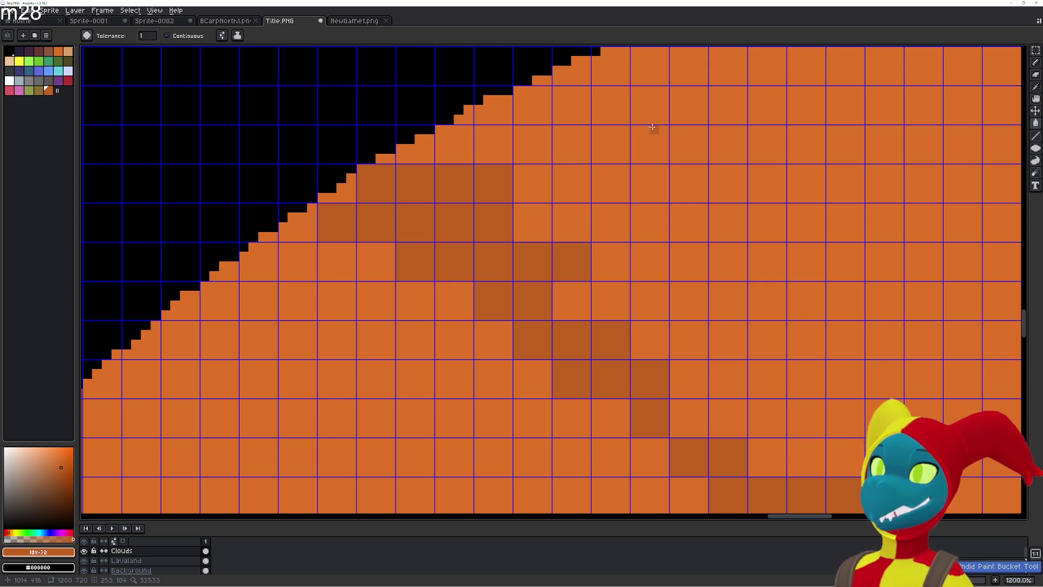
left_click(342, 197)
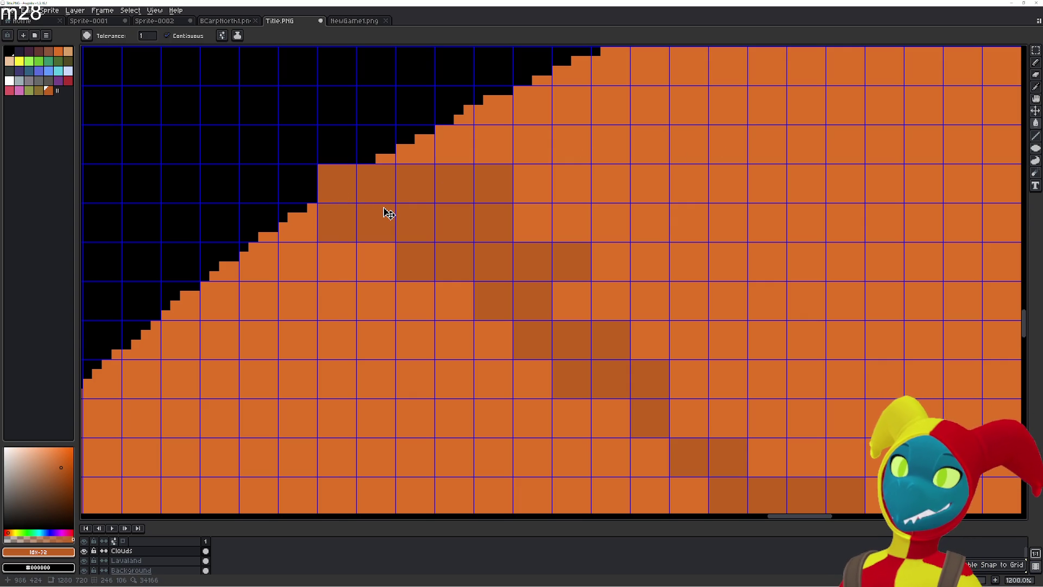
key("ctrl+z")
scroll(384, 210, "down", 5)
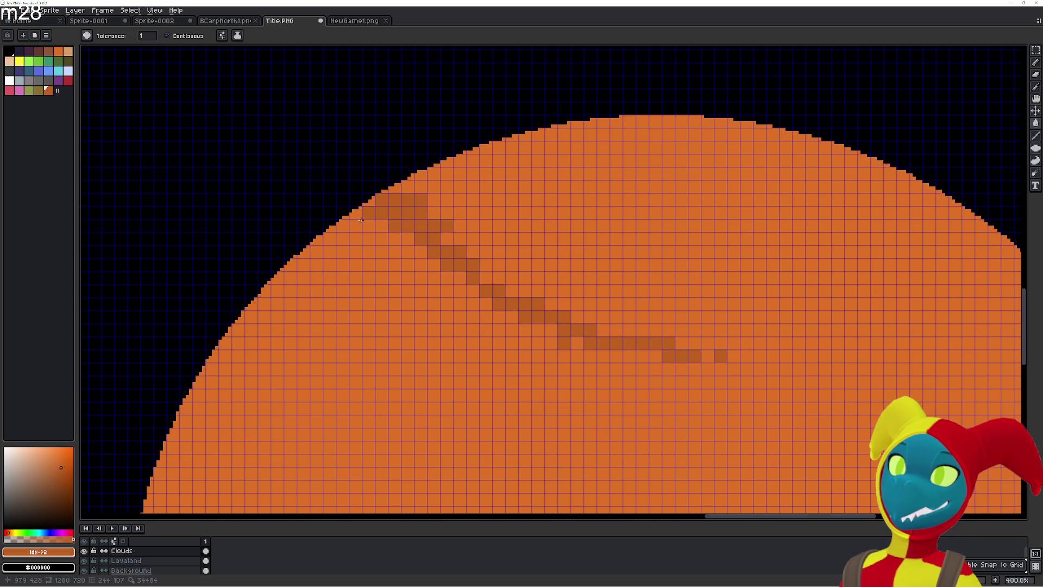
scroll(361, 220, "up", 2)
key("Down")
- Bucket-fill stair-edge pixels of the sun with orange
left_click(372, 186)
key("v")
key("g")
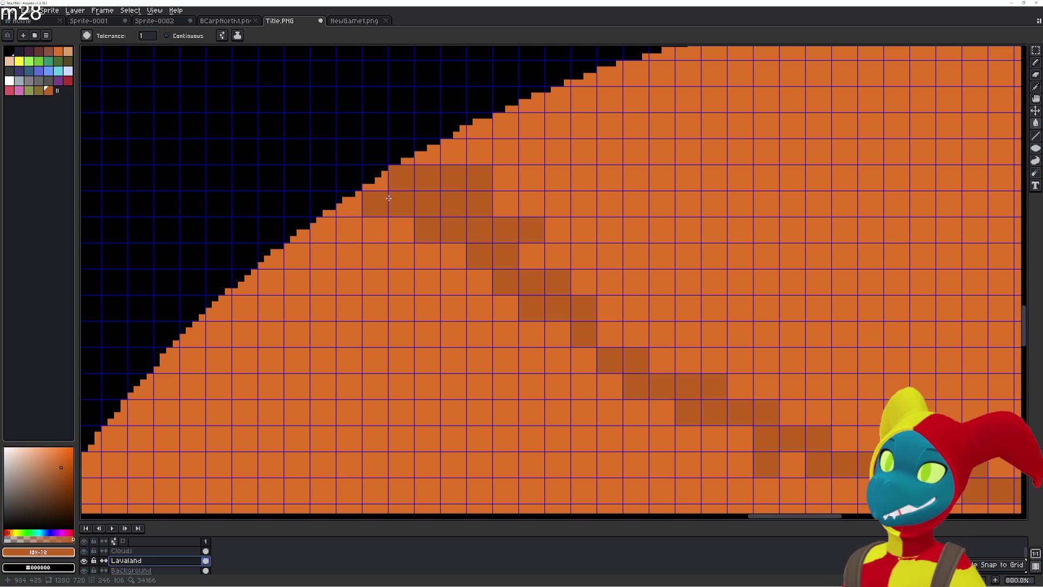
left_click(379, 186)
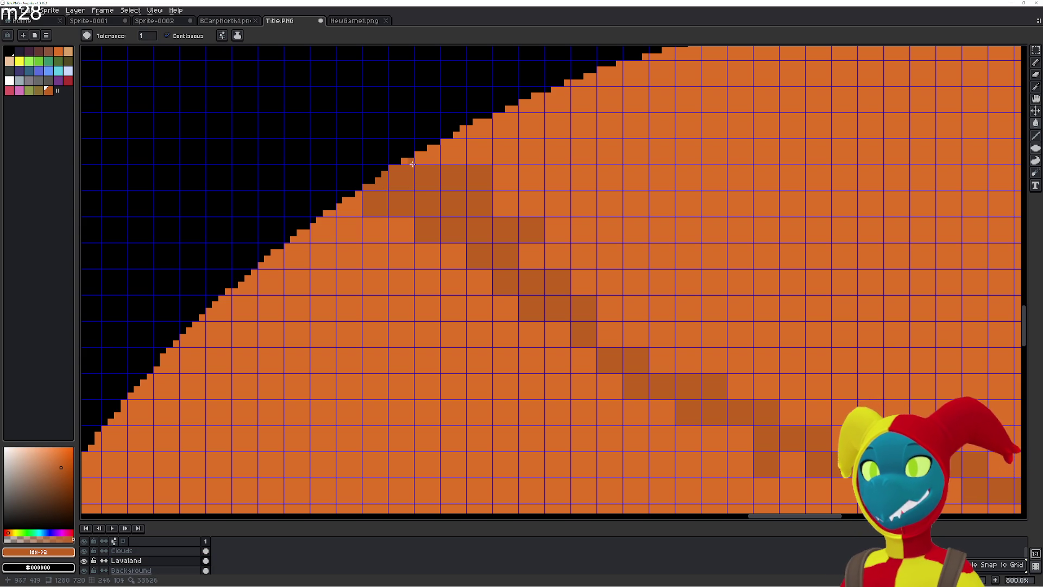
- Make Clouds the active layer and darken the first pixel at the streak's upper end
left_click_drag(508, 200, 425, 173)
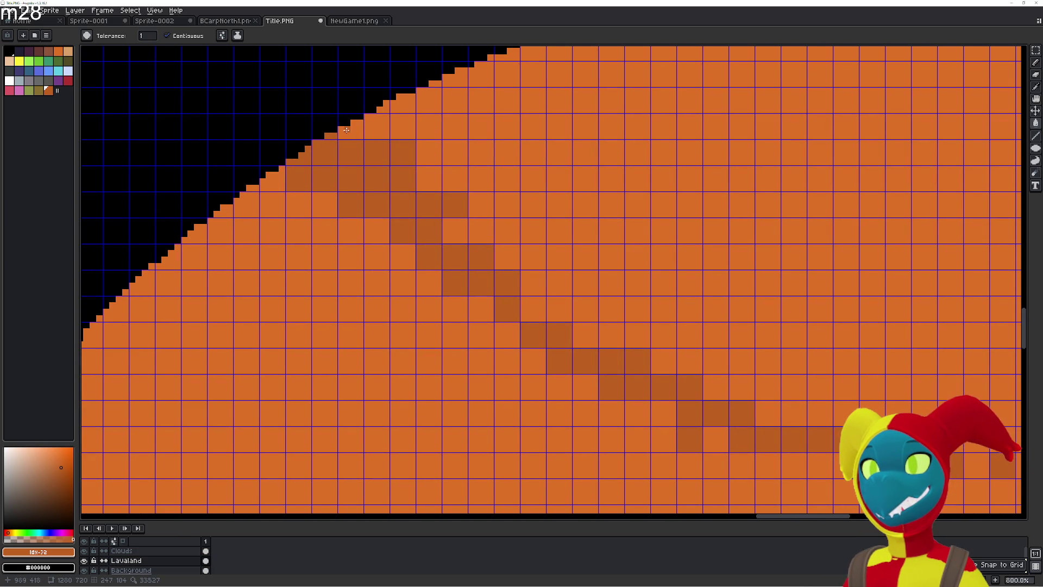
left_click_drag(392, 131, 385, 190)
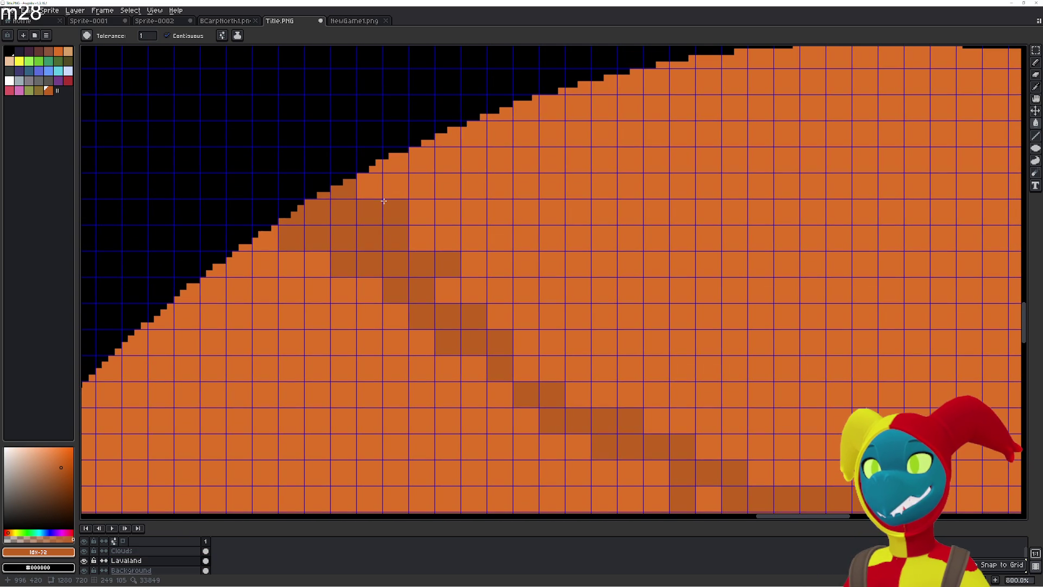
left_click(131, 551)
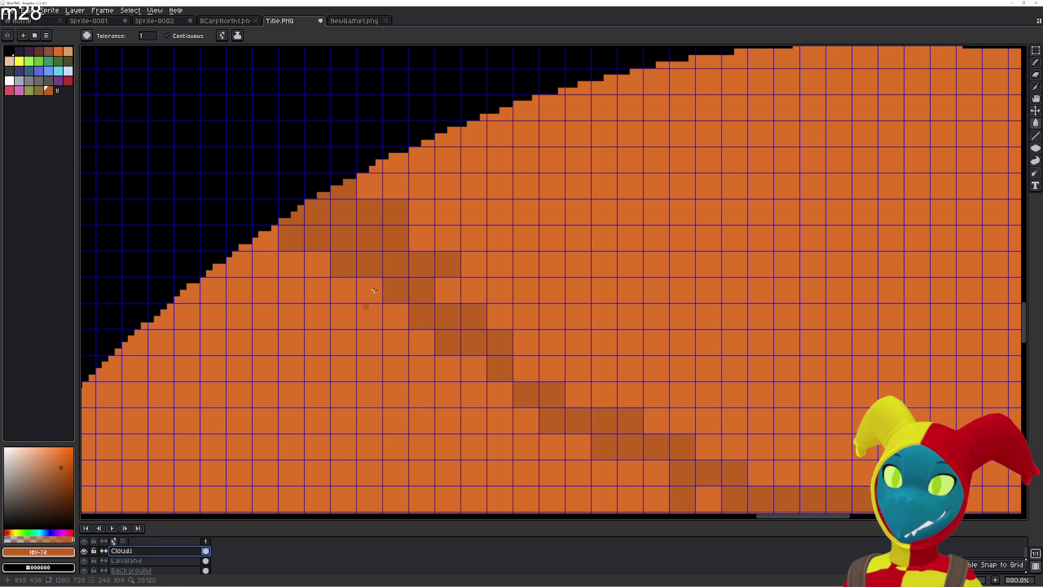
left_click(376, 183)
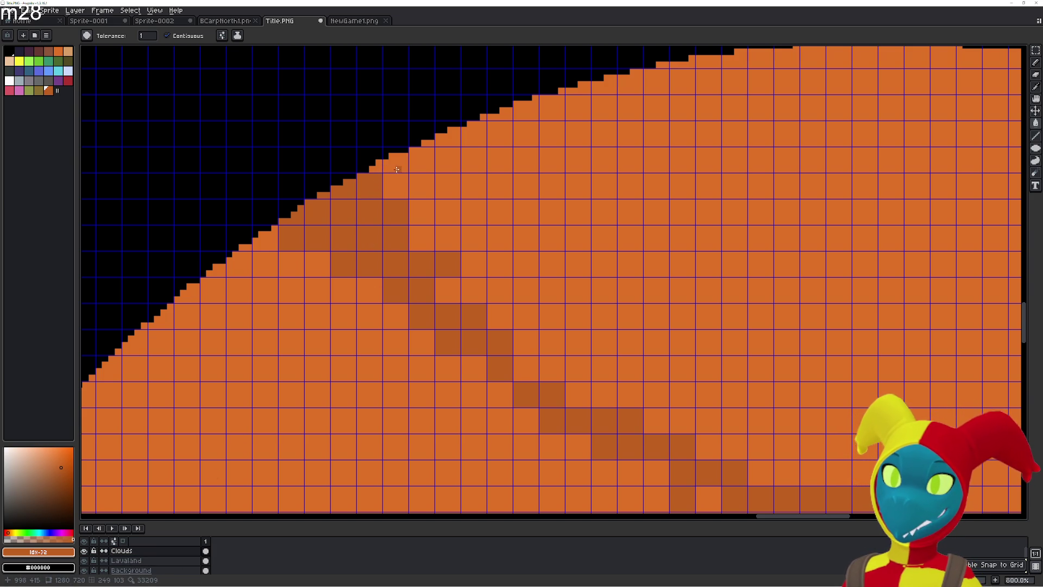
- Darken cells stepping diagonally down-right across the sun to form the cloud streak
left_click(396, 186)
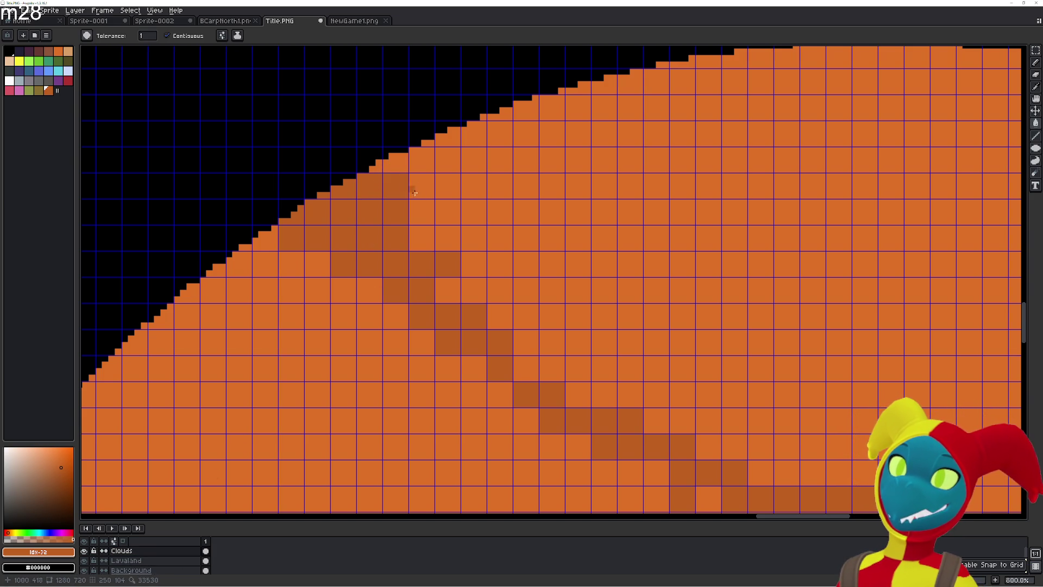
left_click(422, 212)
left_click(439, 240)
left_click(421, 238)
left_click(448, 212)
left_click(474, 238)
left_click(474, 264)
left_click(474, 290)
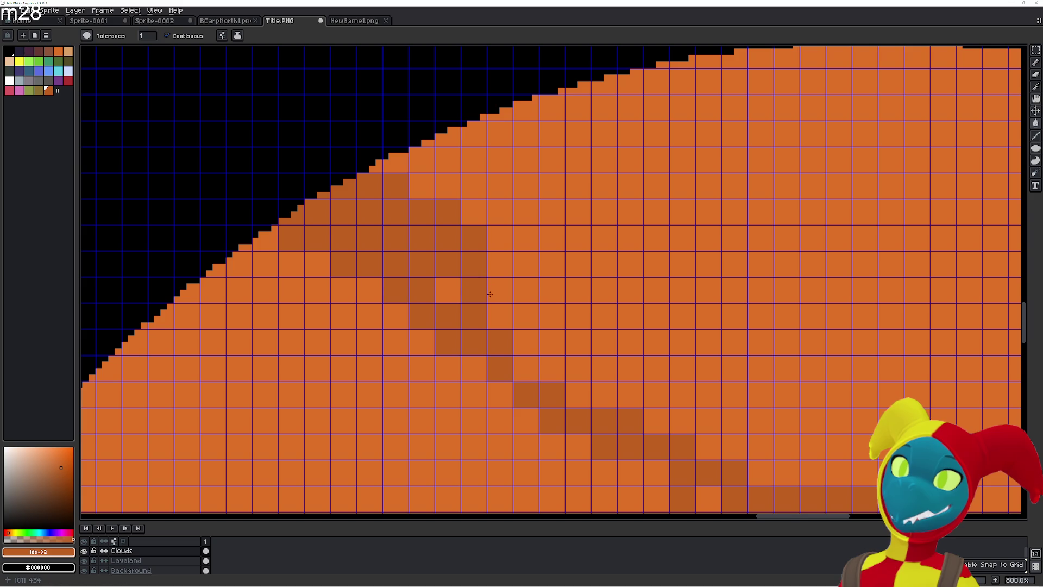
left_click(500, 290)
left_click(500, 316)
left_click(449, 290)
left_click(496, 257)
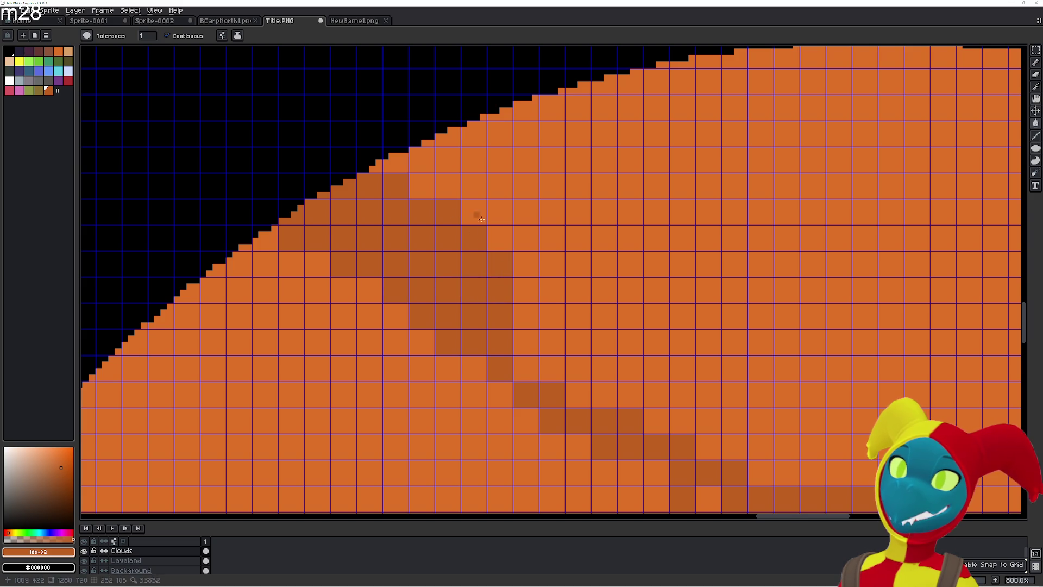
- Widen the diagonal cloud streak with additional darker cells
left_click(500, 238)
left_click(526, 290)
left_click(552, 343)
left_click(604, 395)
left_click(553, 368)
left_click(527, 316)
left_click(527, 342)
left_click(527, 368)
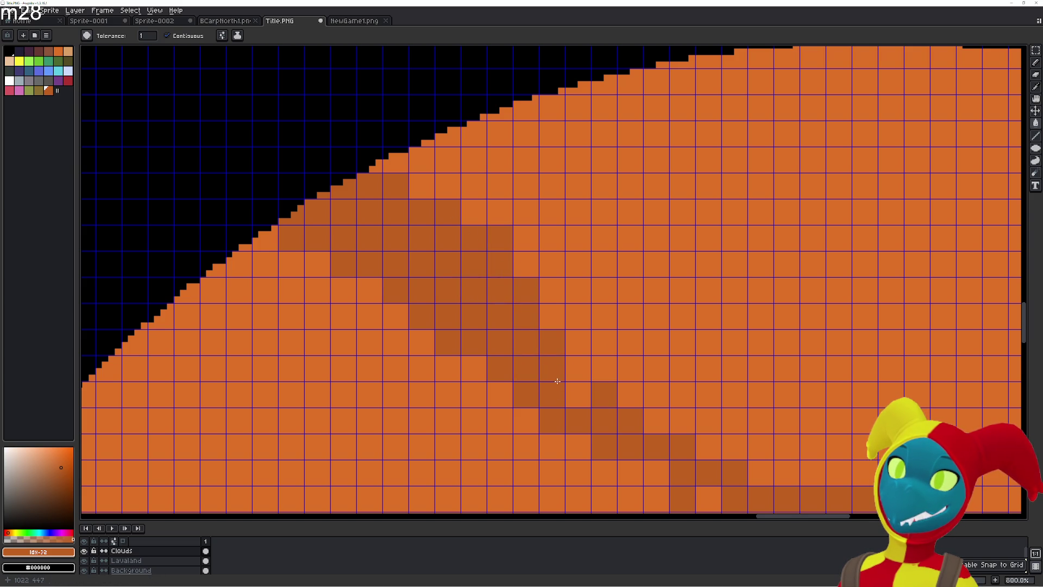
- Extend the cloud streak further down-right with darker cells
left_click(579, 394)
left_click(552, 316)
left_click(605, 368)
left_click(631, 395)
left_click(683, 421)
left_click(579, 342)
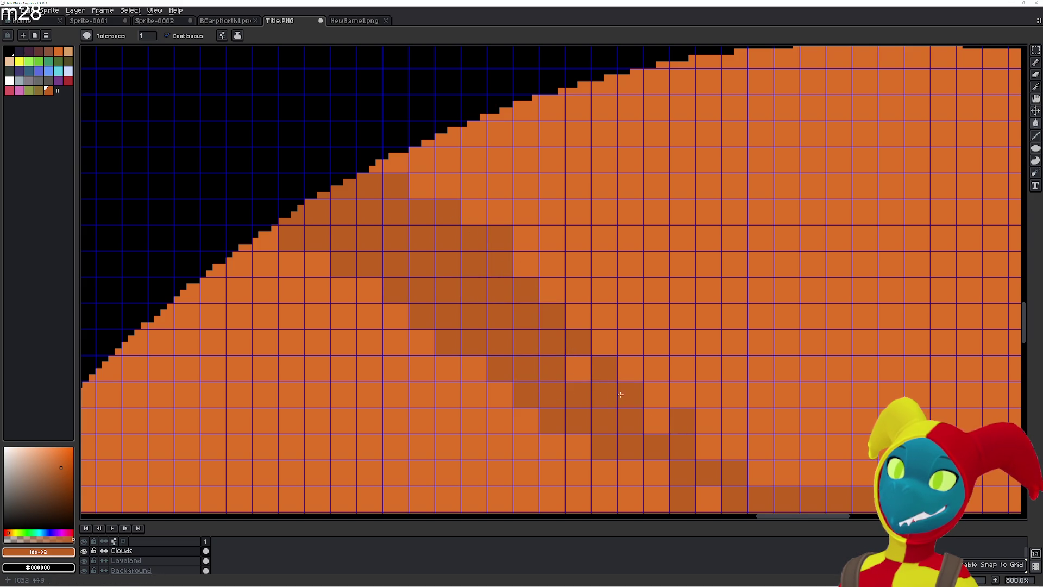
- Fill out the lower end of the streak so it tapers into scattered cells
left_click(657, 420)
left_click(579, 369)
left_click(709, 447)
left_click(735, 446)
left_click(762, 473)
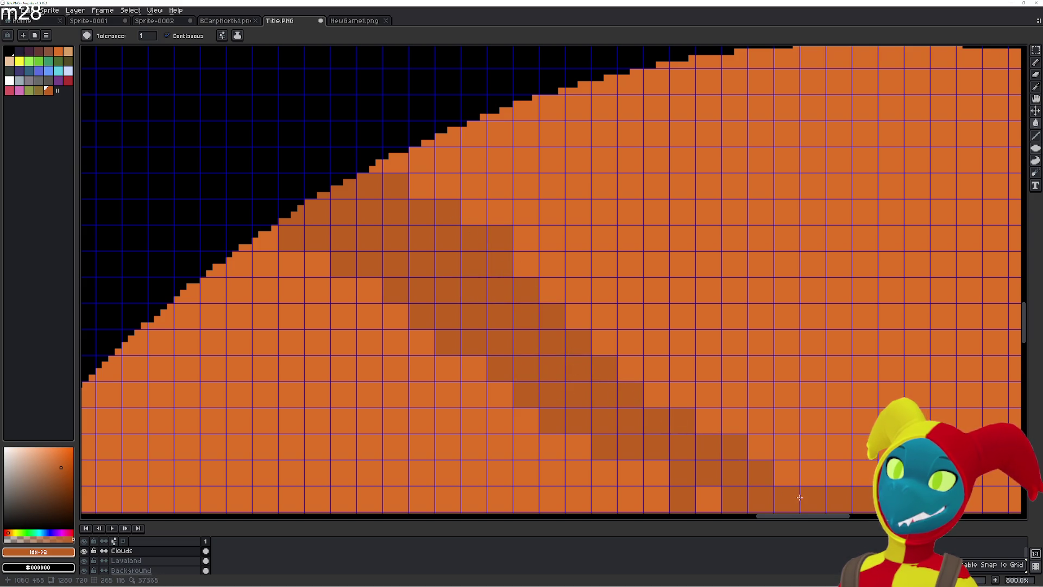
scroll(800, 497, "down", 6)
scroll(524, 254, "up", 2)
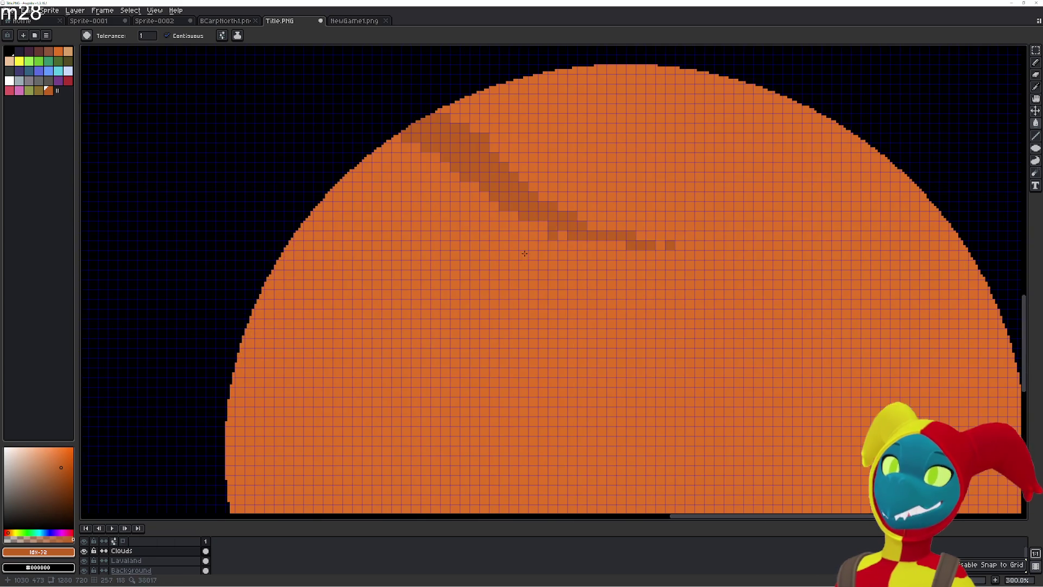
- Add broken darker pixels at the streak's lower-right tail and close a gap
left_click(621, 274)
left_click(650, 285)
left_click(641, 274)
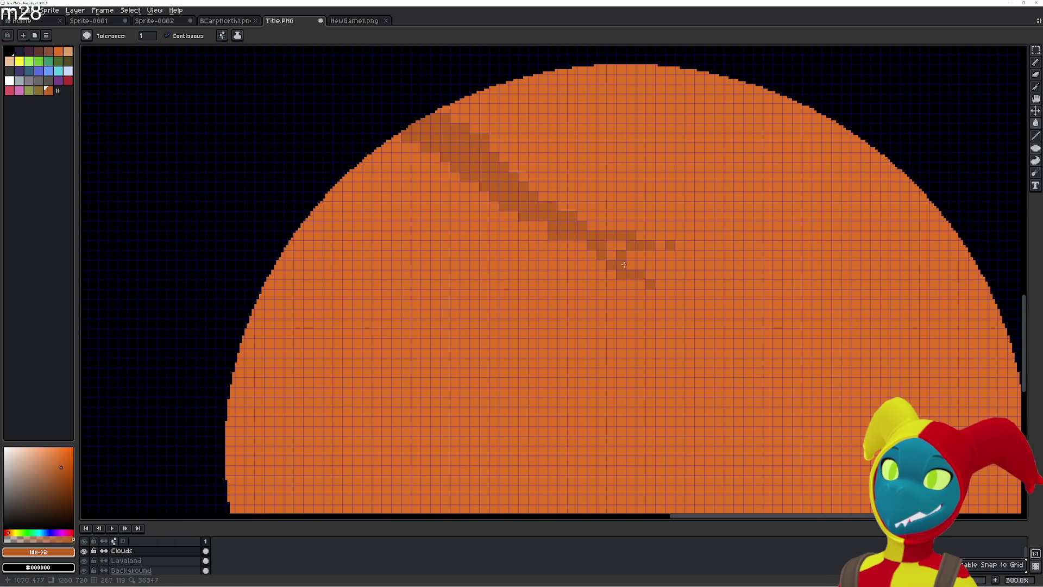
left_click(680, 284)
left_click(690, 284)
left_click(709, 293)
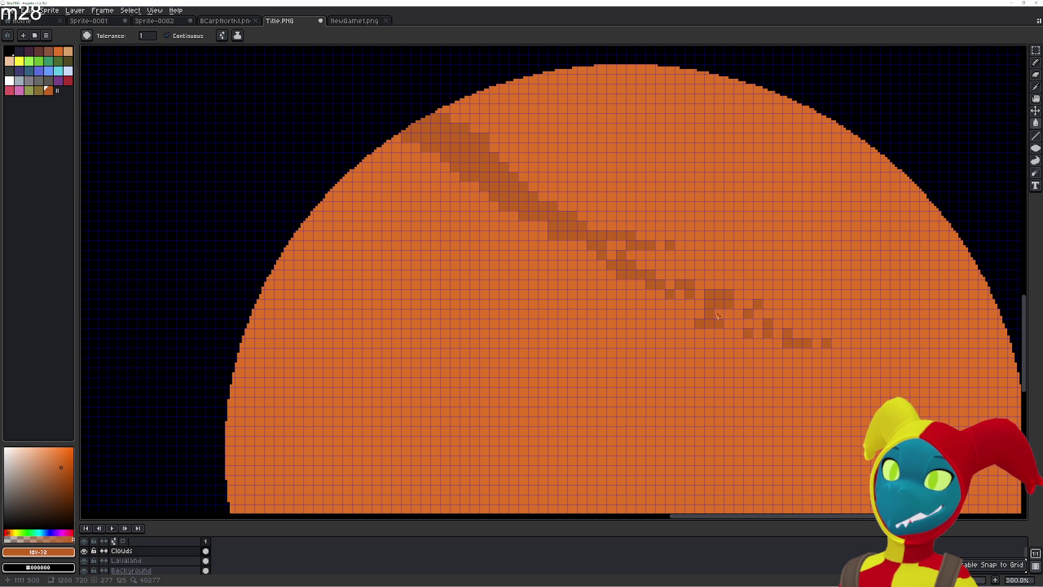
left_click(681, 295)
left_click(701, 313)
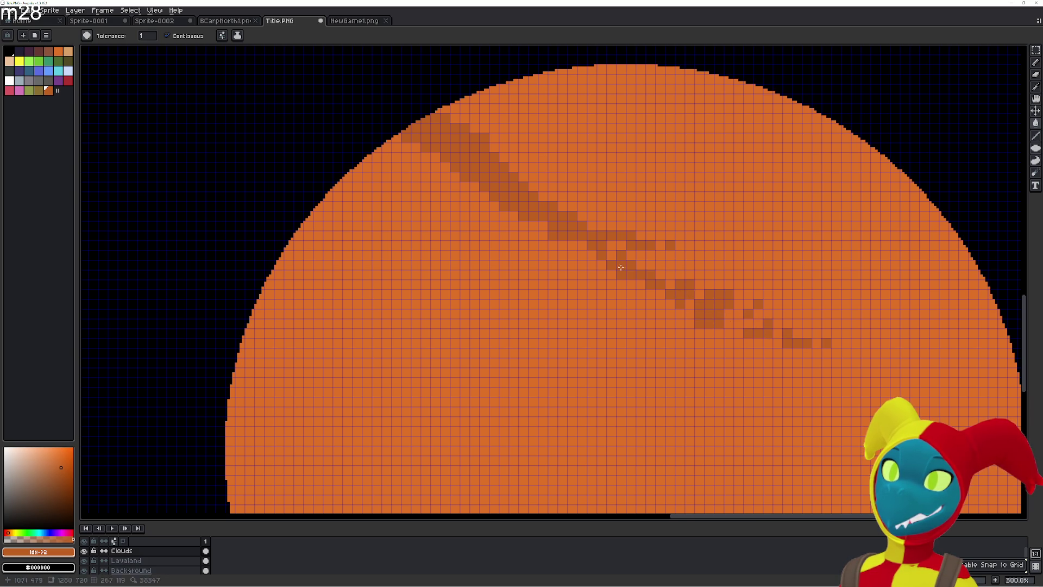
left_click(678, 313)
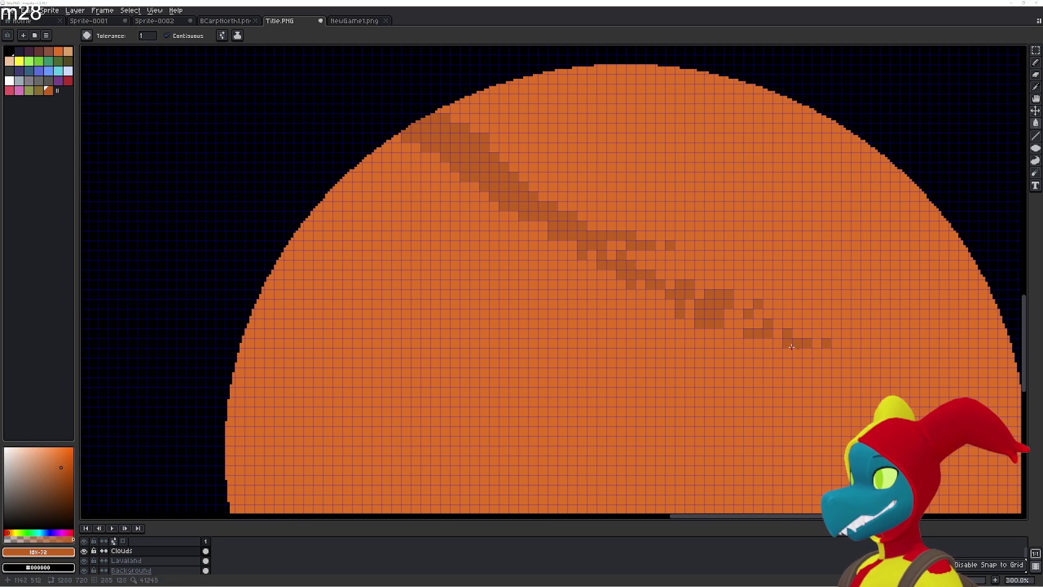
- Thicken the edge of the main cloud band with darker cells along its length
scroll(645, 286, "up", 2)
left_click(544, 240)
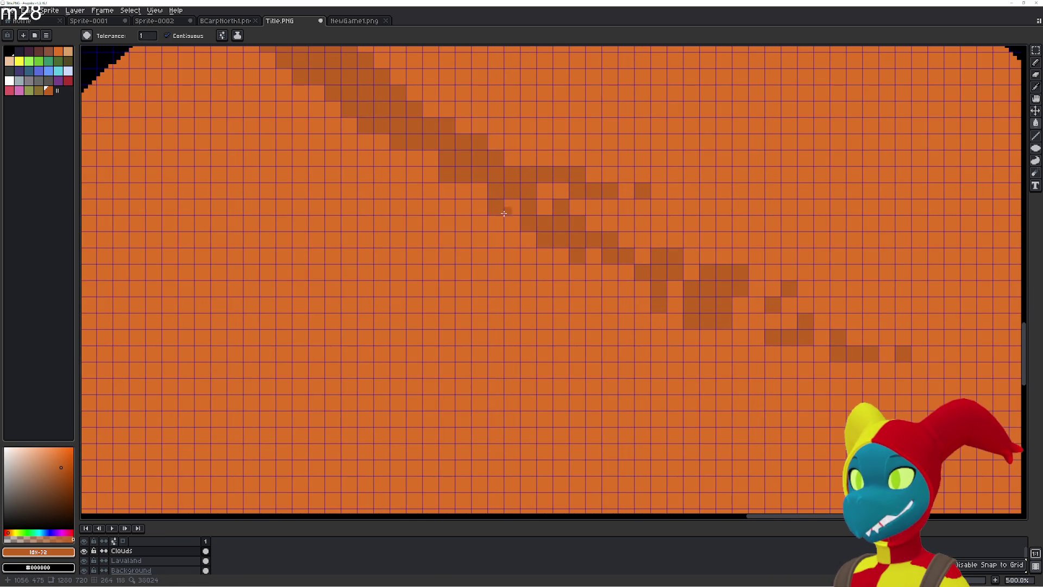
left_click(512, 207)
left_click(480, 191)
left_click(479, 207)
left_click(577, 272)
left_click(642, 305)
left_click(708, 338)
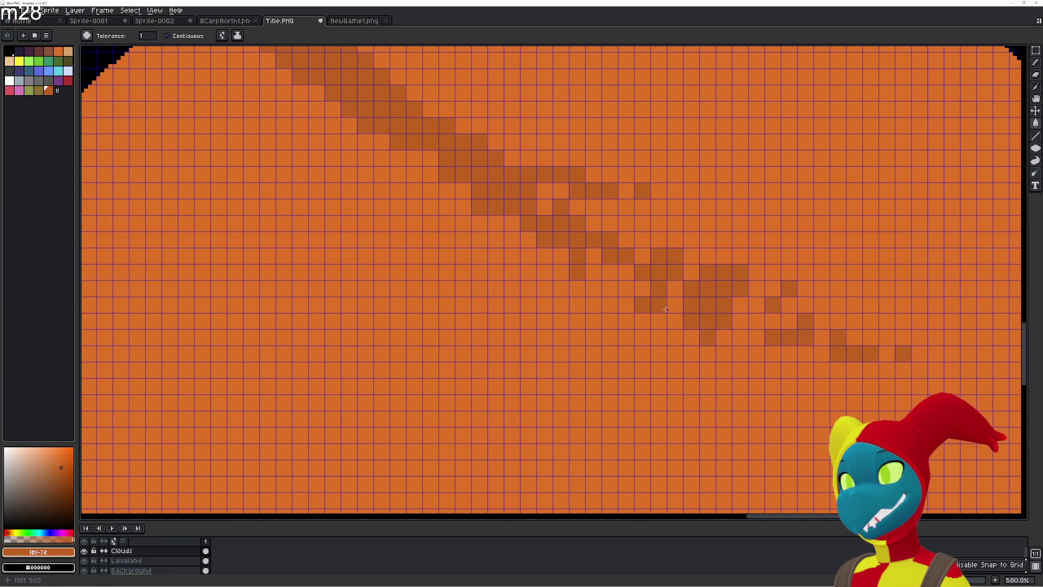
left_click(643, 288)
left_click(626, 288)
left_click(593, 272)
left_click(594, 256)
left_click(626, 272)
left_click(675, 304)
left_click(740, 353)
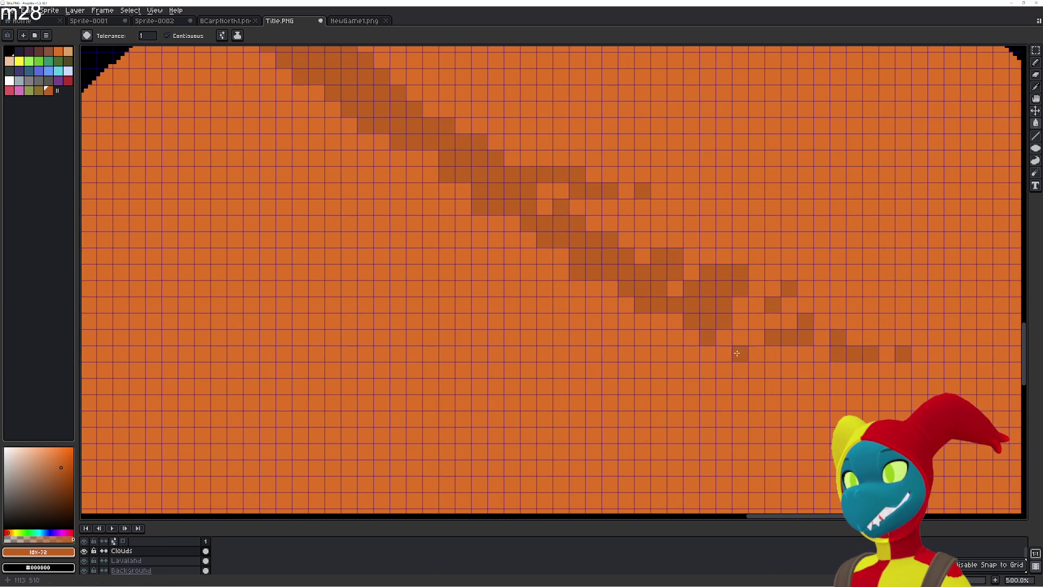
- Darken cells along the streak's lower edge, adding a few scattered extras
left_click(675, 289)
left_click(740, 321)
left_click(757, 337)
left_click(805, 370)
left_click(822, 387)
left_click(772, 353)
left_click(789, 370)
left_click(756, 354)
left_click(724, 337)
left_click(756, 370)
- Start a second, thinner darker streak across the top of the sun
scroll(487, 183, "up", 5)
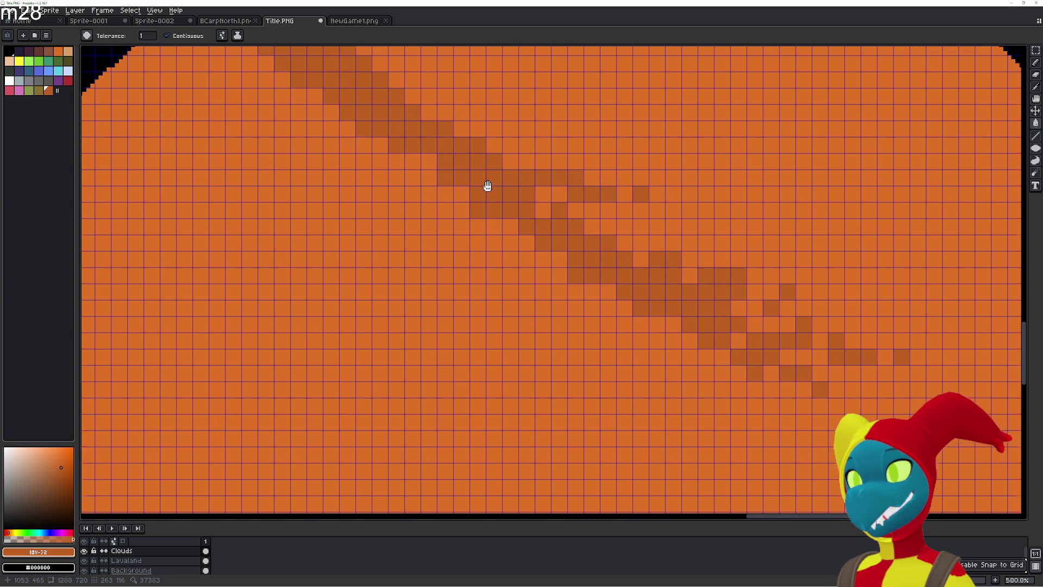
left_click(427, 111)
left_click(444, 143)
left_click(476, 160)
left_click(541, 209)
- Pencil the first darker cells of a second diagonal cloud streak above the first one
left_click(606, 241)
left_click(574, 225)
left_click(655, 274)
left_click(524, 192)
left_click_drag(618, 242, 590, 225)
left_click(508, 160)
left_click(557, 209)
left_click(541, 176)
left_click(558, 193)
left_click(574, 209)
left_click(590, 209)
left_click(541, 192)
- Widen the upper part of the second streak with more darker cells
left_click(525, 159)
left_click(525, 176)
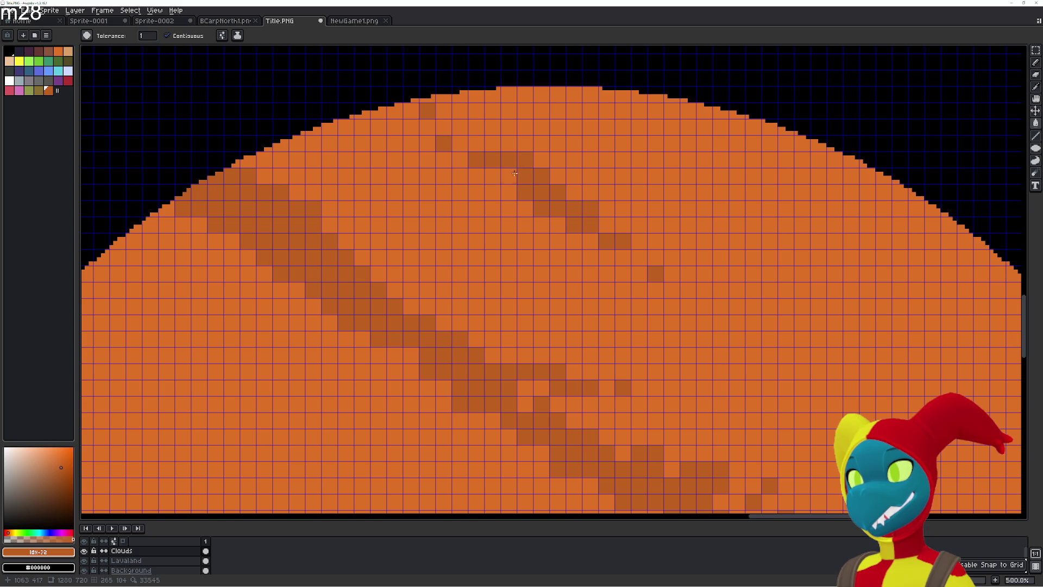
left_click(492, 176)
left_click(509, 176)
left_click(508, 192)
left_click(509, 209)
- Extend the second streak further down-right across the sun
left_click_drag(541, 225, 557, 225)
left_click(590, 257)
left_click(607, 257)
left_click_drag(623, 274, 688, 307)
left_click(720, 323)
left_click(720, 339)
left_click(688, 339)
- Fill in the darker cells of the second streak's lower part
left_click(672, 323)
left_click(704, 323)
left_click(705, 339)
left_click(688, 323)
left_click(671, 307)
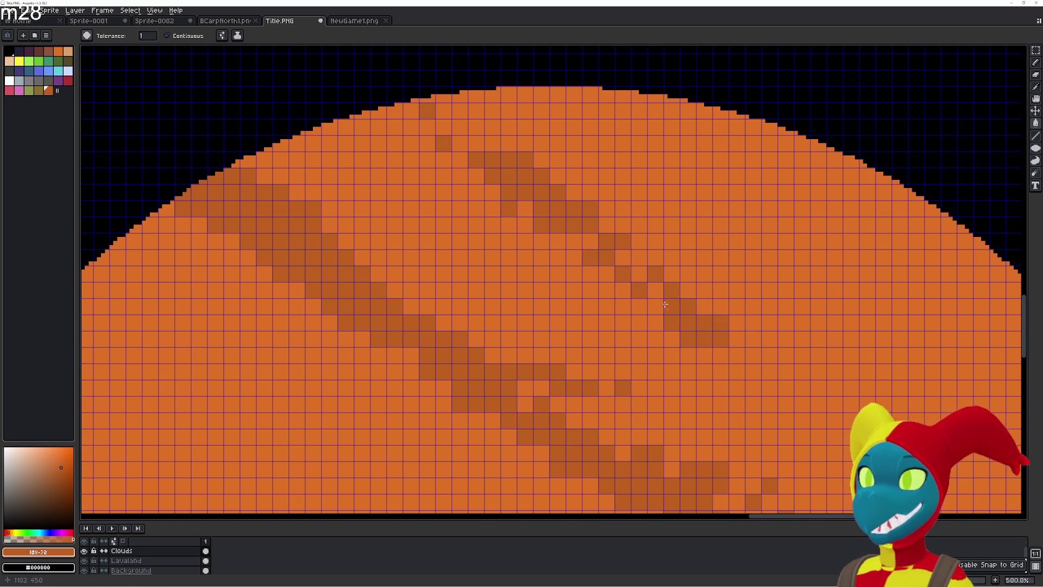
left_click(655, 290)
left_click(656, 306)
- Thicken the second streak back toward the upper left and close its two gaps
left_click(623, 307)
left_click(639, 274)
left_click(623, 257)
left_click(590, 241)
left_click(574, 241)
left_click(558, 241)
left_click(574, 257)
left_click(607, 274)
left_click(622, 291)
- Add darker cells along the streak and extend it up to the sun's rim
left_click(672, 339)
left_click(590, 274)
left_click(521, 206)
left_click(476, 176)
left_click(460, 160)
left_click(460, 144)
left_click(427, 127)
left_click(411, 111)
- Thicken the second streak along its full length
left_click(411, 127)
left_click(427, 144)
left_click(460, 176)
left_click(476, 192)
left_click(557, 257)
left_click(574, 274)
left_click(525, 225)
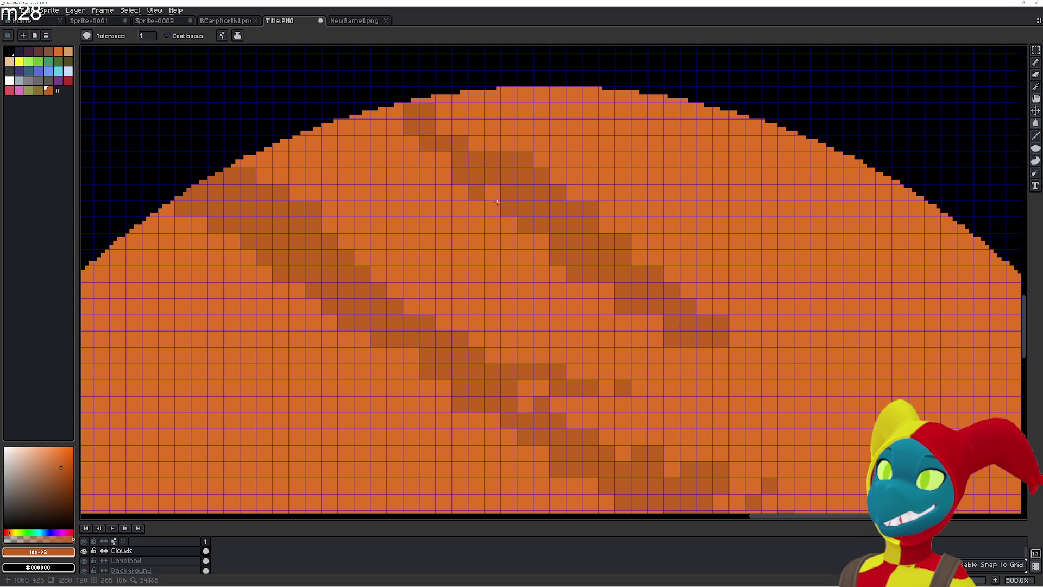
- Fill the remaining empty cells inside the second streak
left_click(492, 192)
left_click(492, 209)
left_click(525, 257)
left_click(721, 388)
left_click(671, 355)
left_click(623, 323)
left_click(655, 331)
left_click(636, 315)
- Shape and fill out the top end of the second streak
left_click(541, 257)
left_click(492, 143)
left_click(476, 127)
left_click(443, 111)
left_click(443, 127)
left_click(476, 143)
left_click(459, 110)
left_click(459, 126)
left_click(475, 110)
left_click(558, 176)
- Broaden the lower half of the second streak with extra darker cells
left_click(688, 257)
left_click(639, 225)
left_click(721, 290)
left_click(753, 322)
left_click(785, 355)
left_click(737, 322)
left_click(639, 241)
left_click_drag(655, 258, 671, 266)
- Darken more cells along the second streak's diagonal
left_click(606, 209)
left_click(574, 176)
left_click(557, 159)
left_click(688, 291)
left_click(704, 307)
left_click(737, 339)
left_click(786, 388)
left_click(786, 388)
left_click(753, 355)
left_click(639, 258)
left_click(606, 225)
- Finish the streak's tail as scattered darker cells, then zoom out to view the sun
left_click(721, 356)
left_click(737, 372)
left_click(704, 356)
left_click(655, 323)
left_click(688, 371)
left_click(704, 372)
left_click(753, 404)
scroll(753, 388, "down", 2)
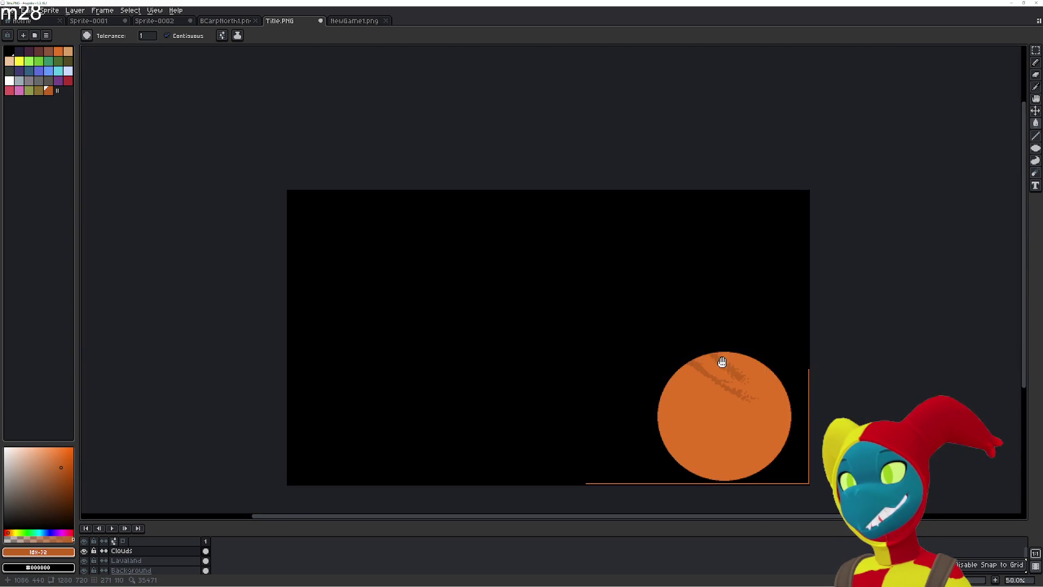
- Zoom in on the sun and darken a few pixels along its upper-left edge
left_click_drag(723, 361, 641, 280)
scroll(596, 308, "up", 1)
scroll(596, 307, "up", 1)
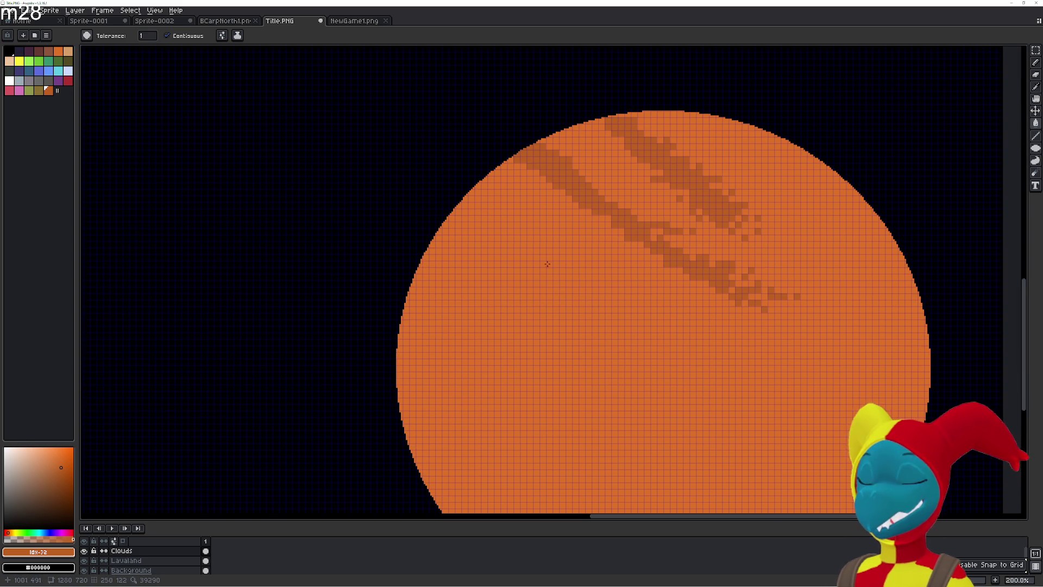
scroll(546, 263, "up", 1)
left_click(442, 164)
left_click(441, 183)
left_click(432, 174)
left_click(441, 203)
left_click(472, 232)
- Sketch the third streak's diagonal path with scattered darker orange pixels below the other streaks
left_click_drag(491, 239, 549, 285)
left_click(505, 238)
left_click(540, 271)
left_click(588, 329)
left_click(647, 369)
left_click(686, 390)
left_click(618, 349)
left_click(561, 304)
left_click(520, 260)
- Add darker pixels along the third streak and build up its lower end
left_click(529, 281)
left_click(510, 252)
left_click(539, 291)
left_click(510, 262)
left_click(637, 369)
left_click(657, 388)
left_click(696, 408)
left_click(676, 388)
left_click(657, 369)
left_click(667, 378)
left_click(657, 378)
- Add a cluster of darker cells mid-streak and extend the third streak up-left
left_click(647, 378)
left_click(637, 378)
left_click(628, 368)
left_click(628, 359)
left_click(637, 359)
left_click(657, 359)
left_click(666, 359)
left_click(638, 349)
left_click(628, 349)
left_click(608, 339)
left_click(599, 339)
left_click(589, 321)
left_click(578, 309)
- Continue the third streak's darker cells up to the sun's left edge
left_click(578, 319)
left_click(569, 320)
left_click(549, 300)
left_click(535, 281)
left_click(520, 270)
left_click(500, 260)
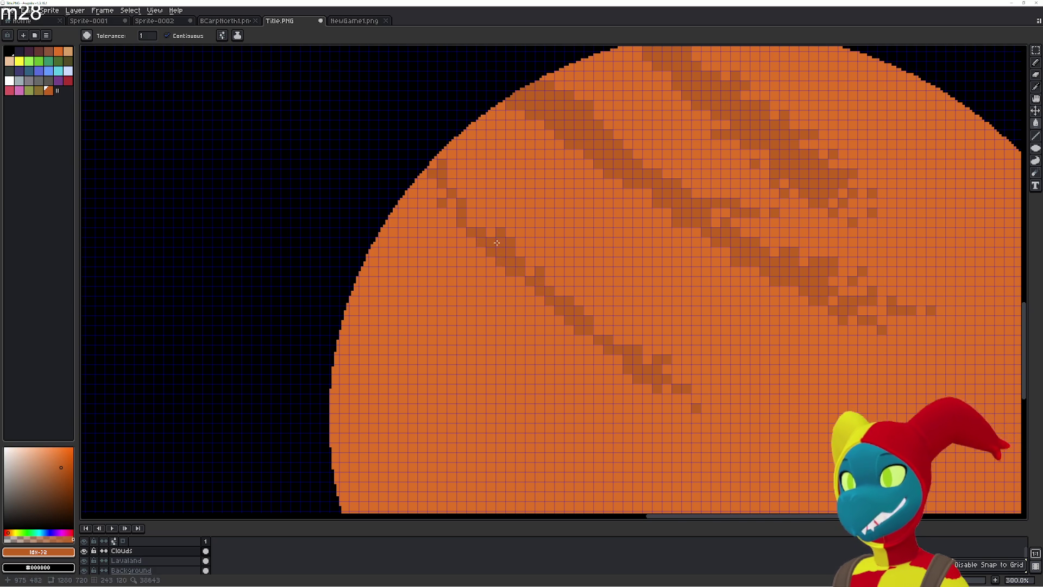
left_click(471, 193)
left_click(491, 231)
left_click(471, 221)
left_click(462, 193)
left_click(456, 182)
- Darken cells on the sun's left edge and fill gaps where the streak begins
left_click(451, 173)
left_click(451, 163)
left_click(451, 182)
left_click(441, 193)
left_click(449, 201)
left_click(448, 213)
left_click(479, 248)
left_click(500, 270)
left_click(529, 261)
- Thicken the third streak's upper part and fill cells through its middle
left_click(510, 231)
left_click(482, 212)
left_click(481, 202)
left_click(491, 212)
left_click(520, 251)
left_click(549, 280)
left_click(559, 280)
left_click(567, 291)
left_click(587, 306)
left_click(609, 322)
left_click(615, 328)
left_click(628, 339)
left_click(645, 349)
- Fill more darker orange cells in the middle stretch of the third streak
left_click(644, 341)
left_click(636, 341)
left_click(625, 330)
left_click(614, 337)
left_click(601, 324)
left_click(599, 320)
left_click(598, 310)
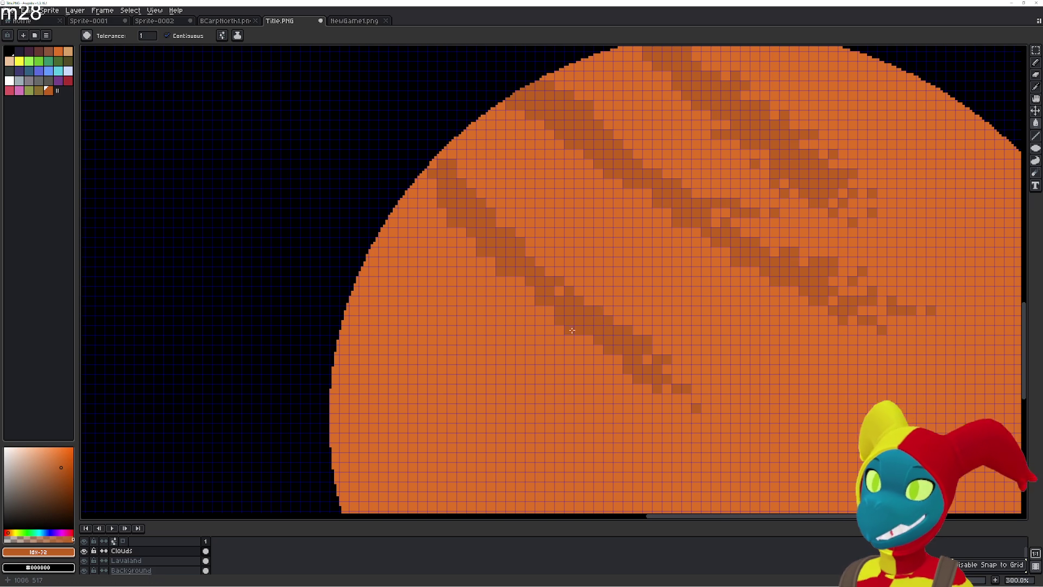
left_click(577, 336)
left_click(587, 345)
left_click(607, 359)
left_click(620, 370)
- Extend the third streak further down-right and fill out its lower end
left_click(627, 377)
left_click(650, 398)
left_click(657, 405)
left_click(667, 414)
left_click(676, 420)
left_click(690, 432)
left_click(706, 443)
left_click(725, 456)
left_click(741, 467)
left_click(765, 476)
left_click(735, 457)
left_click(725, 445)
left_click(706, 437)
left_click(696, 427)
left_click(696, 418)
left_click(679, 408)
- Thicken the lower part of the streak and fill its remaining gaps
left_click(667, 388)
left_click(677, 397)
left_click(701, 399)
left_click(713, 406)
left_click(726, 424)
left_click(741, 442)
left_click(757, 458)
left_click(775, 468)
left_click(775, 456)
left_click(763, 437)
left_click(741, 426)
left_click(725, 417)
left_click(698, 388)
left_click(677, 368)
left_click(657, 349)
- Finish the streak's ragged end cells, then zoom back out to the whole sun
left_click(715, 420)
left_click(735, 447)
left_click(706, 418)
left_click(715, 435)
left_click(724, 438)
left_click(715, 446)
left_click(717, 428)
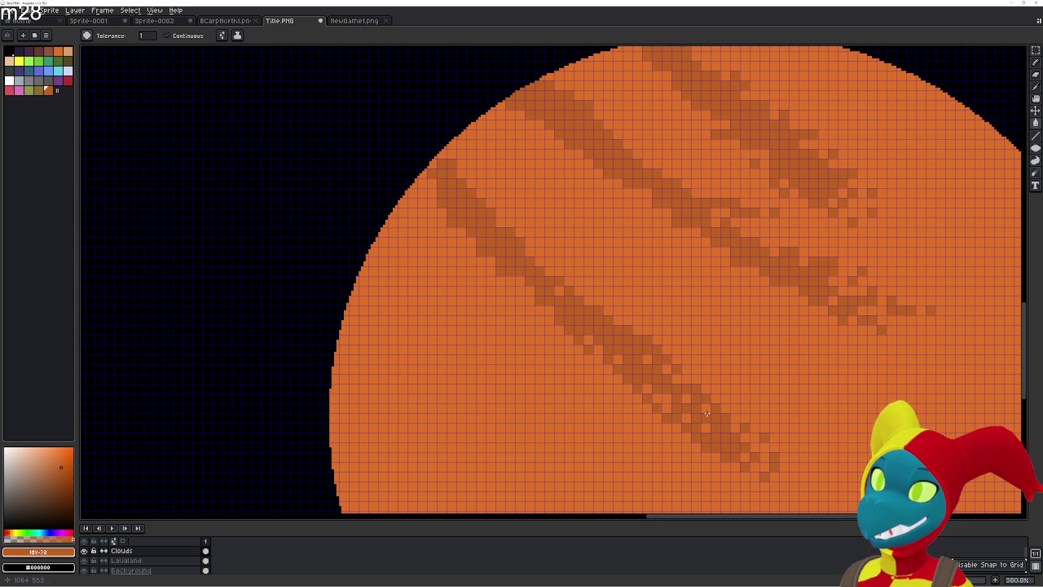
scroll(706, 381, "down", 2)
left_click_drag(699, 340, 602, 283)
- Zoom out and extend the lowest cloud streak down-right with darker cells
scroll(602, 283, "up", 1)
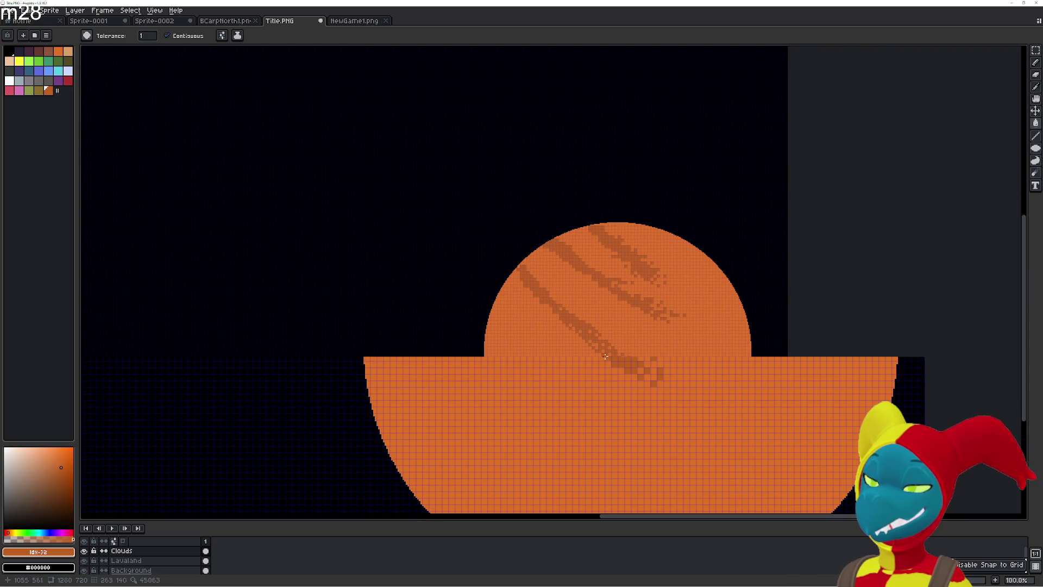
left_click(595, 371)
left_click(608, 384)
left_click(615, 397)
left_click(608, 370)
left_click(589, 351)
left_click(600, 370)
left_click(629, 404)
left_click(640, 422)
left_click(654, 442)
left_click(661, 449)
left_click(648, 412)
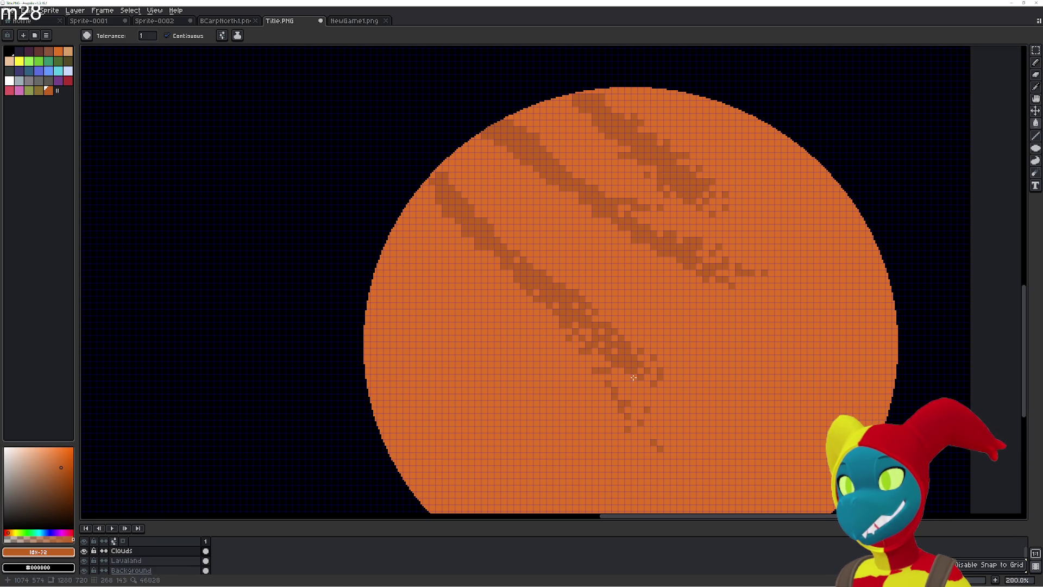
- Scatter dithered darker pixels past the streak's end toward the sun's right side
left_click(666, 449)
left_click(634, 386)
left_click(703, 456)
left_click(725, 482)
left_click(712, 461)
left_click(686, 430)
left_click(663, 398)
left_click(693, 442)
left_click(687, 448)
left_click(686, 455)
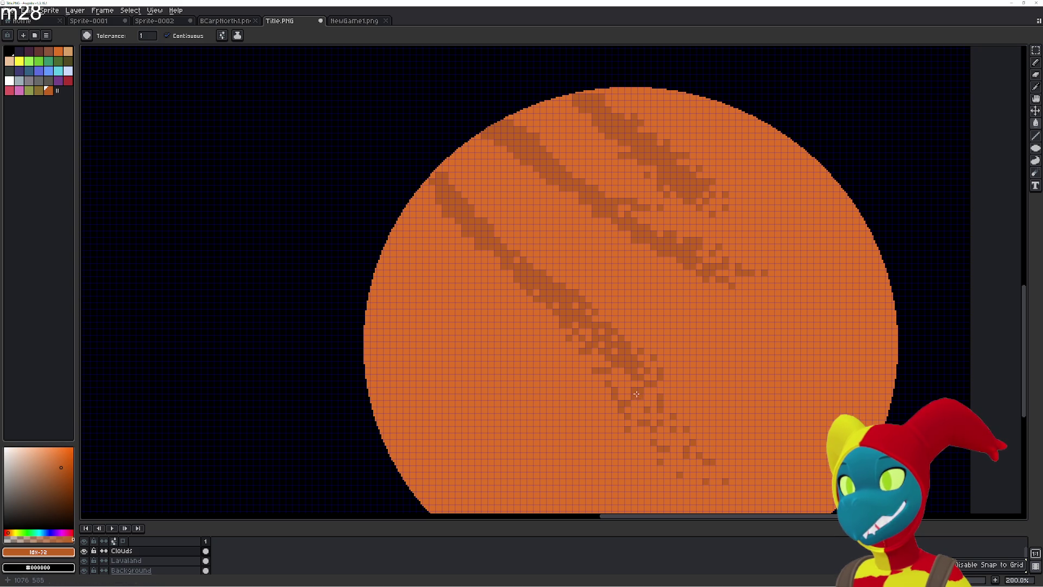
left_click(626, 390)
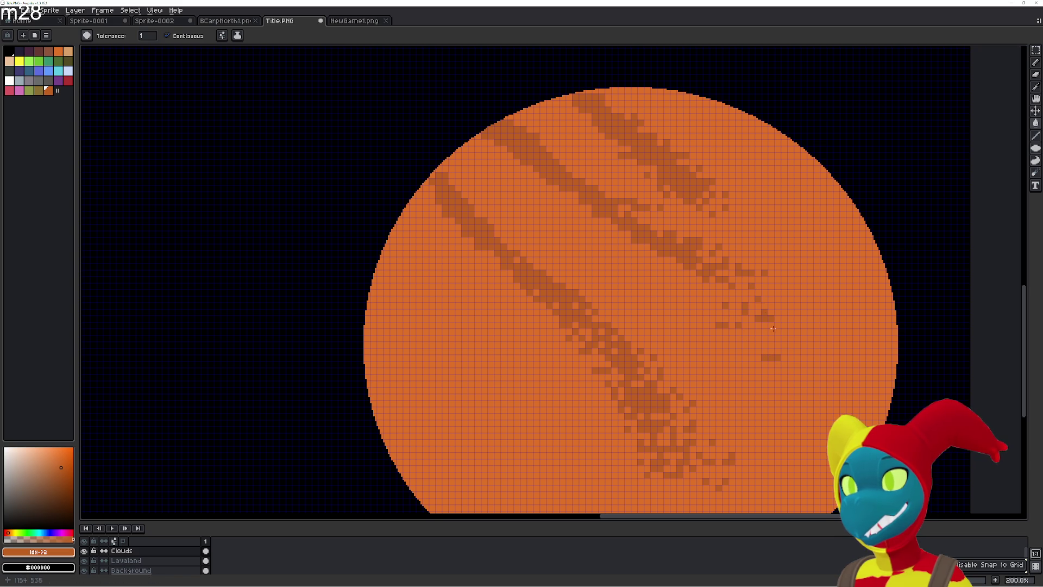
left_click(797, 344)
left_click(811, 382)
- Scatter dither pixels down the sun's right side
left_click(810, 351)
left_click(803, 320)
left_click(778, 285)
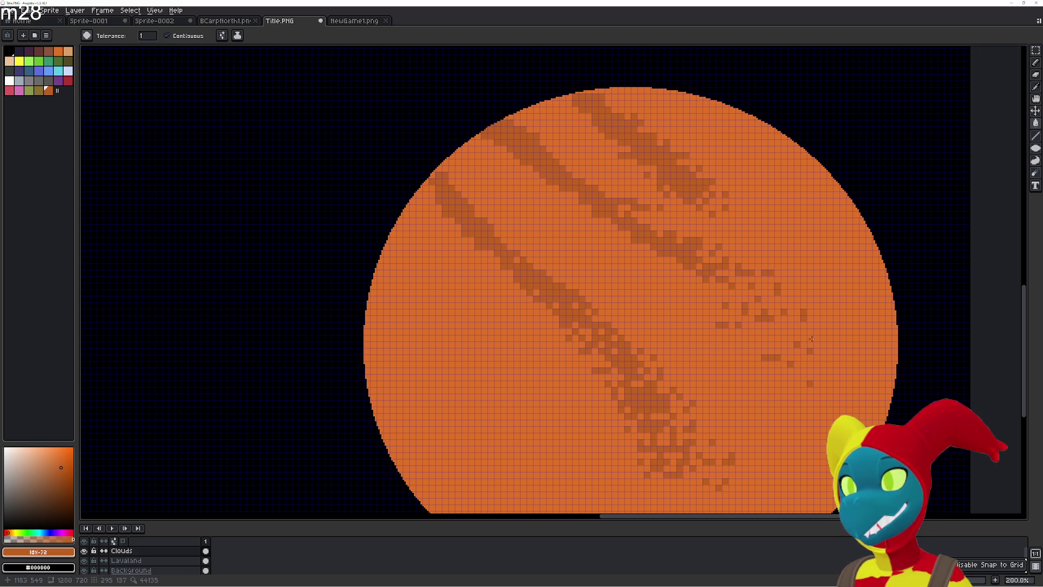
left_click(784, 288)
left_click(790, 307)
left_click(797, 324)
left_click(784, 387)
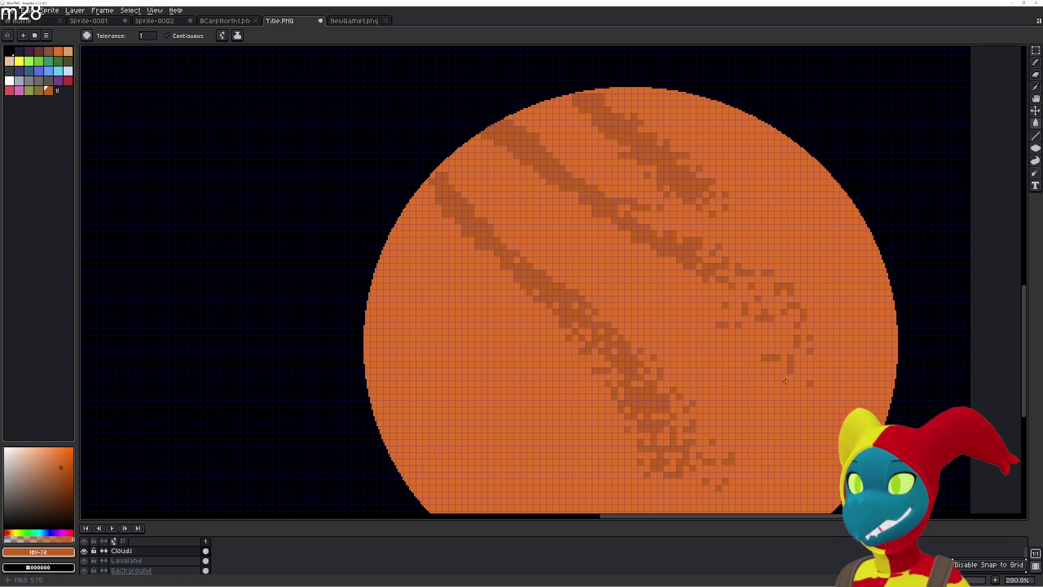
left_click(797, 410)
left_click(803, 423)
left_click(791, 422)
- Scatter more dither pixels up-left across the sun
left_click(771, 397)
left_click(772, 384)
left_click(751, 359)
left_click(745, 353)
left_click(732, 343)
left_click(726, 312)
left_click(719, 299)
left_click(790, 346)
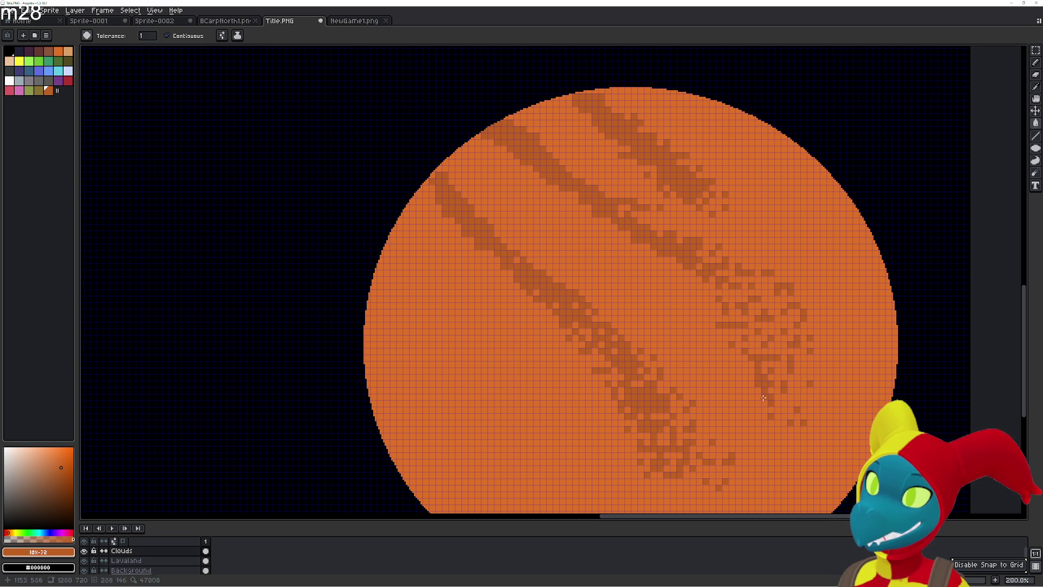
- Dither darker-orange pixels into the right streak and near the middle streak
left_click_drag(787, 416, 774, 389)
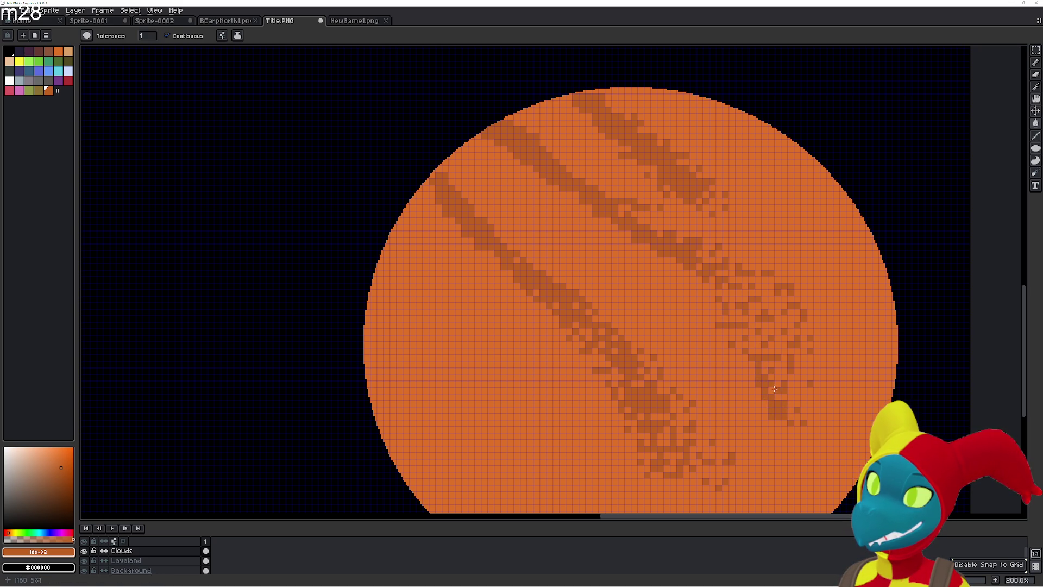
left_click(791, 403)
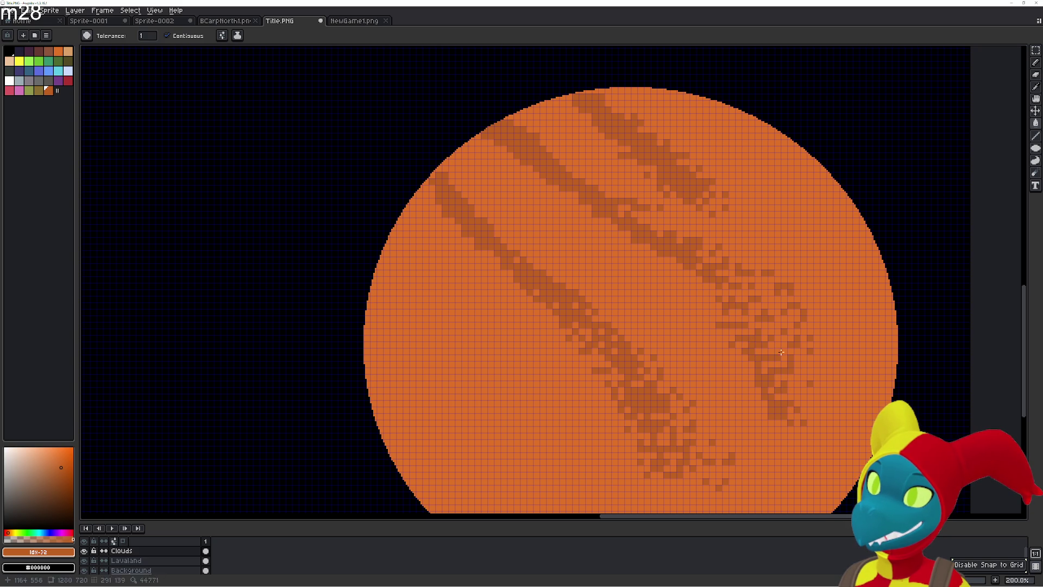
left_click(784, 325)
left_click(772, 311)
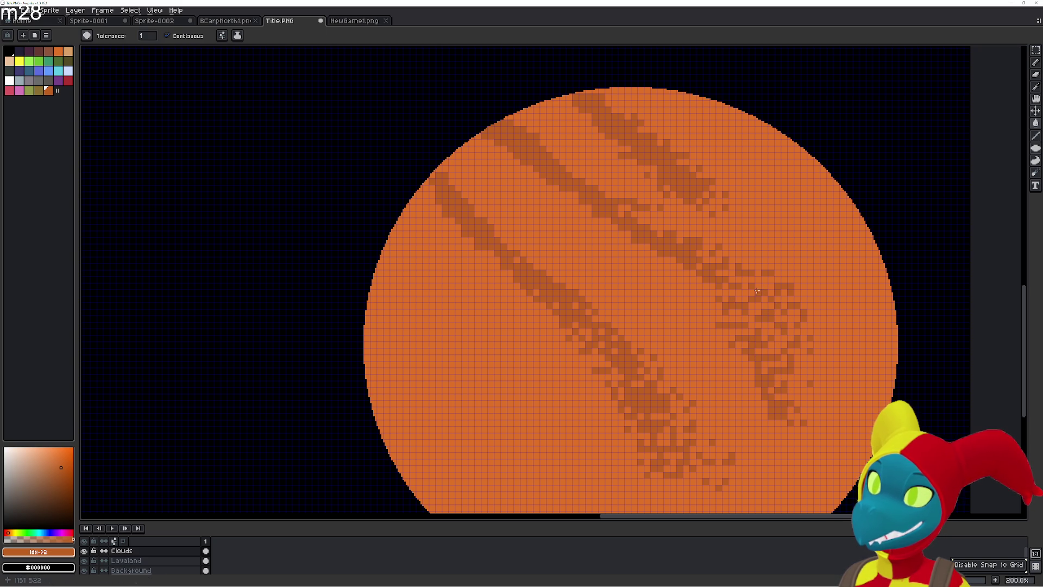
left_click(790, 351)
left_click(738, 318)
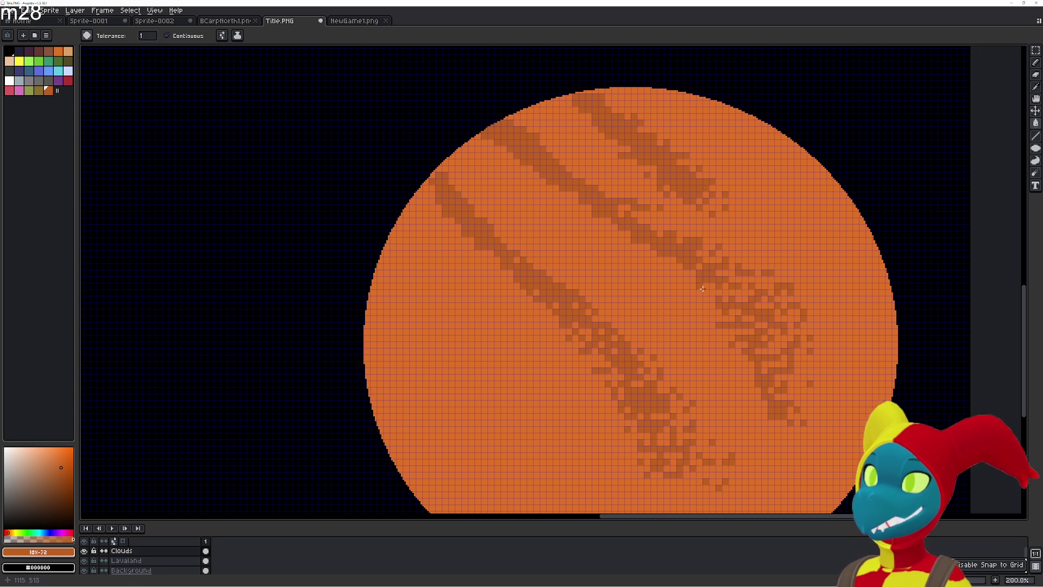
left_click(664, 265)
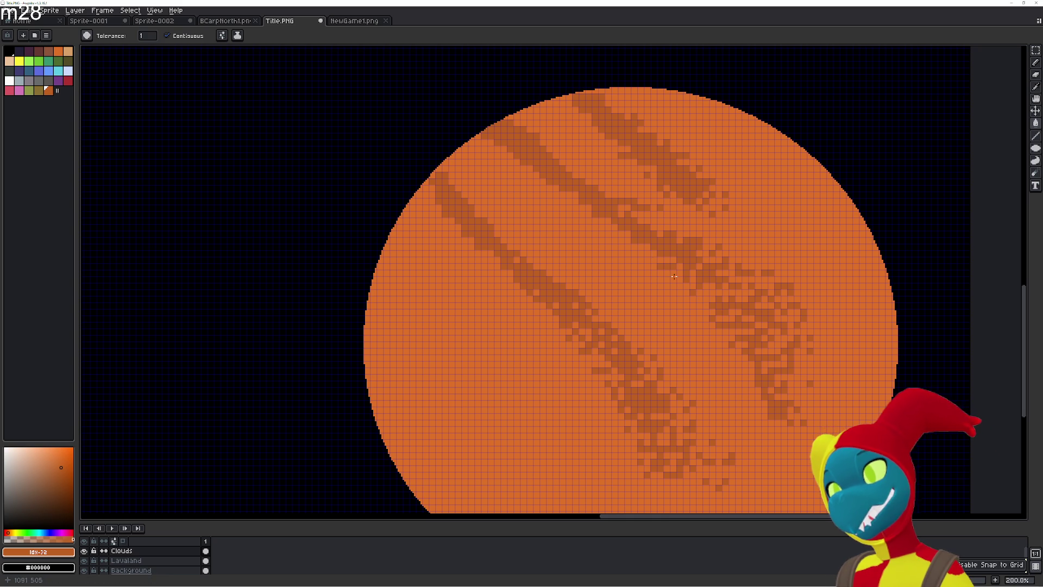
left_click(673, 273)
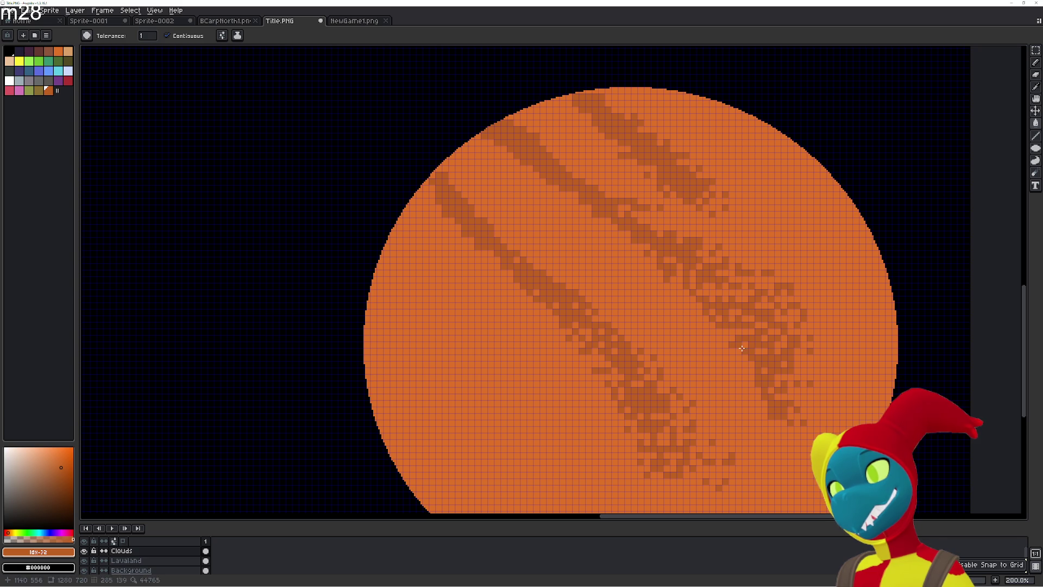
left_click_drag(741, 351, 748, 364)
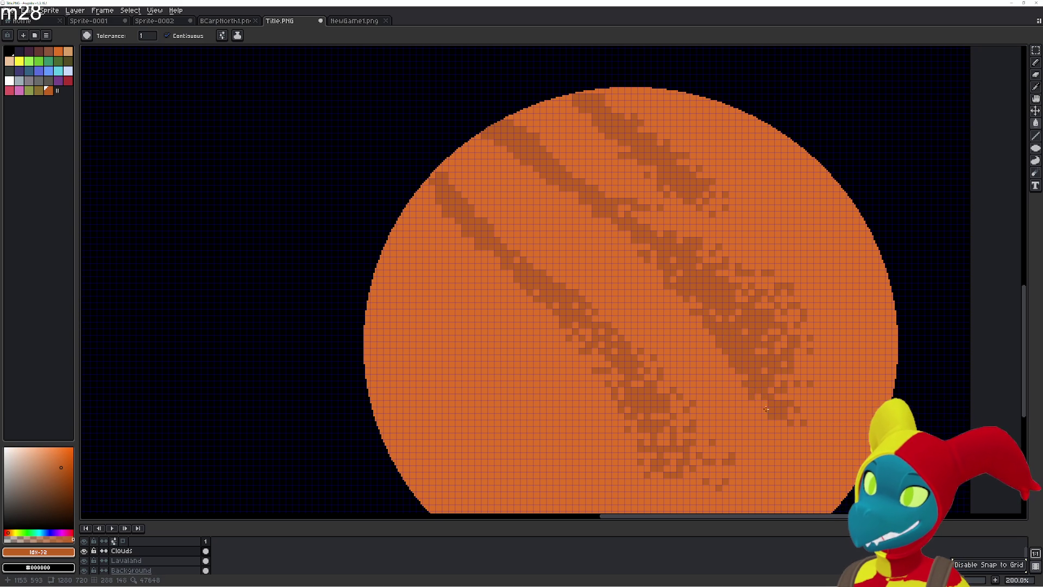
- Shift the selected streak pixels slightly up-left and deselect
mouse_move(767, 406)
left_mouse_down()
mouse_move(764, 396)
mouse_move(777, 411)
left_mouse_up()
key("ctrl+d")
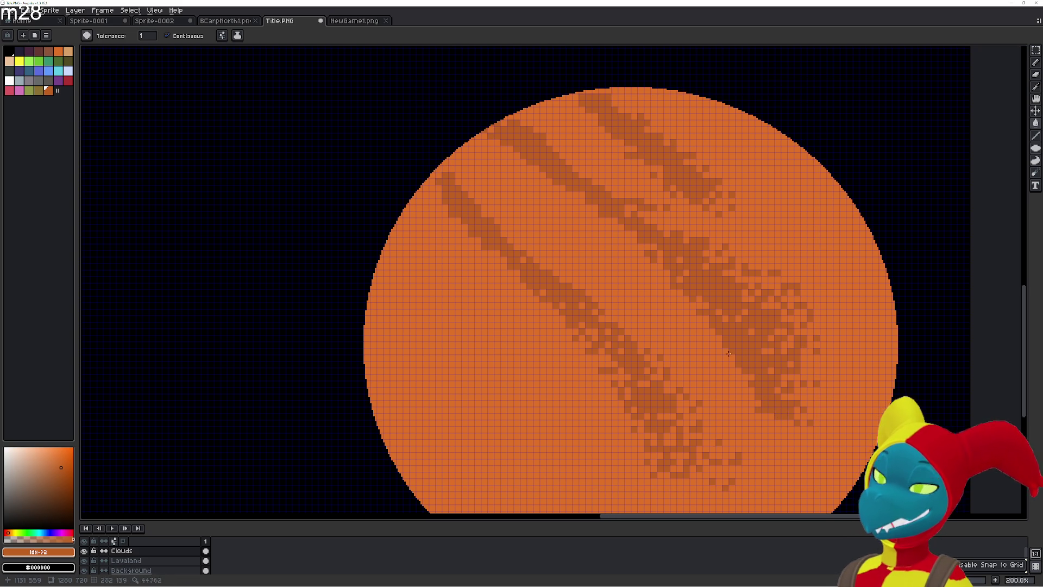
left_click_drag(726, 311, 661, 247)
scroll(662, 247, "down", 2)
- Pick a new custom orange and try a darker line along the sun's lower edge
scroll(606, 311, "up", 1)
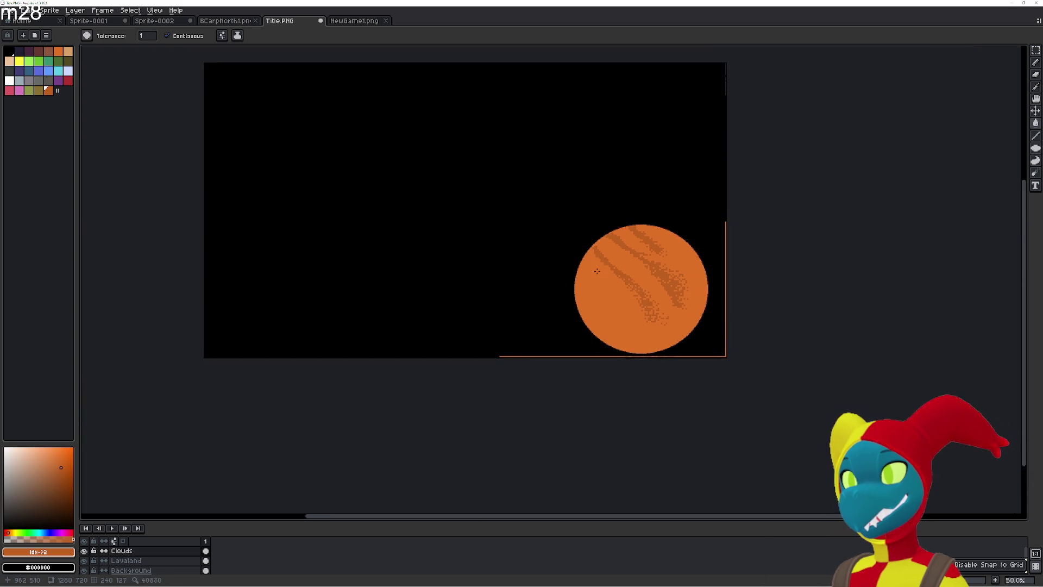
left_click_drag(560, 270, 634, 345)
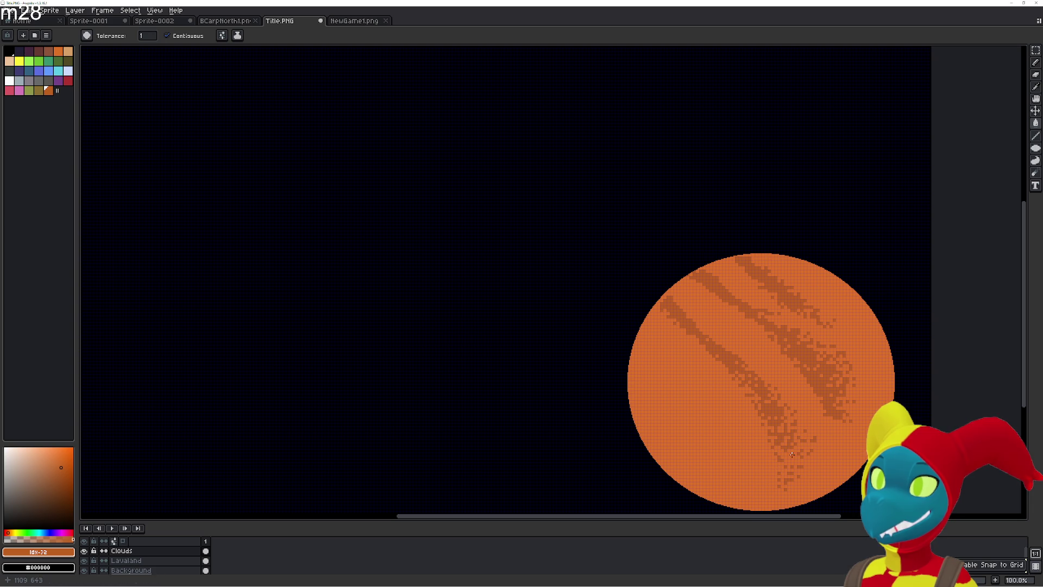
left_click(66, 461)
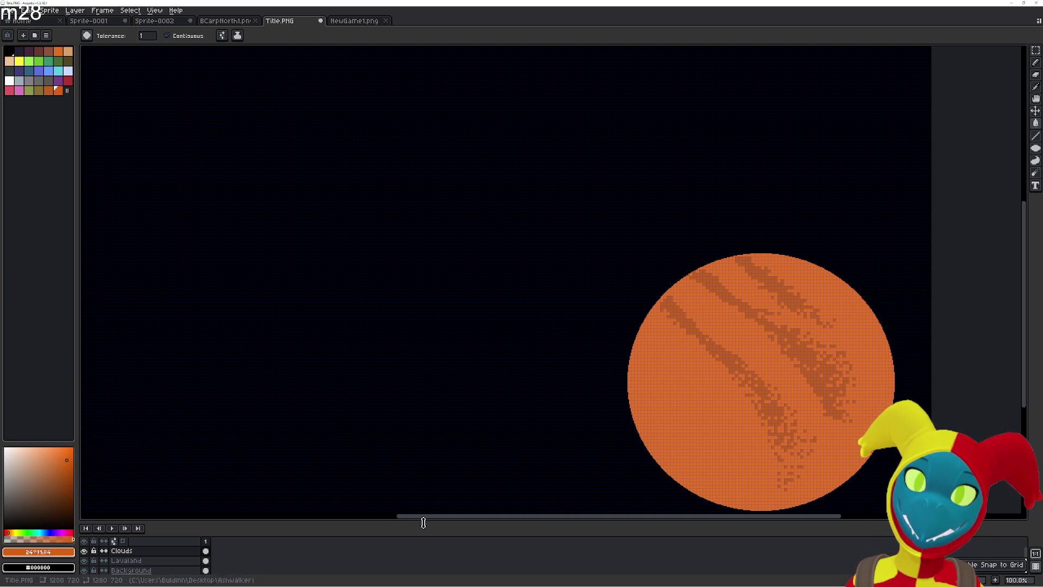
left_click(775, 507)
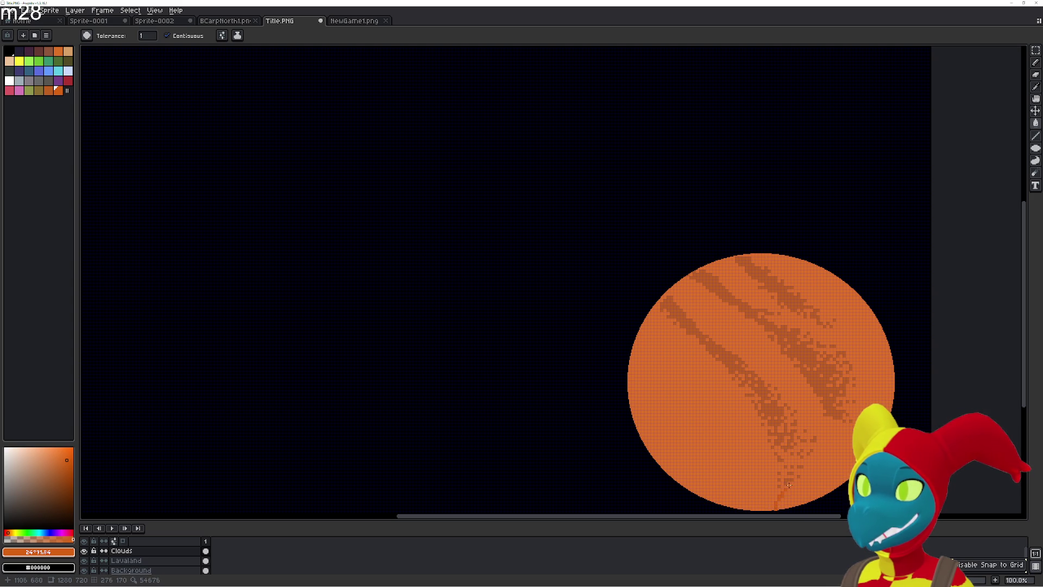
left_click(832, 441, "shift")
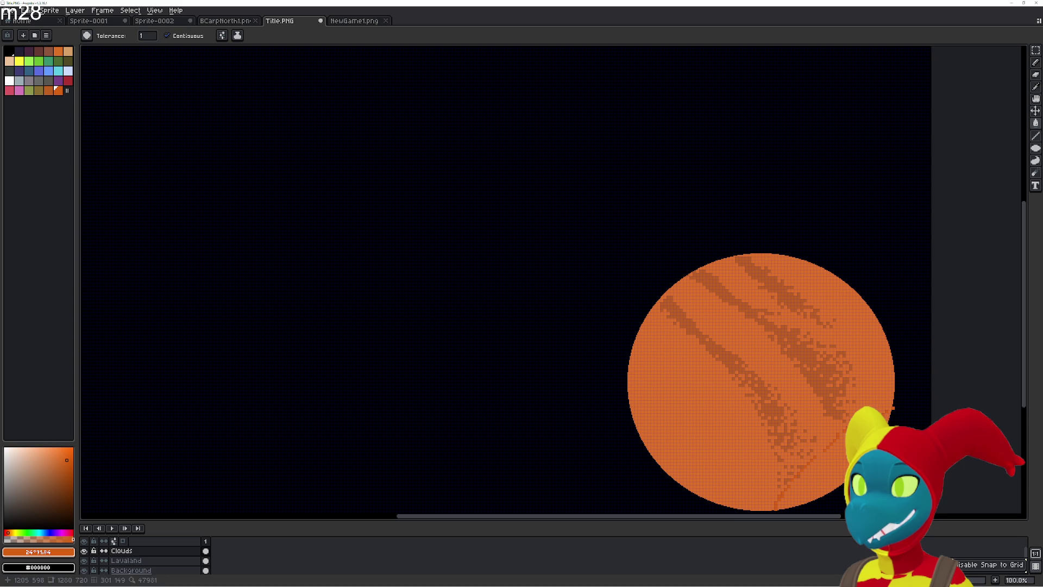
- Undo the trial dark line and recentre the sun at 200% zoom
key("ctrl+z")
key("v")
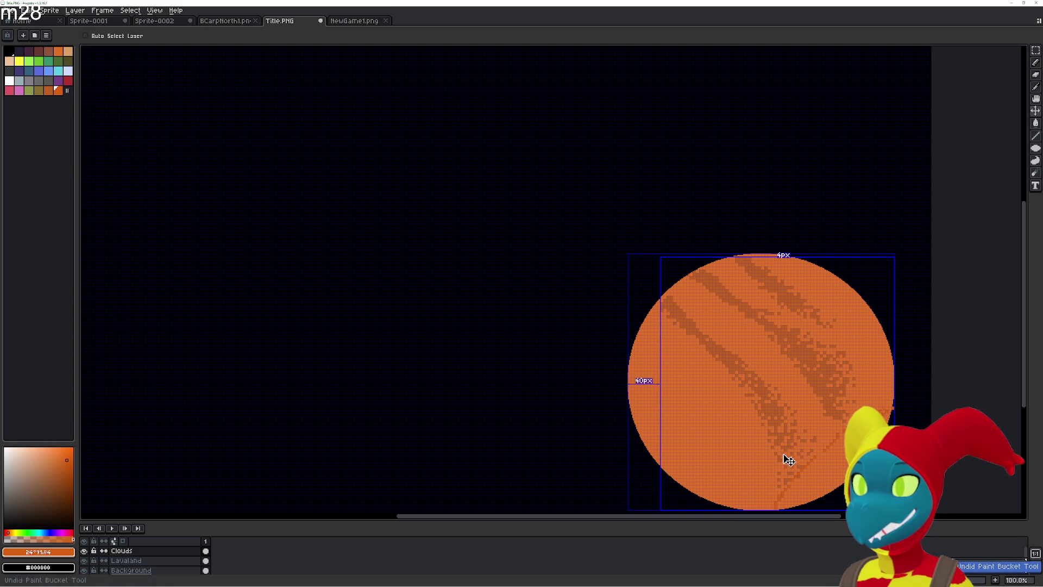
key("ctrl+z")
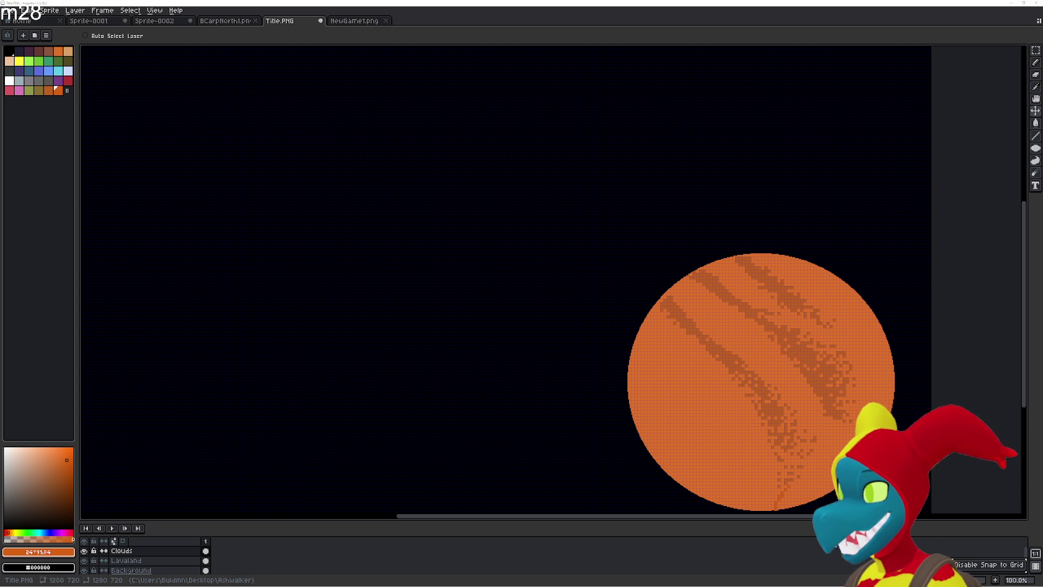
key("g")
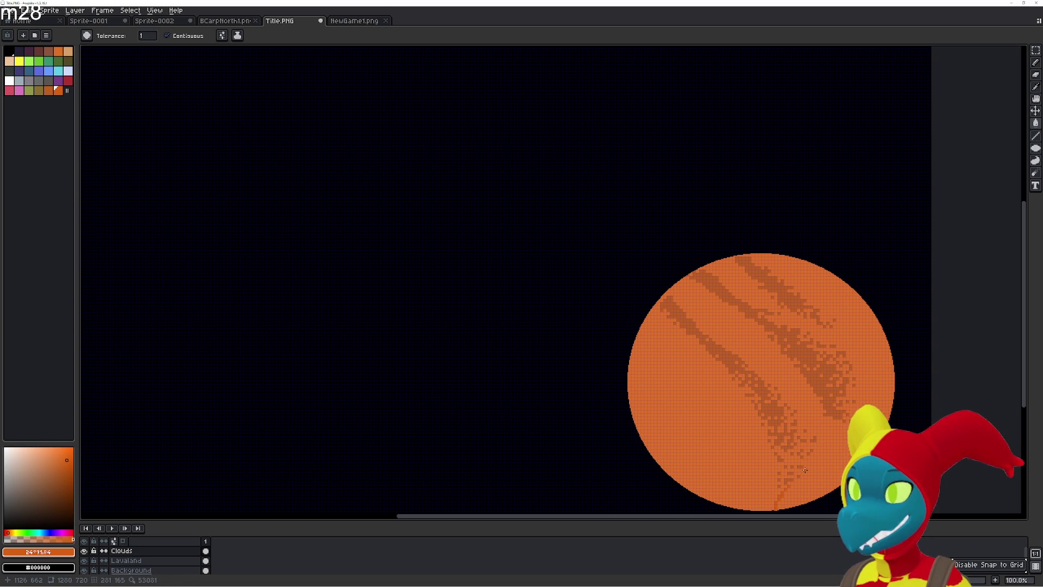
key("ctrl+z")
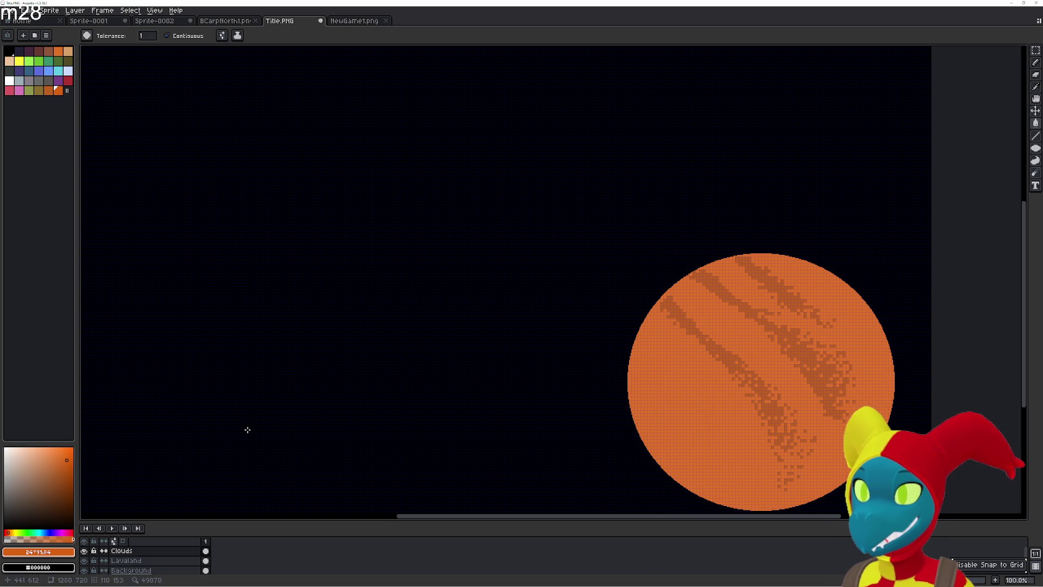
mouse_move(461, 391)
left_mouse_down()
mouse_move(415, 342)
mouse_move(354, 309)
left_mouse_up()
scroll(407, 309, "up", 3)
scroll(566, 293, "down", 1)
scroll(261, 319, "down", 2)
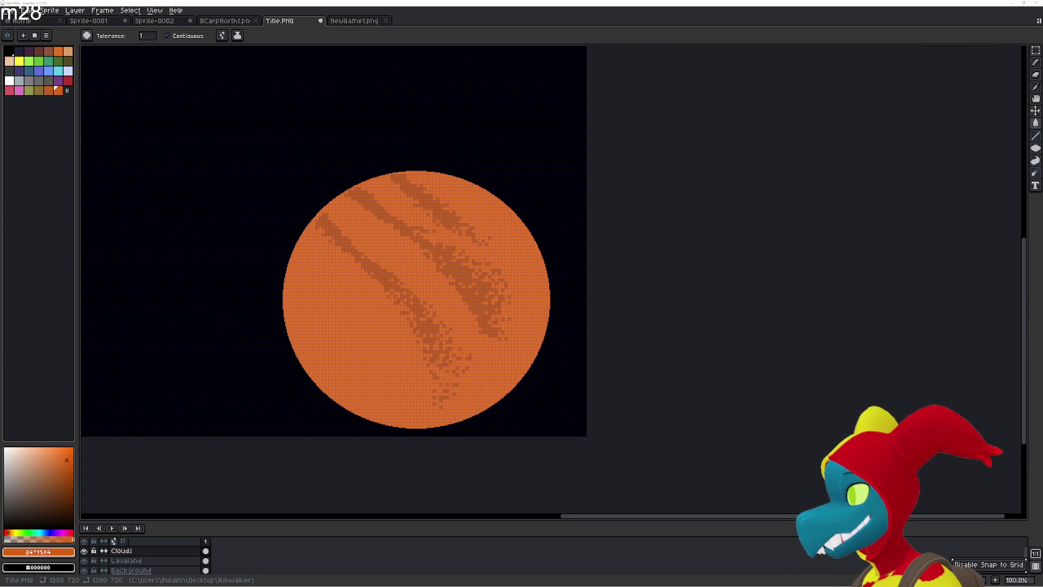
mouse_move(375, 275)
left_mouse_down()
mouse_move(444, 293)
mouse_move(414, 275)
mouse_move(387, 191)
mouse_move(412, 219)
left_mouse_up()
scroll(519, 315, "up", 1)
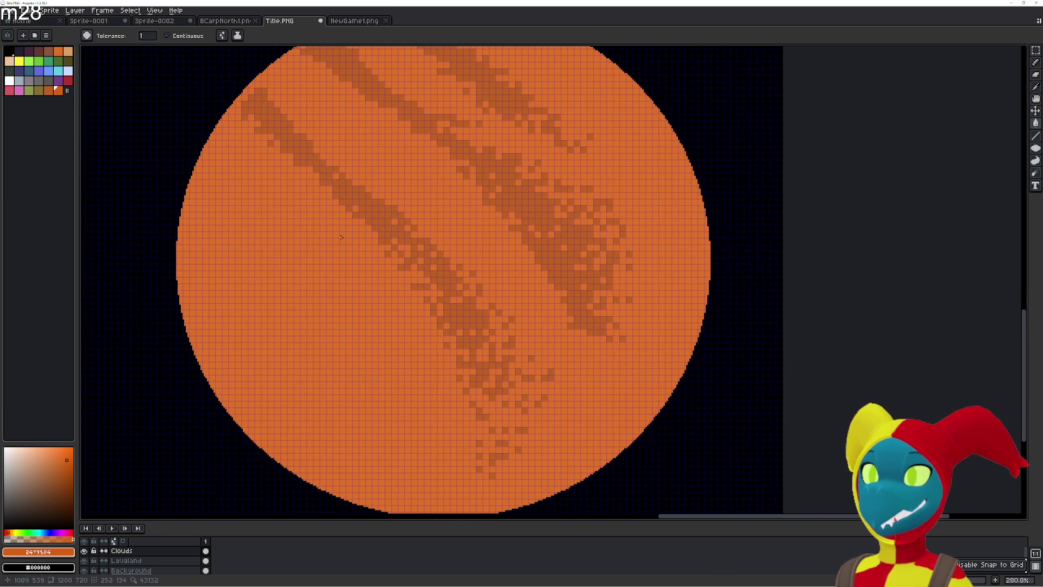
- Choose the Filled Ellipse tool and set the secondary colour to orange
left_click(1036, 149)
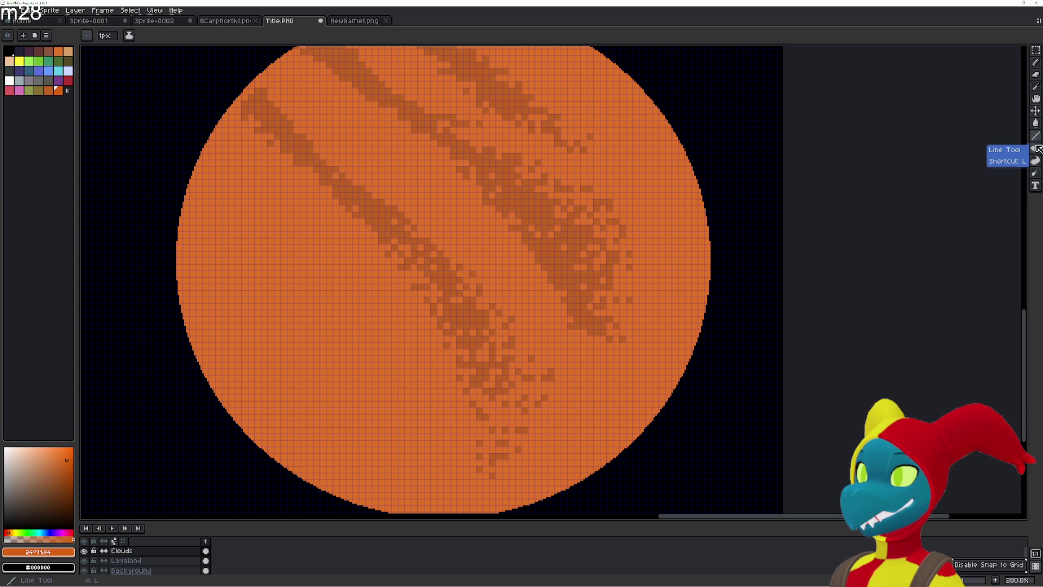
left_click(1037, 151)
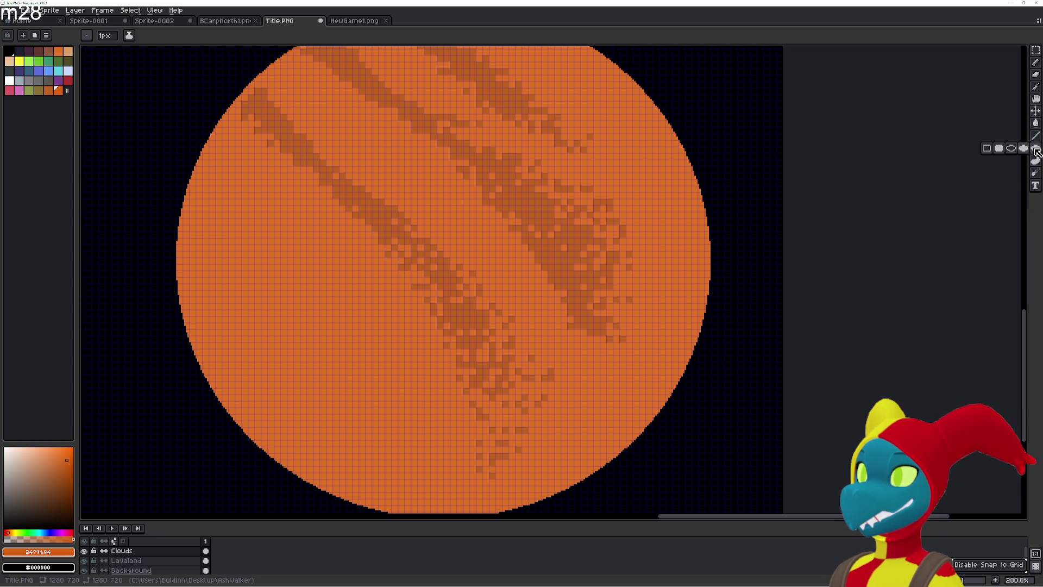
left_click(1024, 148)
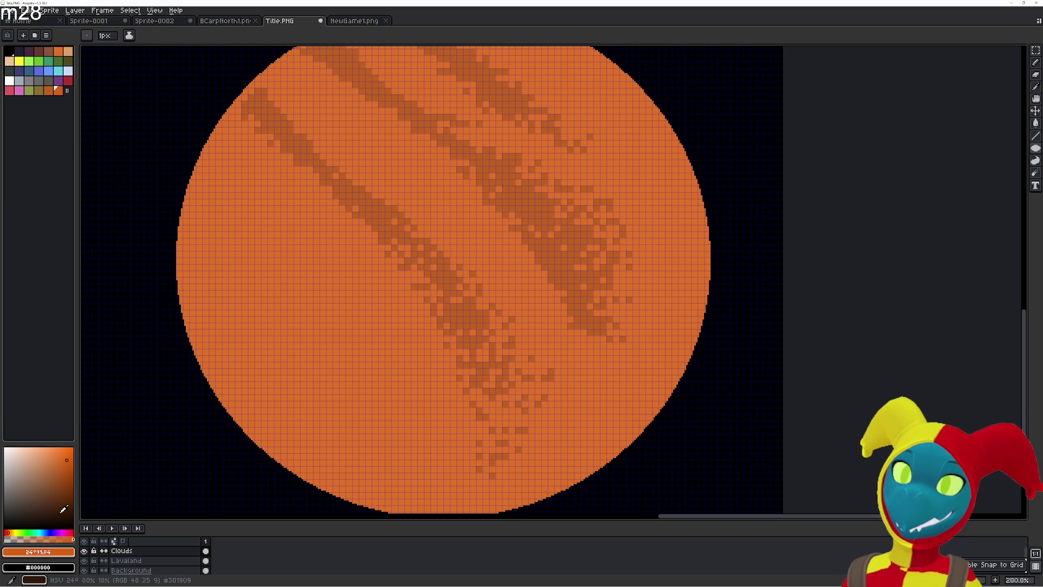
right_click(58, 90)
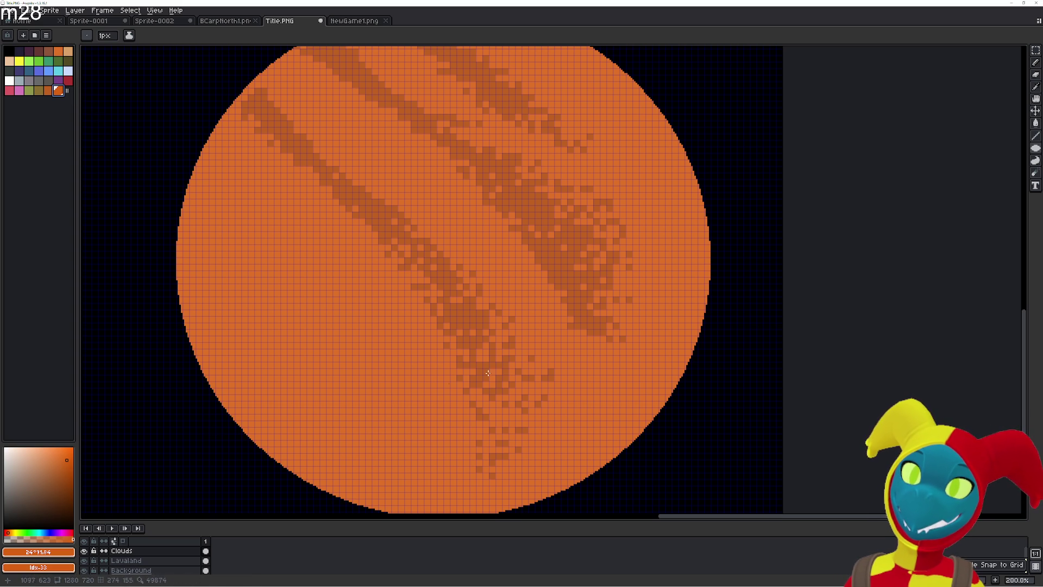
- Test-draw ellipses on the sun, undoing each, and switch to the Lavaland layer
left_click_drag(588, 350, 629, 400)
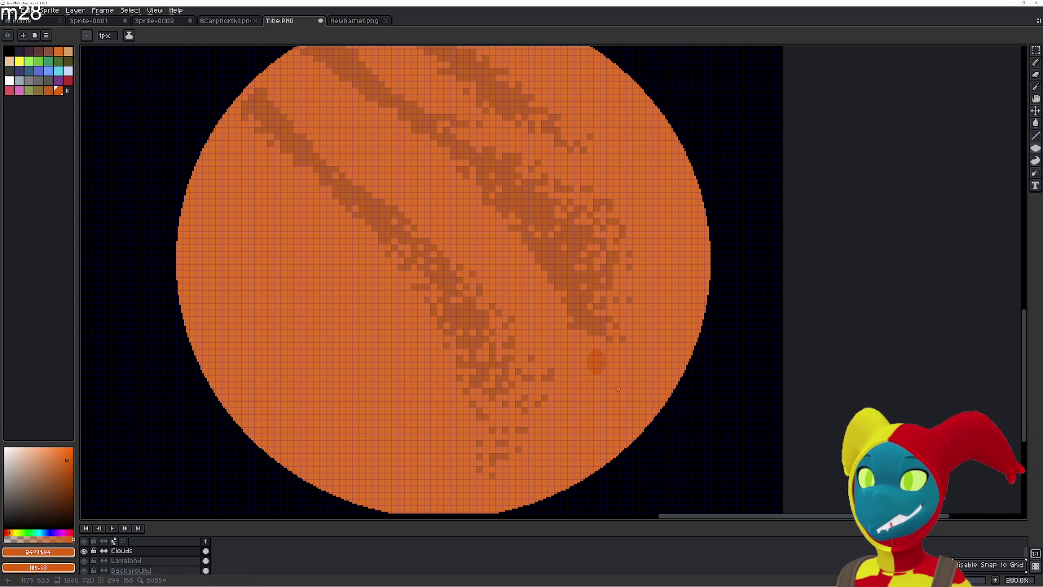
key("ctrl+z")
left_click(125, 560)
left_click_drag(537, 438, 484, 471)
key("ctrl+z")
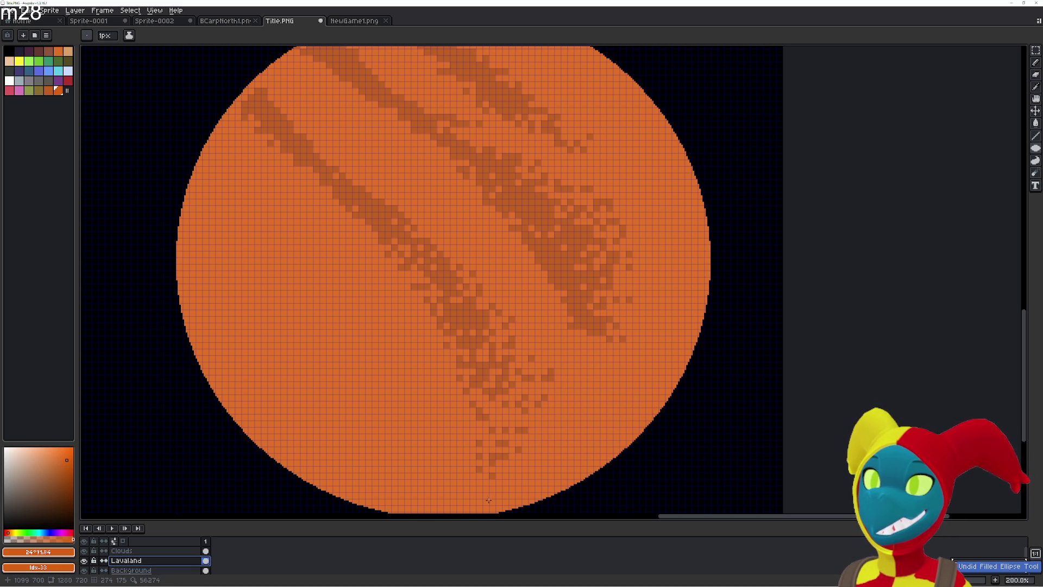
- Magic-wand select the dark sky on the Background layer, then clear the selection
scroll(520, 473, "down", 3)
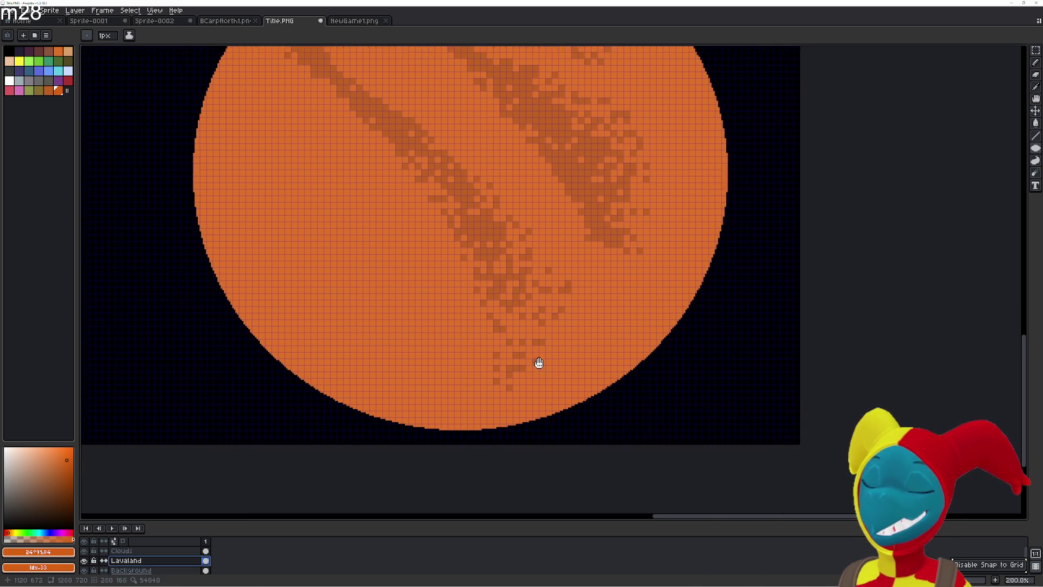
scroll(158, 562, "down", 1)
left_click(158, 562)
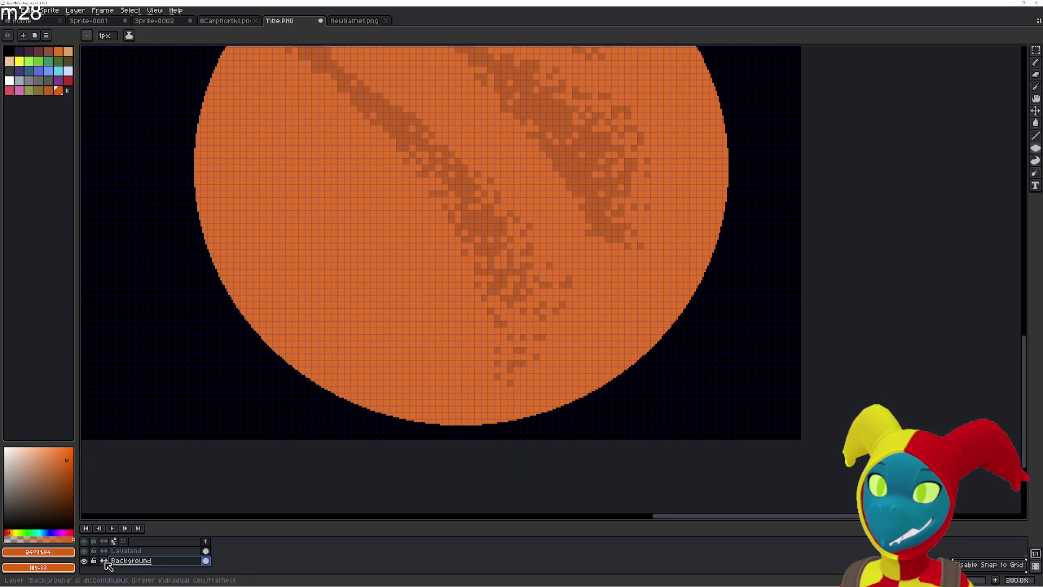
left_click_drag(625, 341, 571, 411)
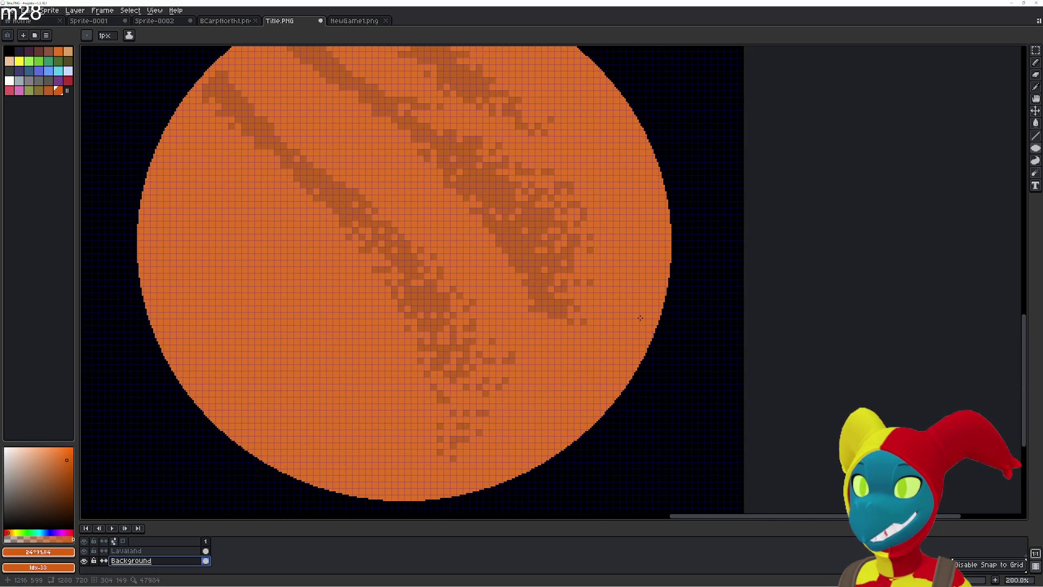
scroll(499, 325, "down", 3)
scroll(419, 324, "up", 1)
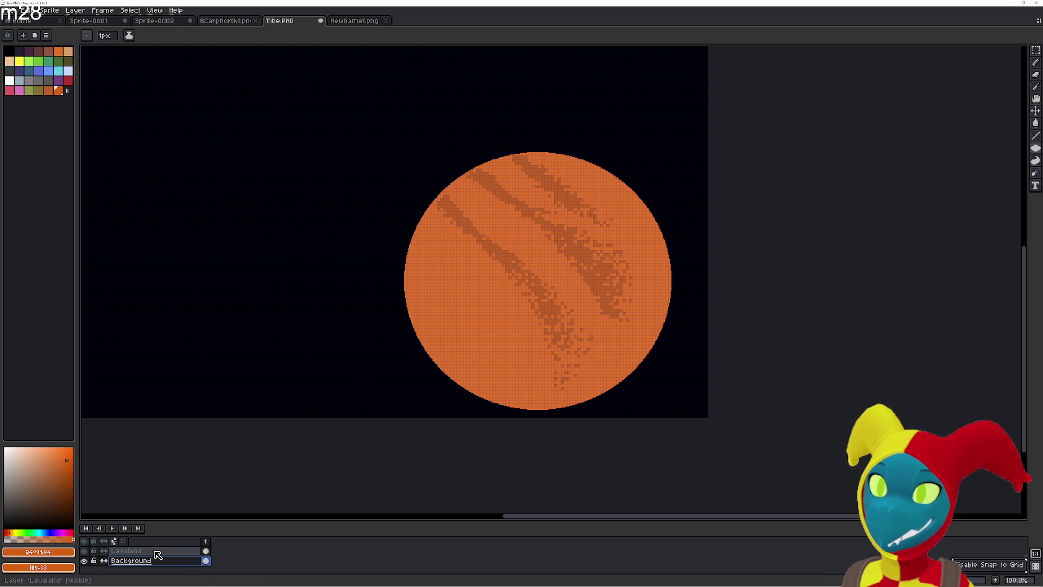
key("w")
left_click(309, 337)
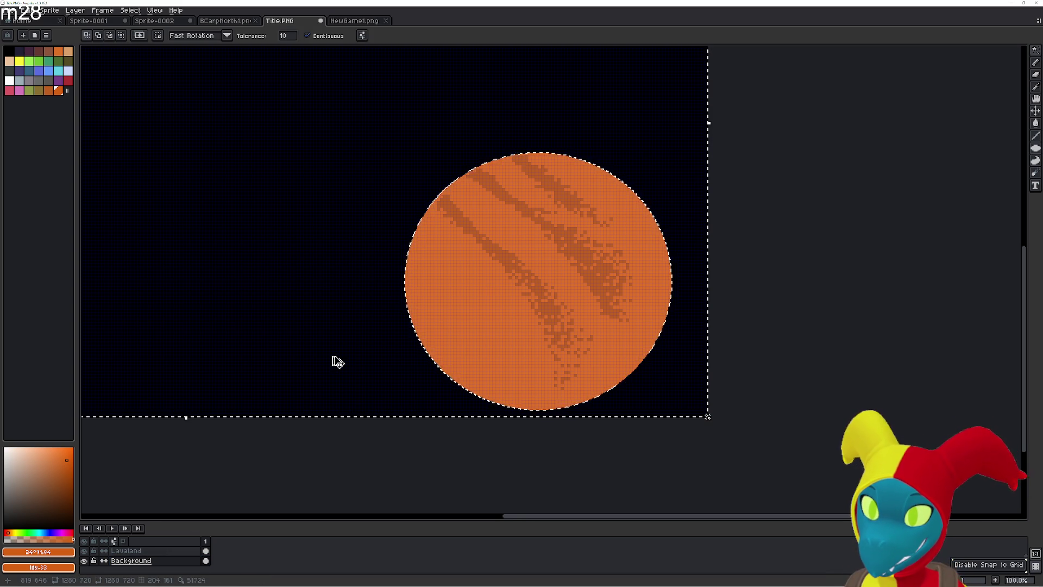
key("alt+Up")
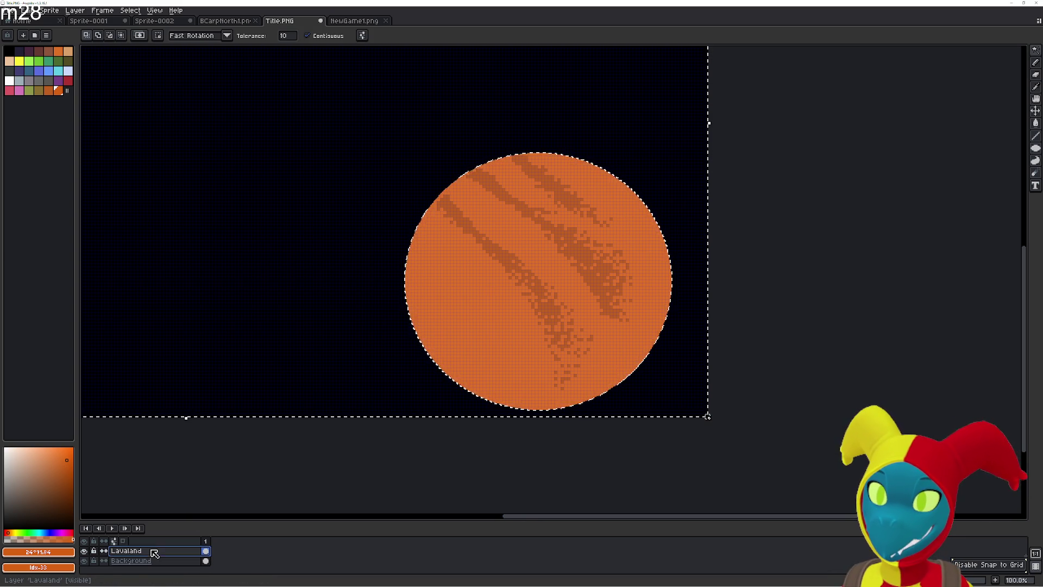
left_click(658, 417)
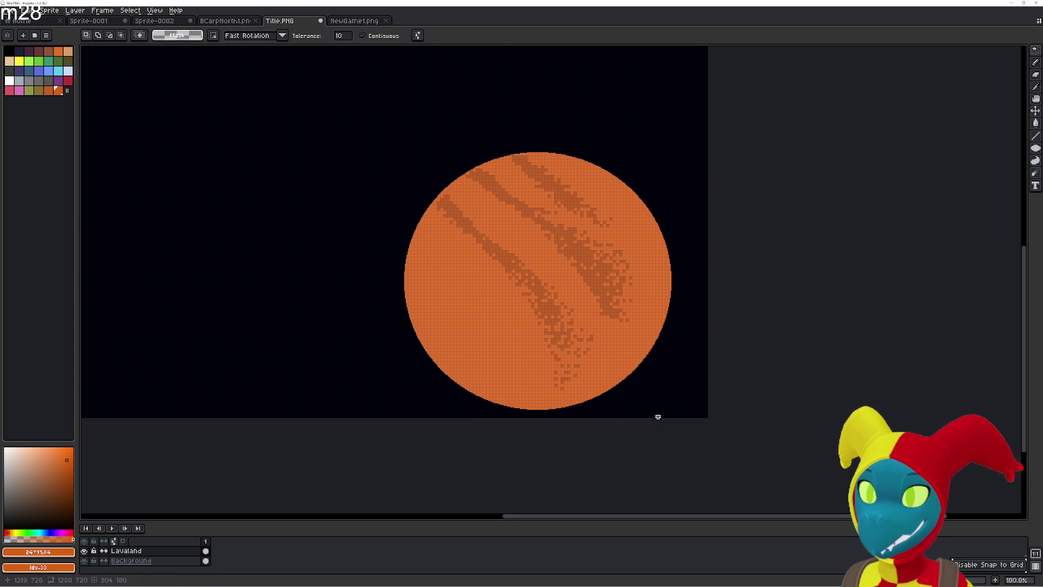
- Restore the Clouds and Layer 1 layers with undo and make Layer 1 active
scroll(622, 336, "up", 2)
scroll(622, 335, "down", 1)
left_click(180, 549)
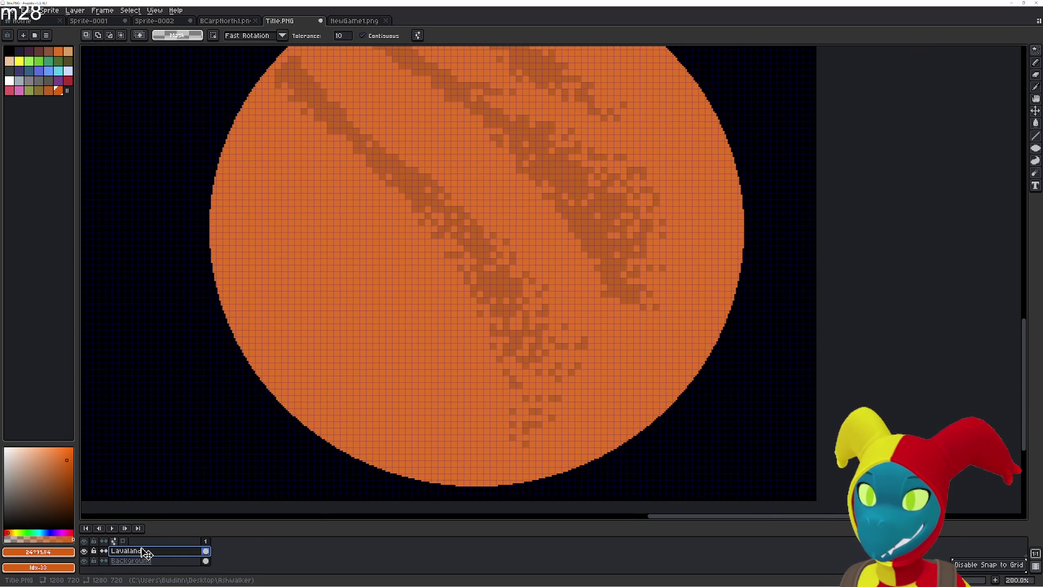
key("ctrl+z")
key("ctrl+z")
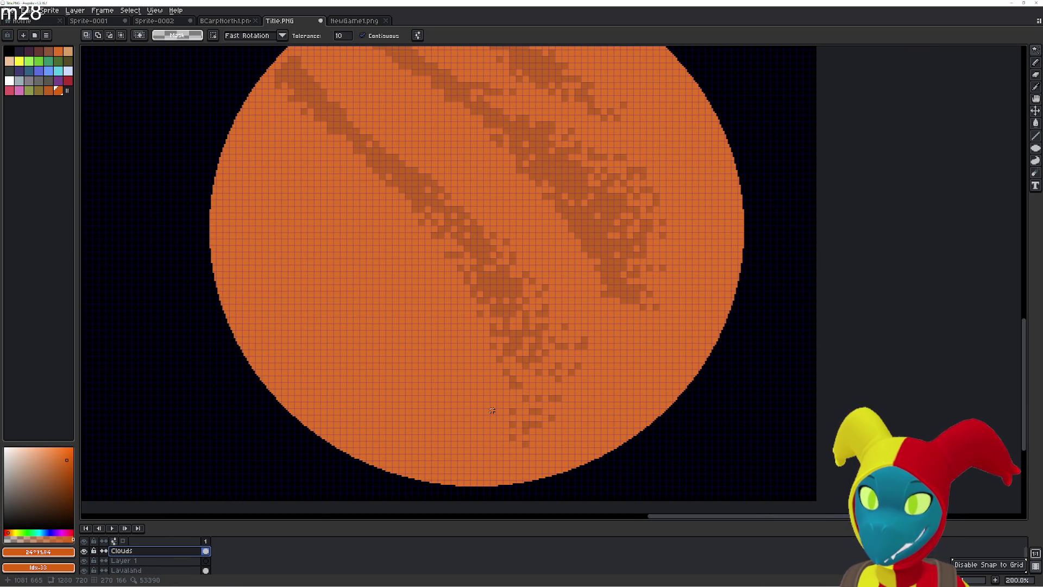
left_click(185, 560)
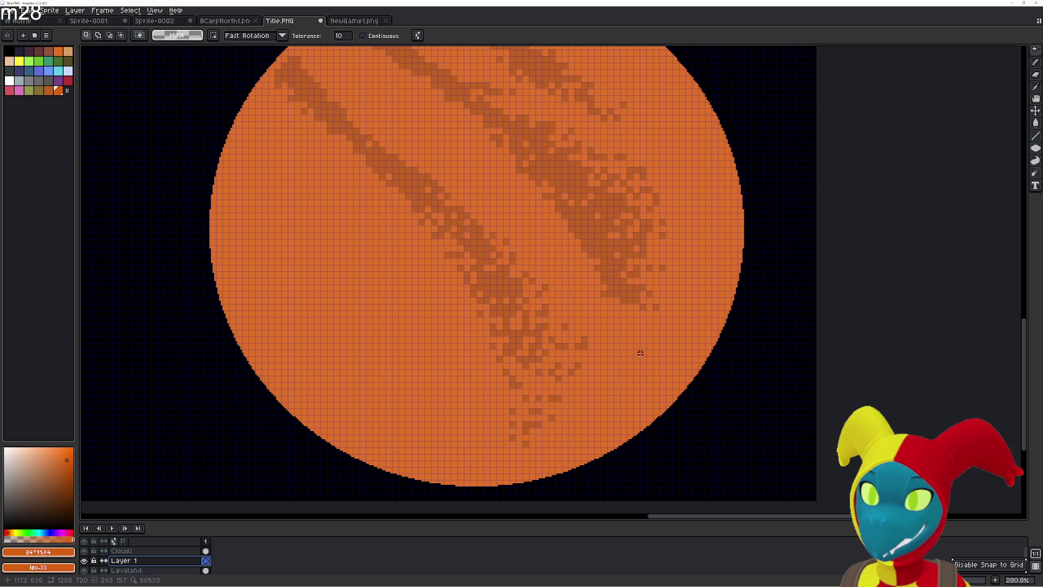
key("g")
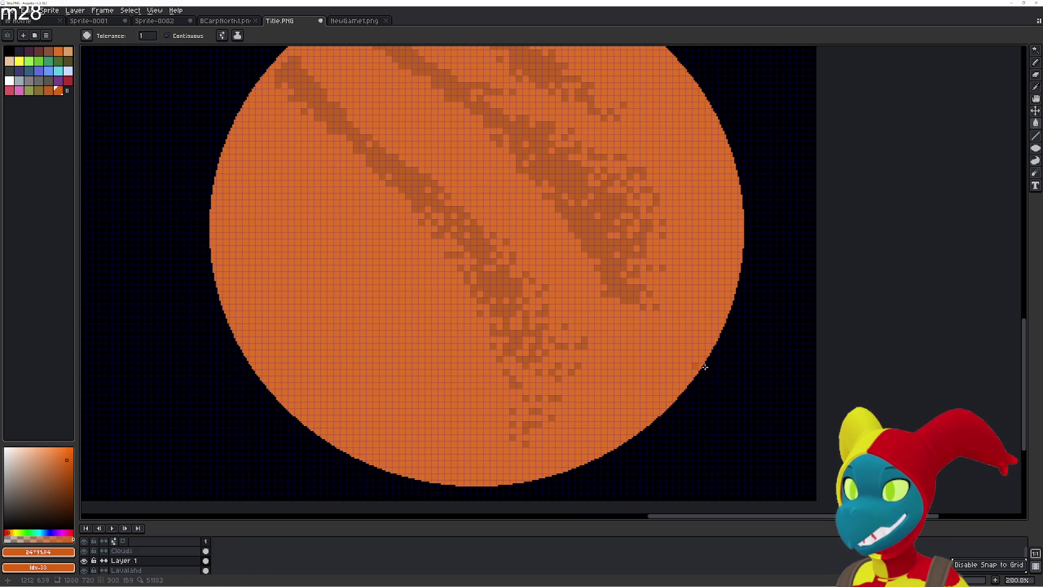
key("ctrl+z")
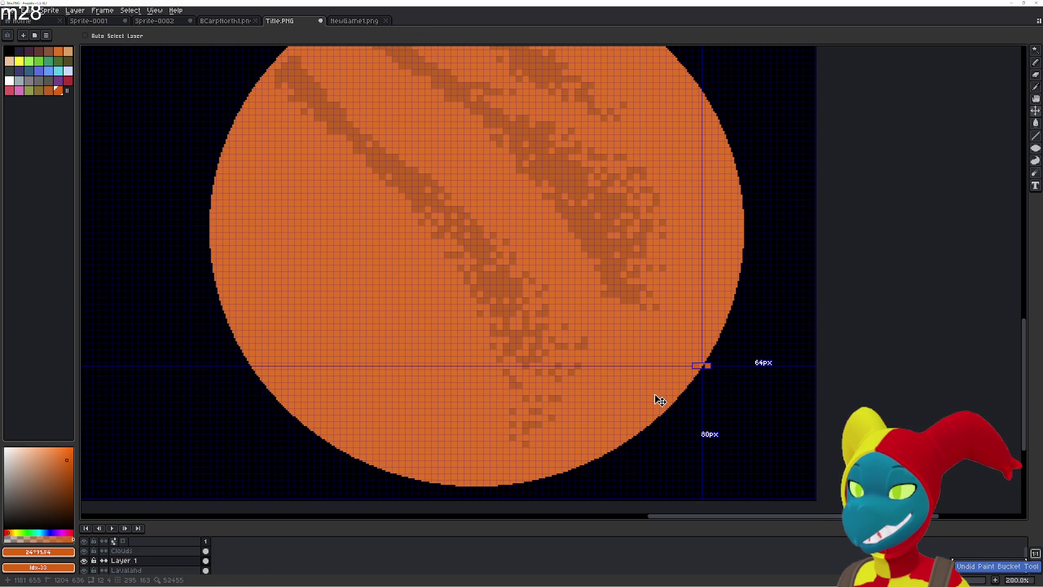
scroll(165, 561, "down", 1)
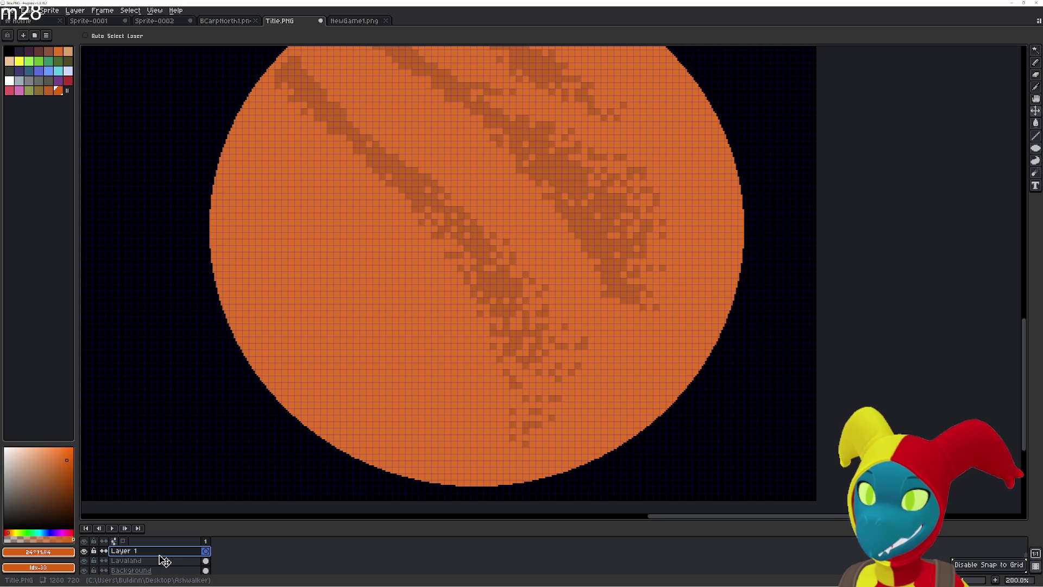
scroll(128, 554, "down", 1)
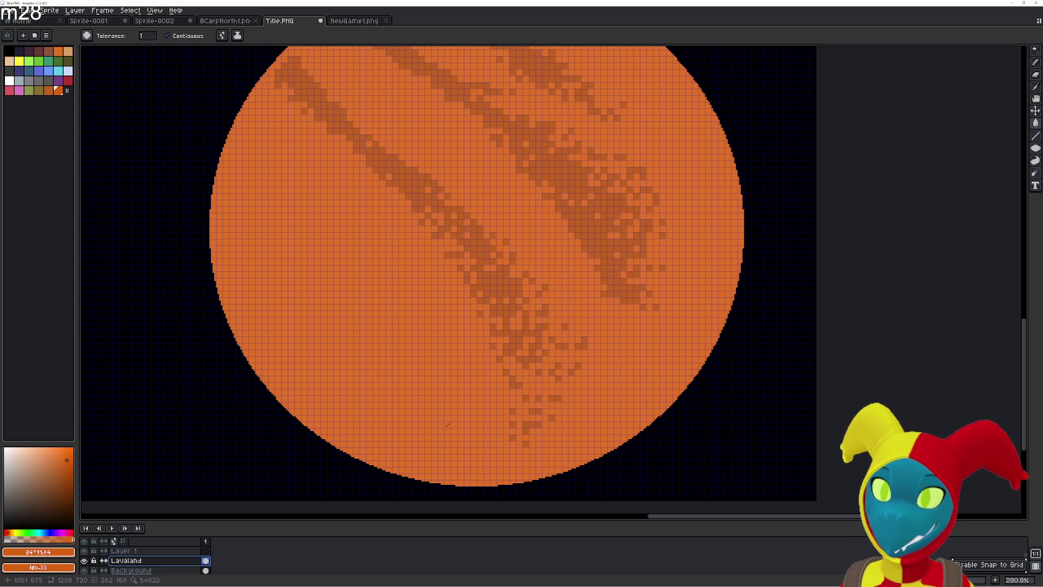
left_click(142, 551)
left_click(146, 561)
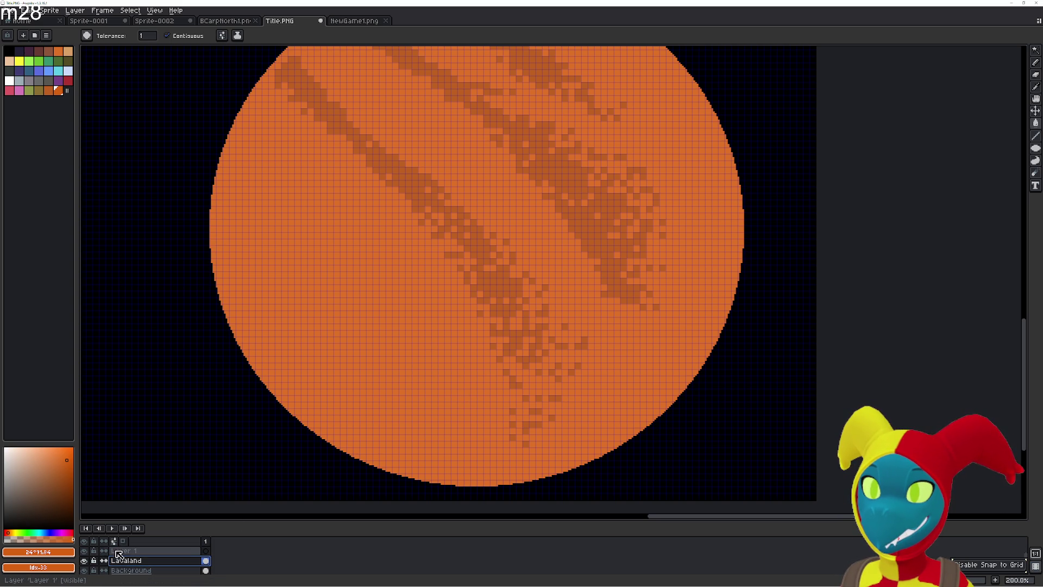
left_click_drag(124, 554, 130, 553)
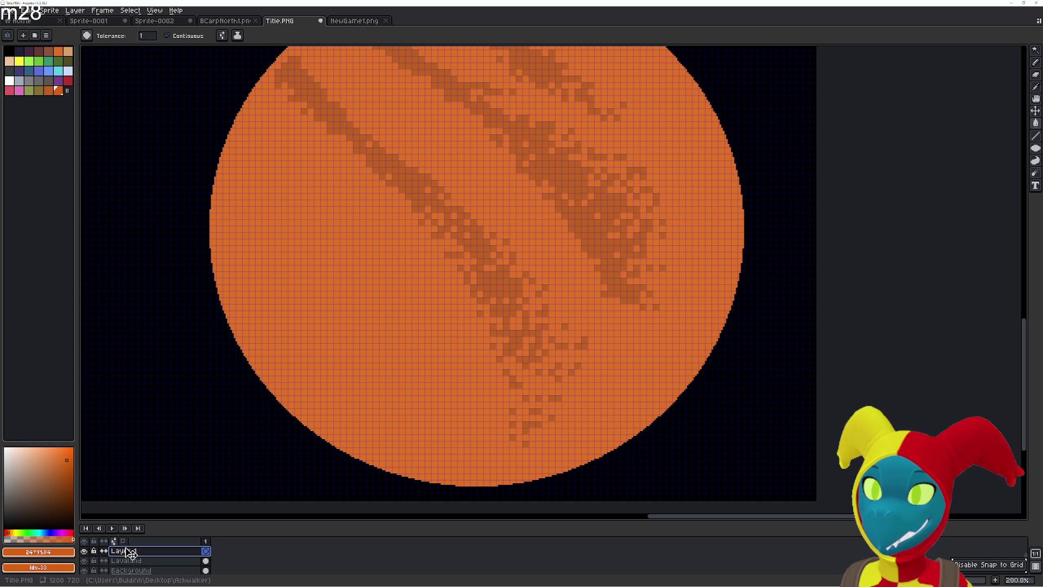
left_click_drag(204, 551, 203, 551)
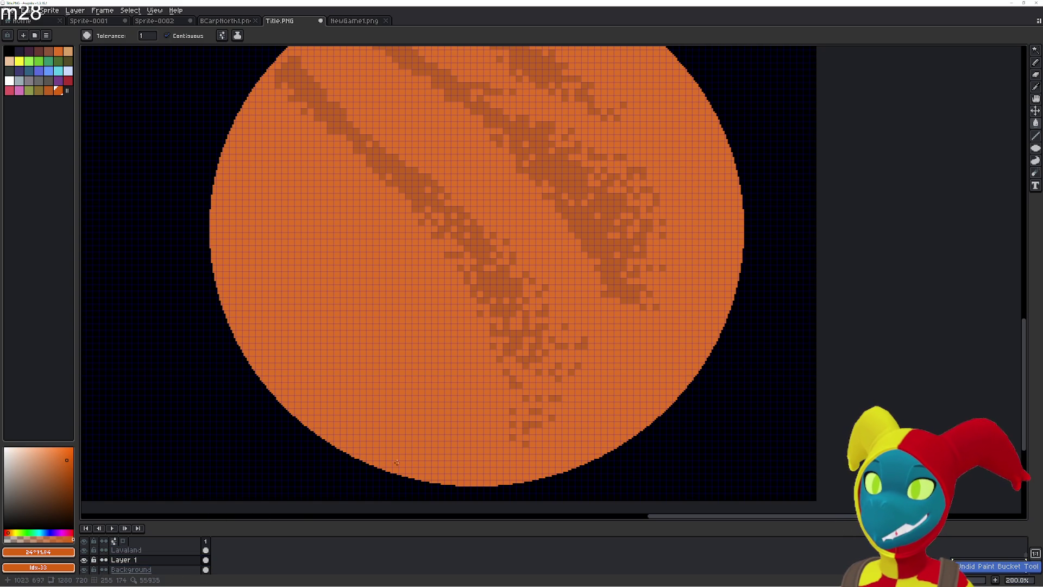
left_click_drag(144, 563, 143, 548)
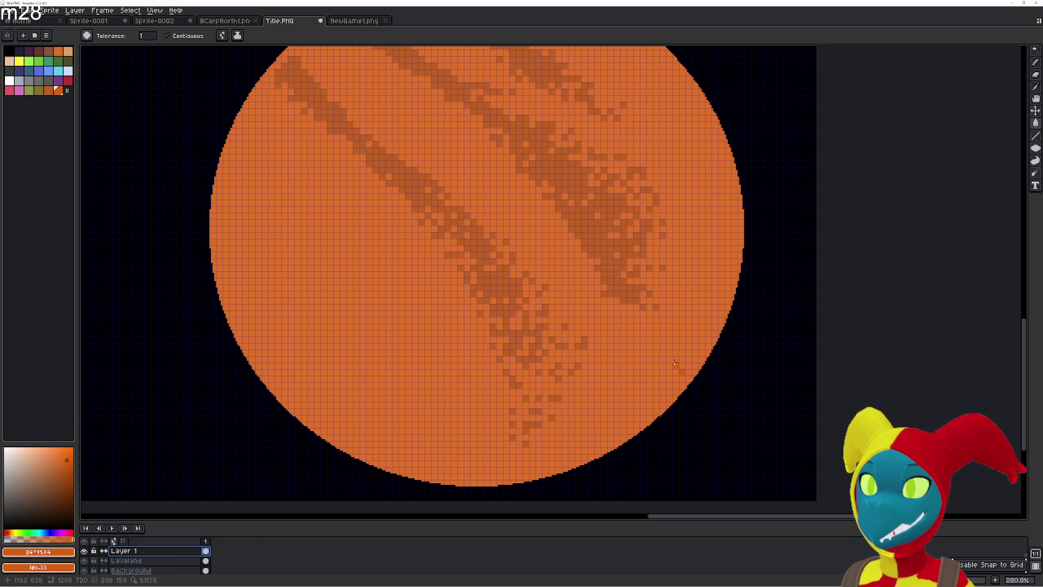
left_click(712, 356)
key("ctrl+z")
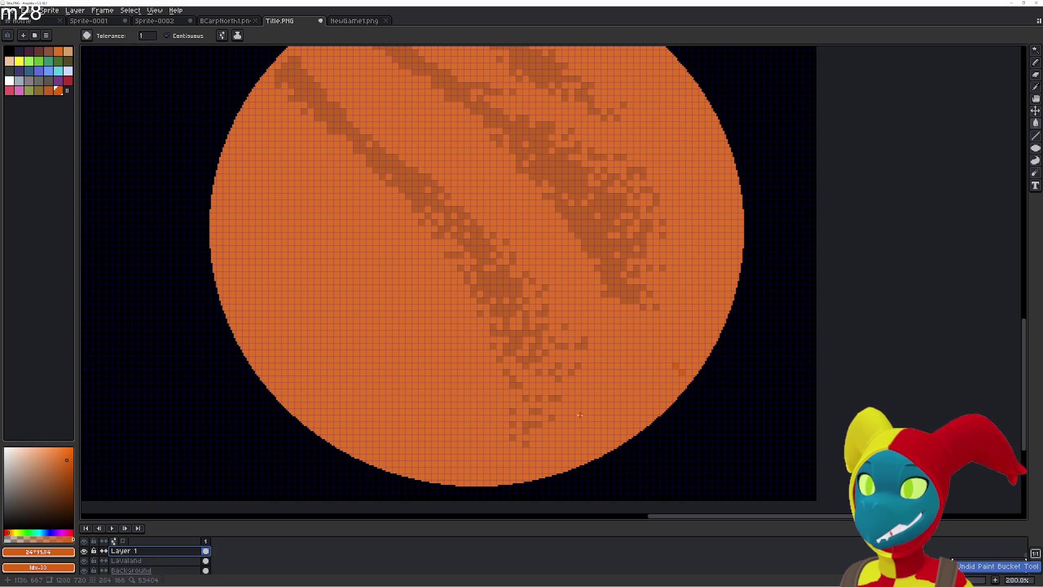
left_click(161, 571)
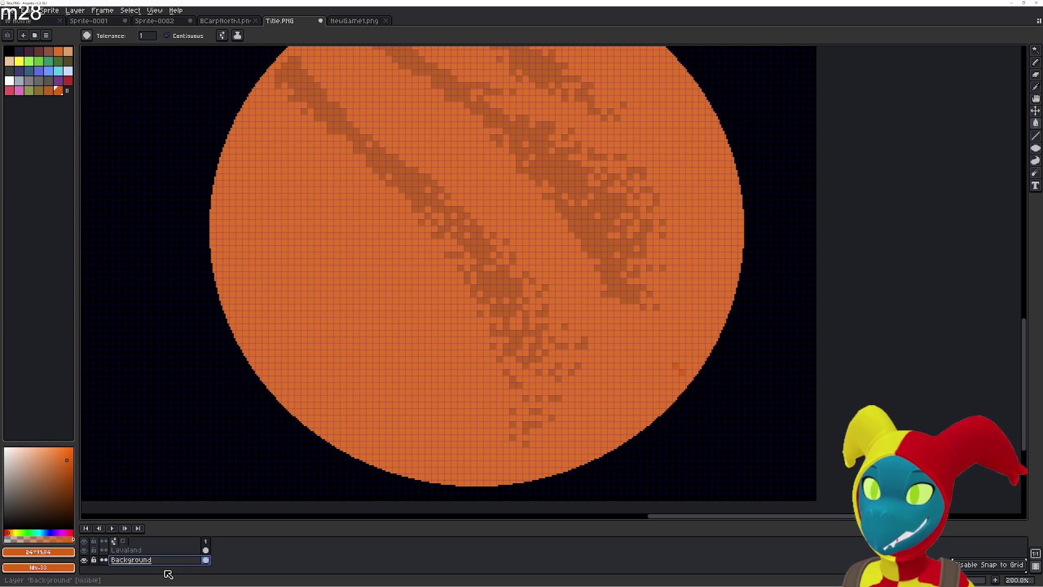
scroll(147, 558, "up", 1)
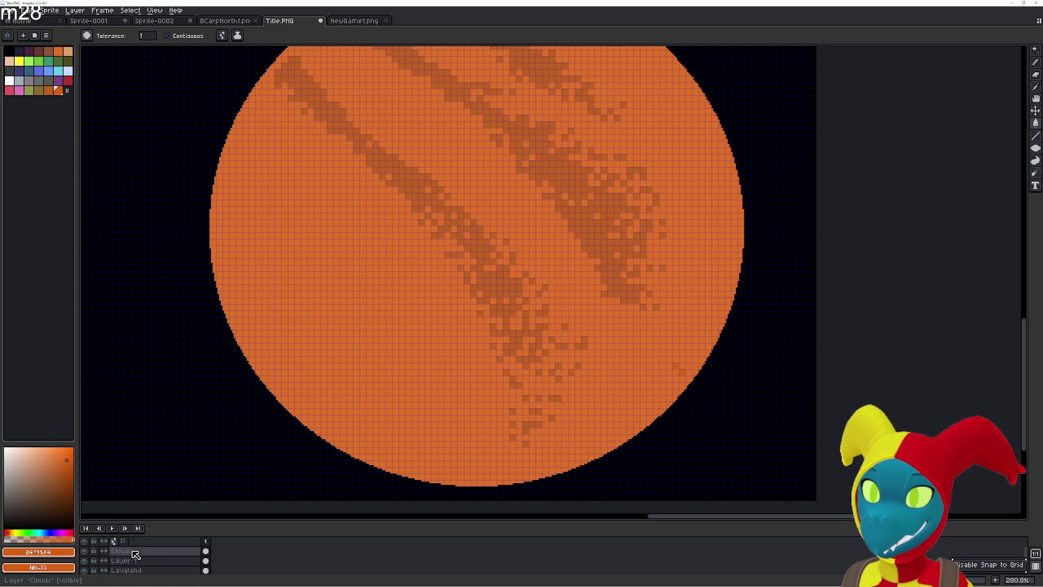
scroll(161, 555, "up", 1)
left_click(157, 551)
left_click(206, 551, "ctrl")
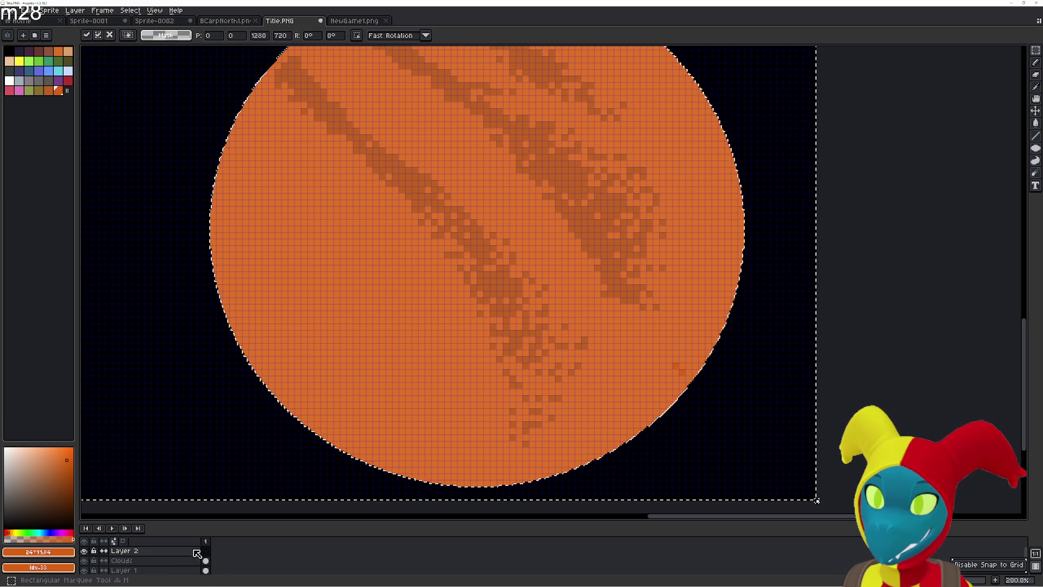
left_click(157, 560)
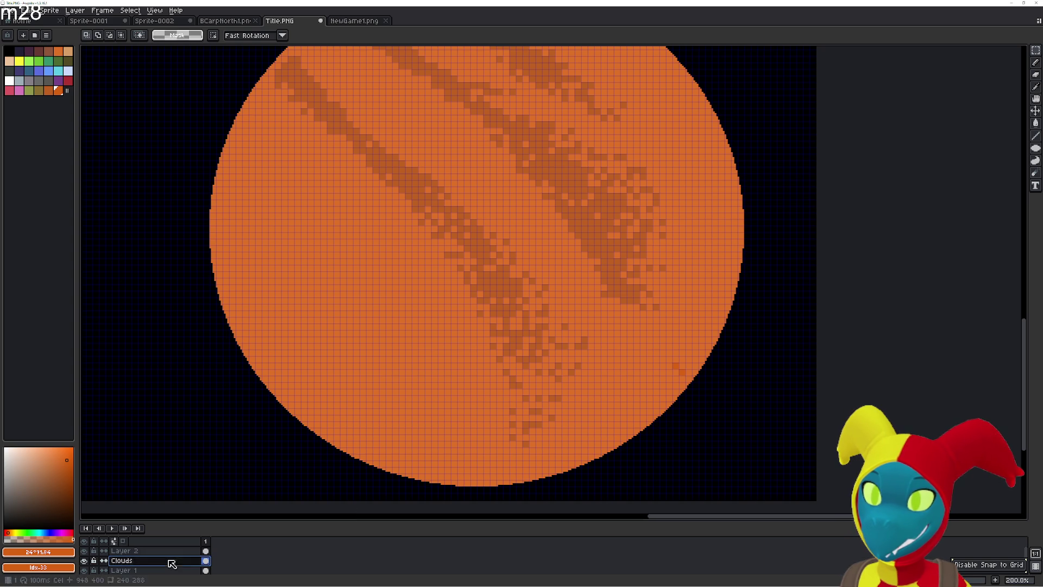
left_click_drag(686, 351, 721, 371)
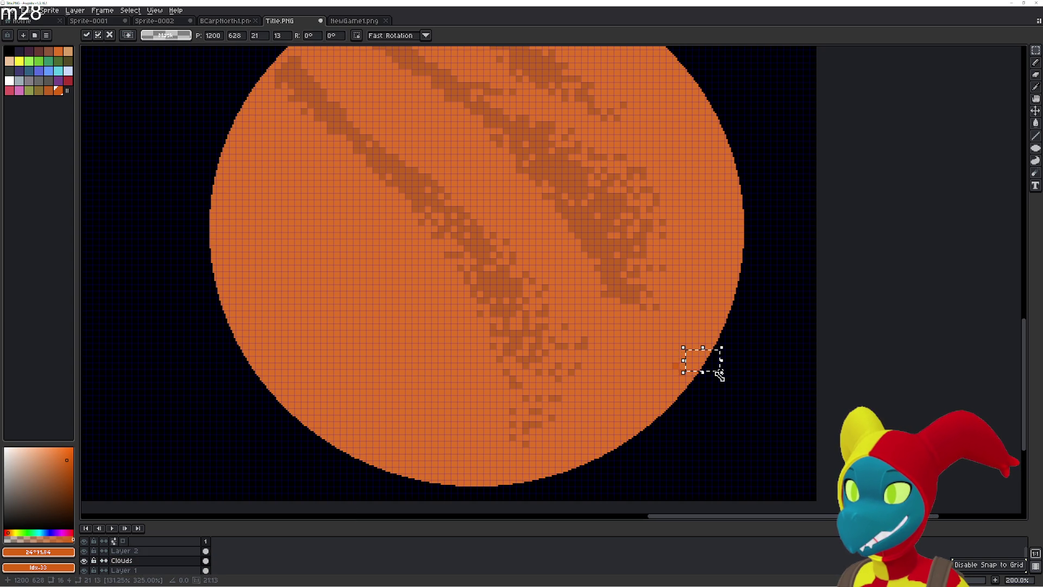
key("b")
key("g")
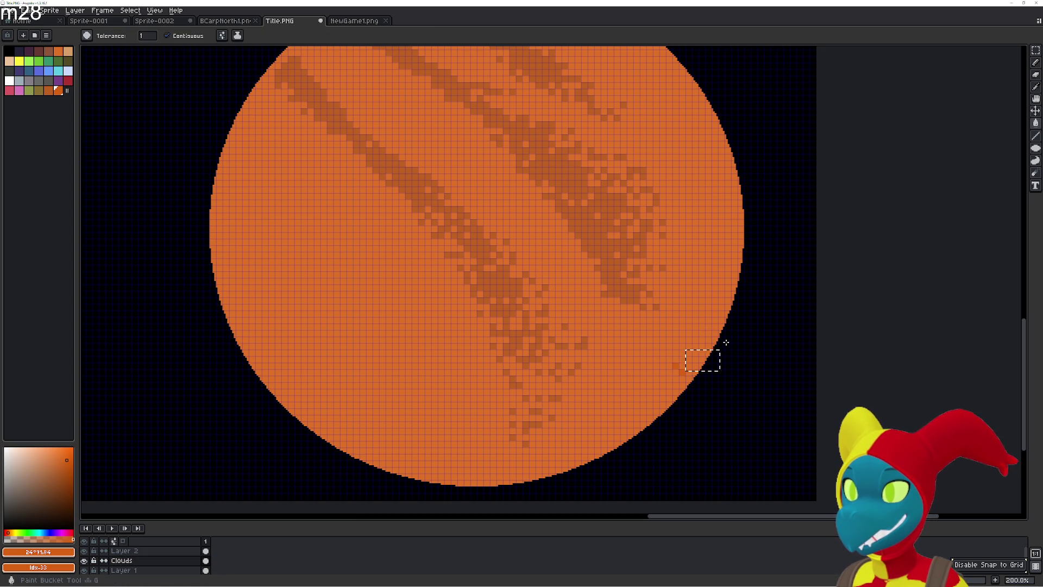
key("ctrl+d")
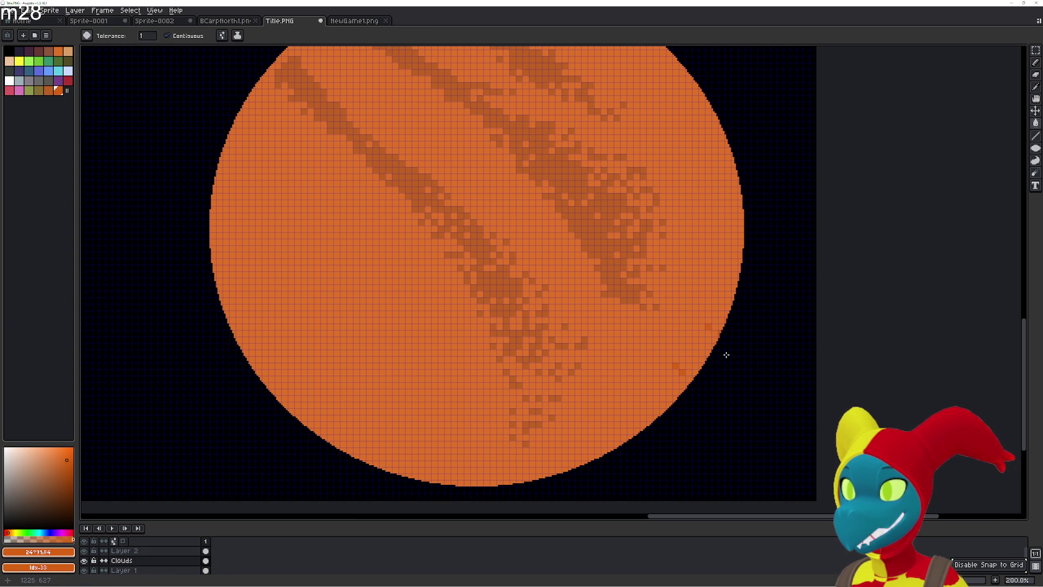
key("ctrl+z")
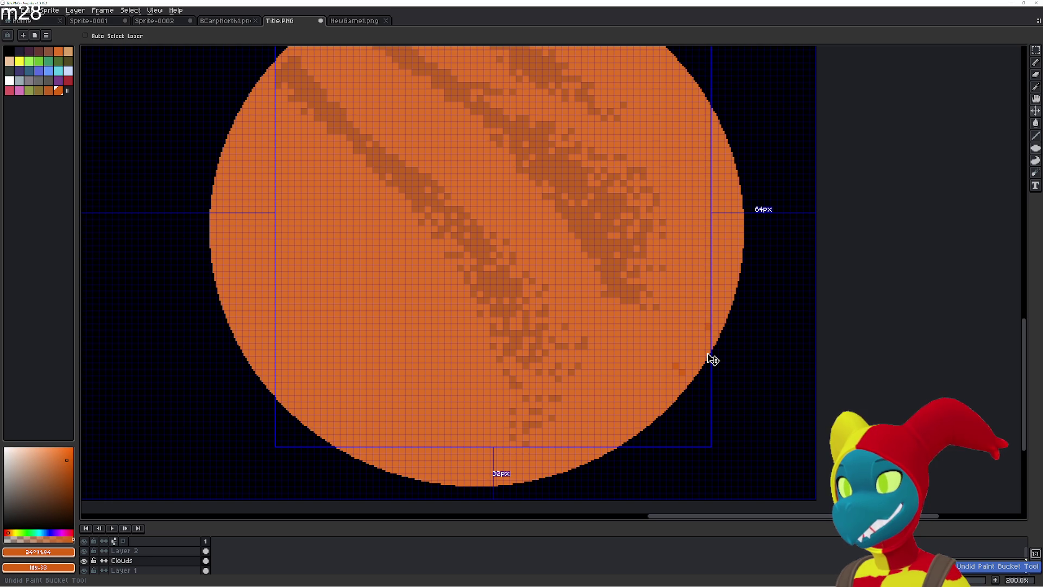
left_click_drag(713, 350, 693, 364)
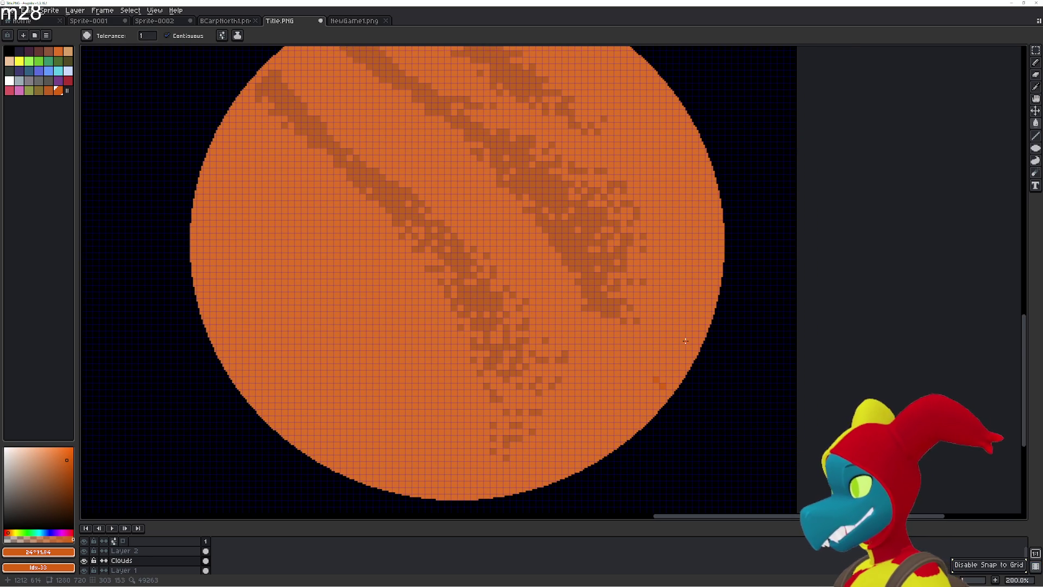
scroll(693, 362, "up", 1)
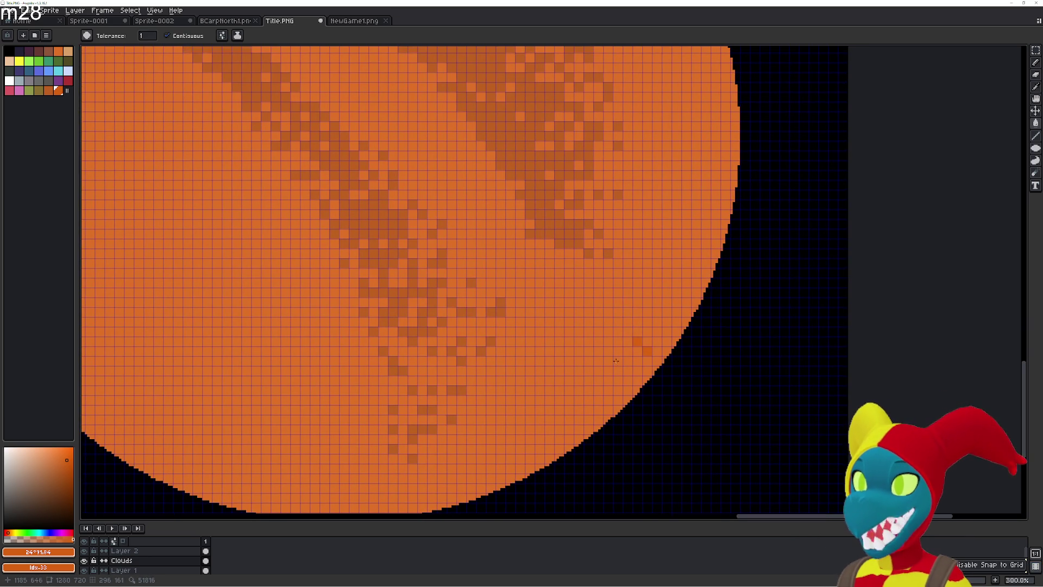
left_click_drag(616, 361, 623, 328)
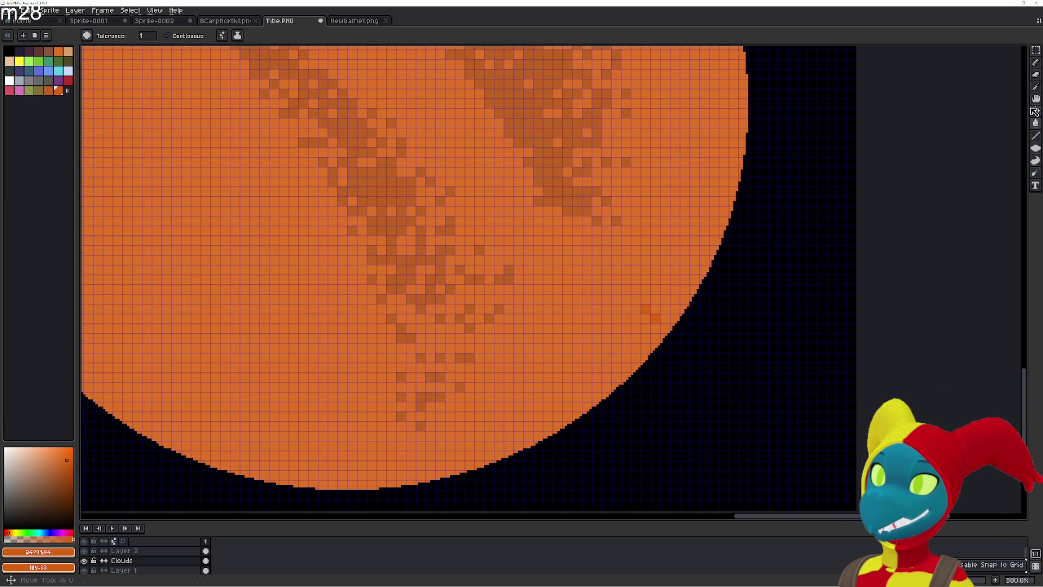
left_click(1036, 136)
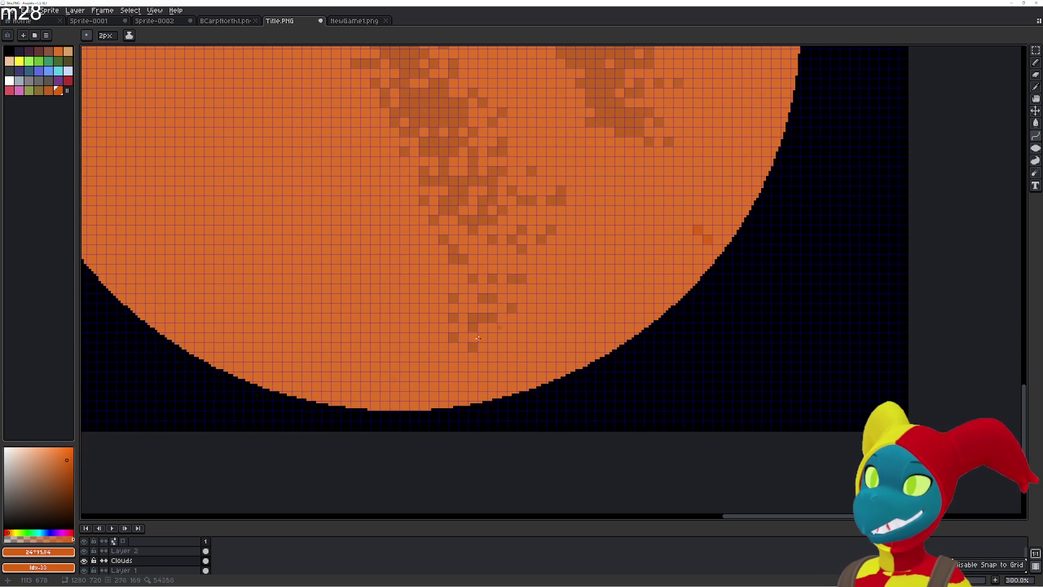
left_click(70, 463)
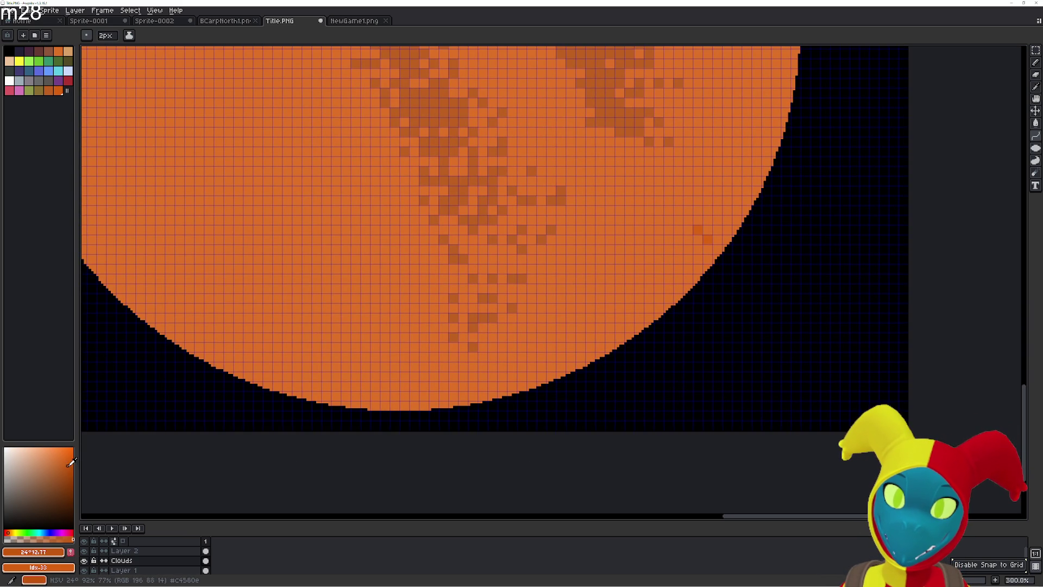
mouse_move(450, 405)
left_mouse_down()
mouse_move(724, 126)
mouse_move(792, 116)
mouse_move(803, 47)
left_mouse_up()
key("ctrl+z")
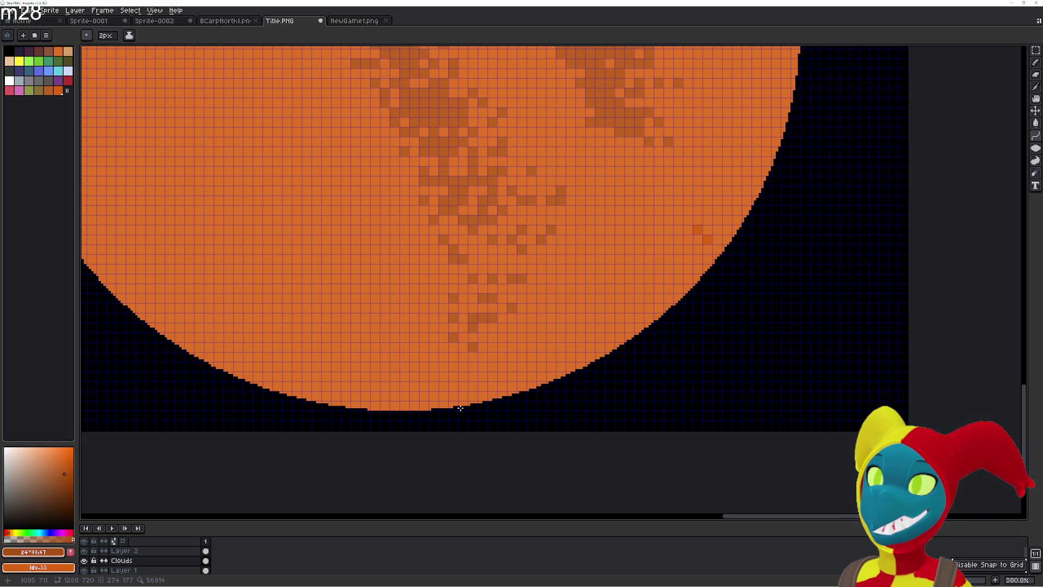
scroll(460, 408, "down", 3)
scroll(598, 344, "up", 1)
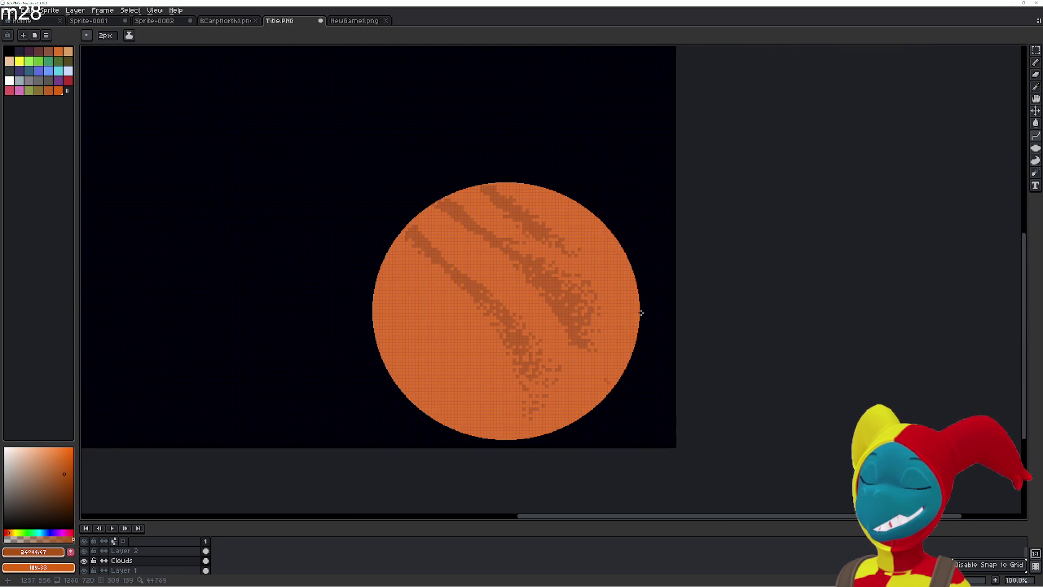
mouse_move(652, 285)
left_mouse_down()
mouse_move(539, 386)
mouse_move(516, 444)
left_mouse_up()
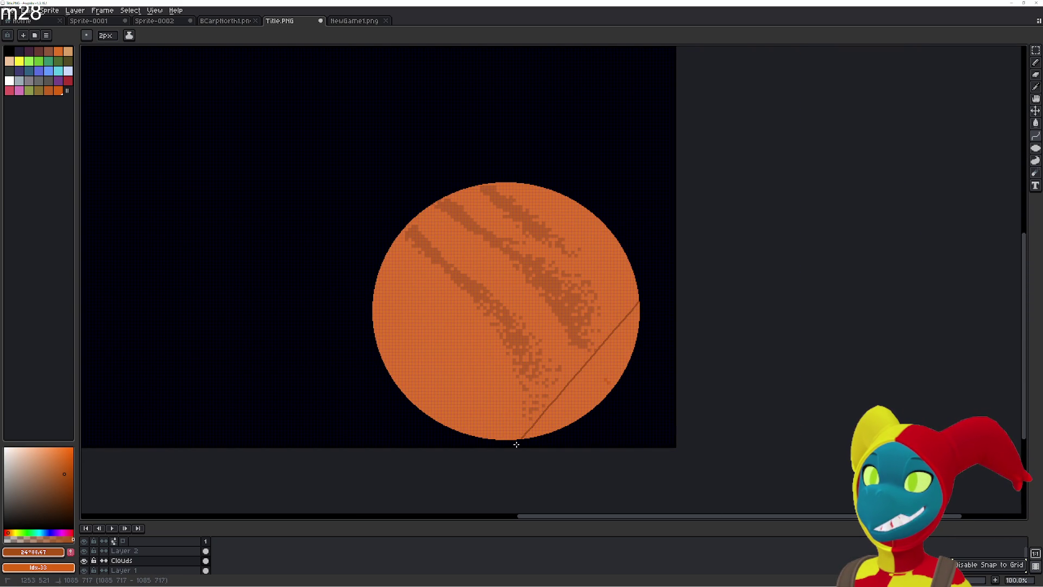
key("Escape")
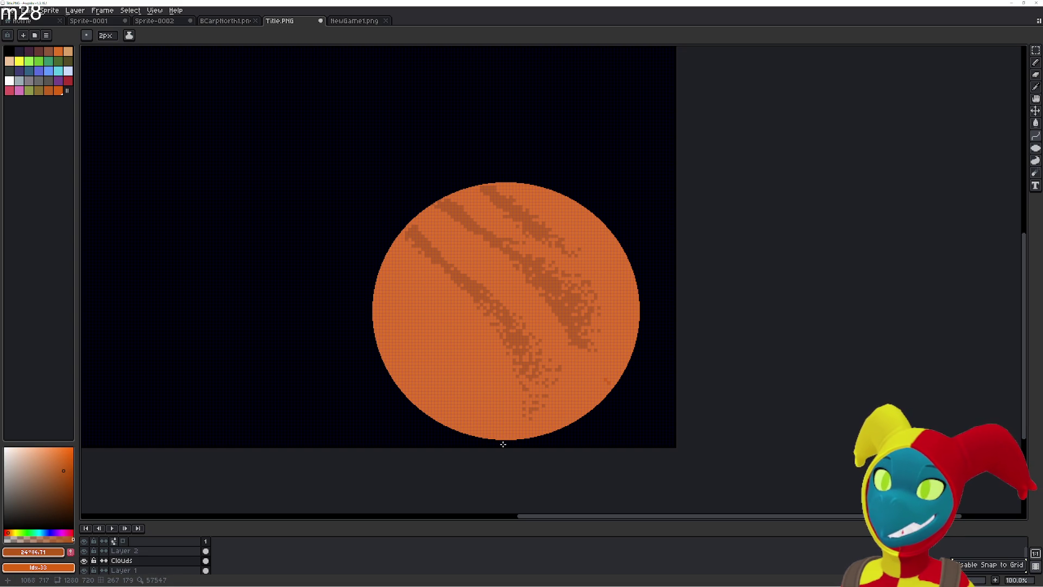
left_click_drag(511, 440, 671, 282)
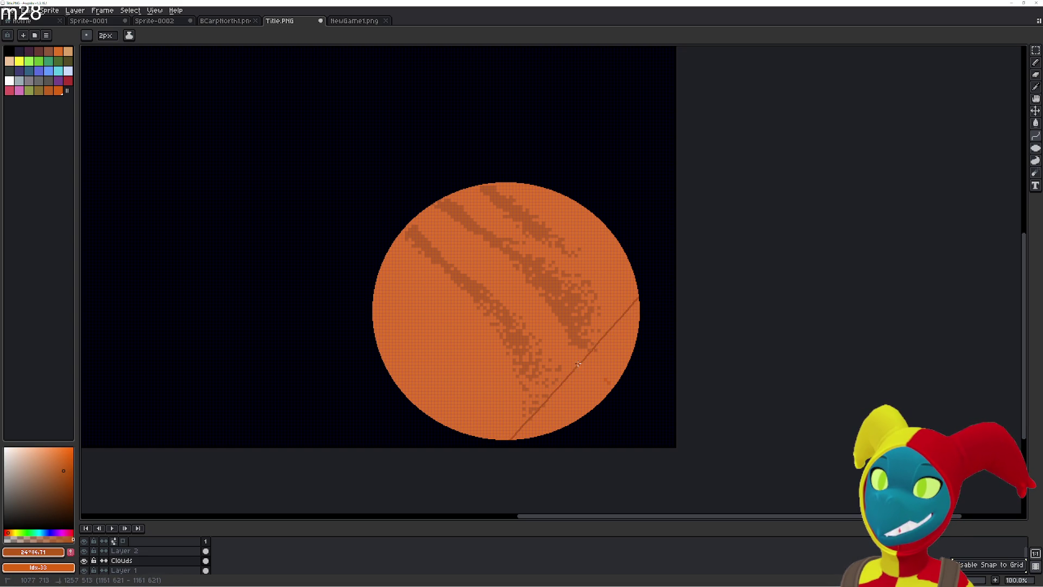
left_click(597, 305)
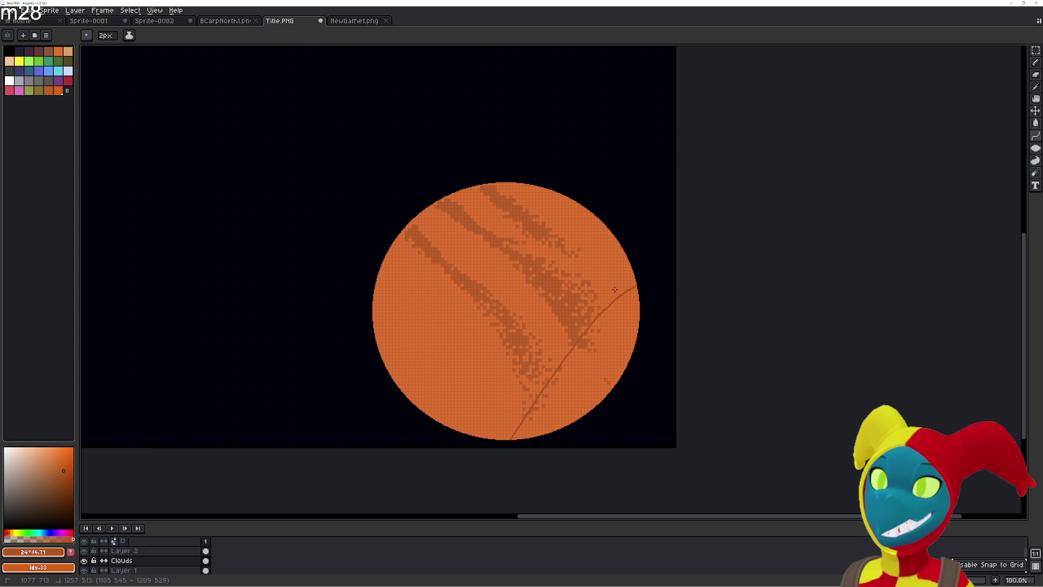
key("Escape")
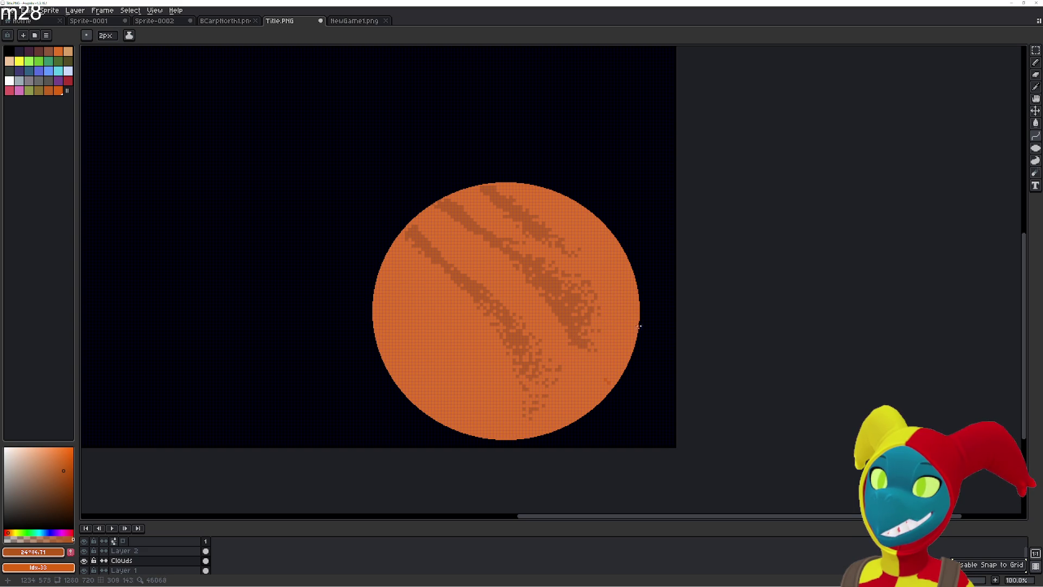
mouse_move(649, 311)
left_mouse_down()
mouse_move(557, 386)
mouse_move(582, 354)
mouse_move(469, 477)
left_mouse_up()
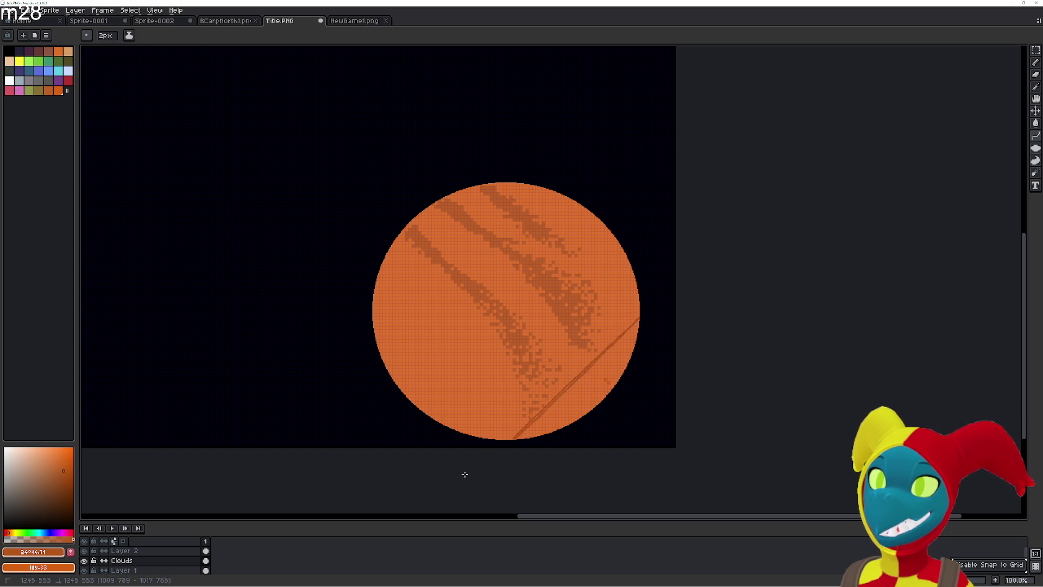
key("Escape")
mouse_move(506, 444)
left_mouse_down()
mouse_move(602, 366)
mouse_move(687, 256)
mouse_move(669, 276)
mouse_move(686, 238)
left_mouse_up()
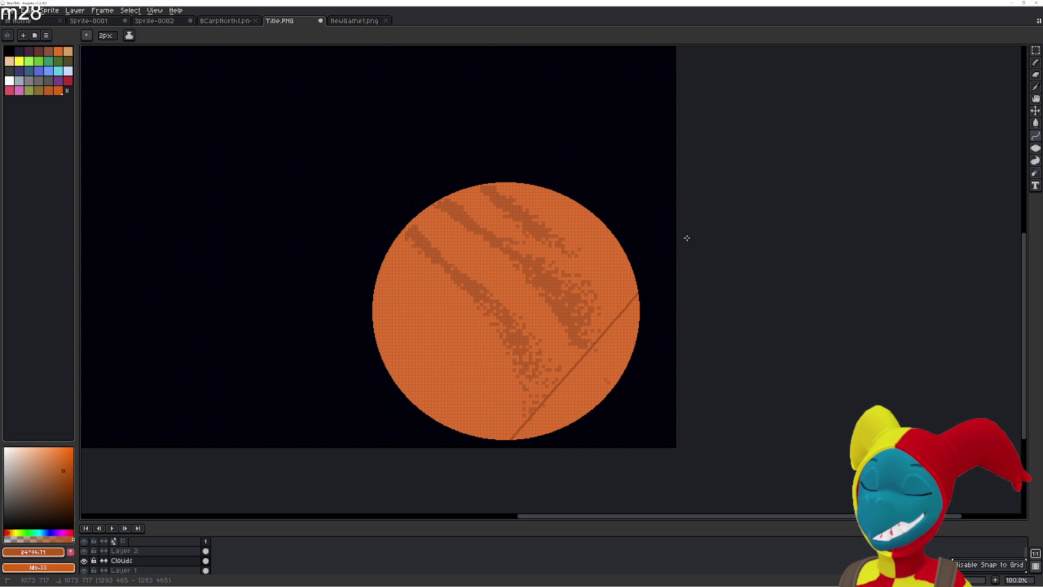
key("Escape")
mouse_move(641, 294)
left_mouse_down()
mouse_move(442, 468)
mouse_move(450, 455)
mouse_move(293, 499)
mouse_move(549, 332)
left_mouse_up()
key("Escape")
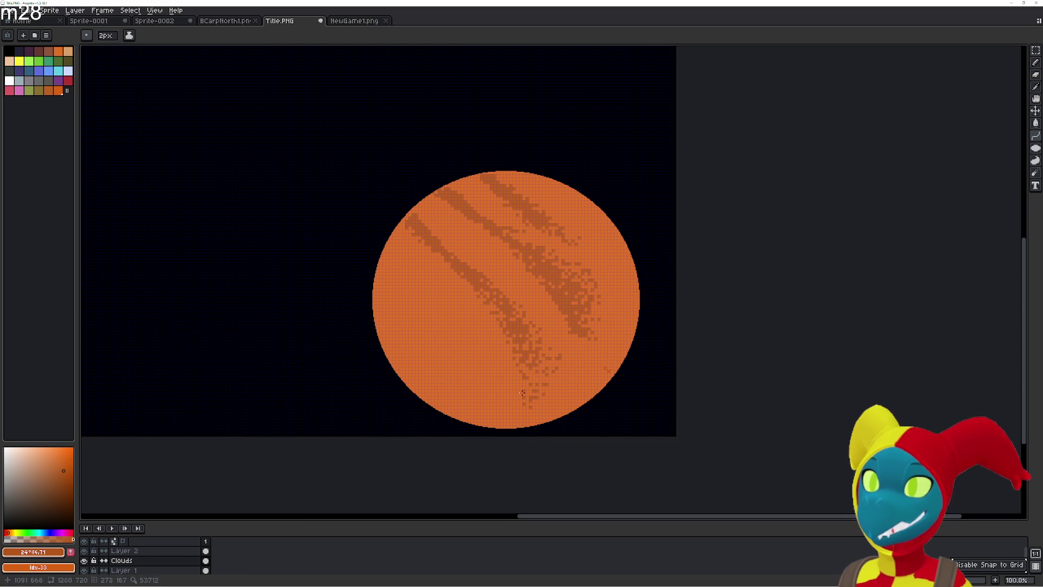
mouse_move(624, 228)
left_mouse_down()
mouse_move(573, 417)
mouse_move(515, 438)
mouse_move(504, 429)
mouse_move(291, 426)
mouse_move(508, 449)
mouse_move(654, 483)
mouse_move(647, 386)
mouse_move(647, 401)
mouse_move(619, 361)
mouse_move(587, 368)
left_mouse_up()
key("Escape")
left_click_drag(1035, 136, 1009, 136)
mouse_move(674, 269)
left_mouse_down()
mouse_move(608, 348)
mouse_move(315, 498)
mouse_move(462, 440)
mouse_move(625, 429)
left_mouse_up()
scroll(613, 380, "up", 2)
left_click_drag(251, 481, 683, 186)
scroll(1009, 47, "up", 10)
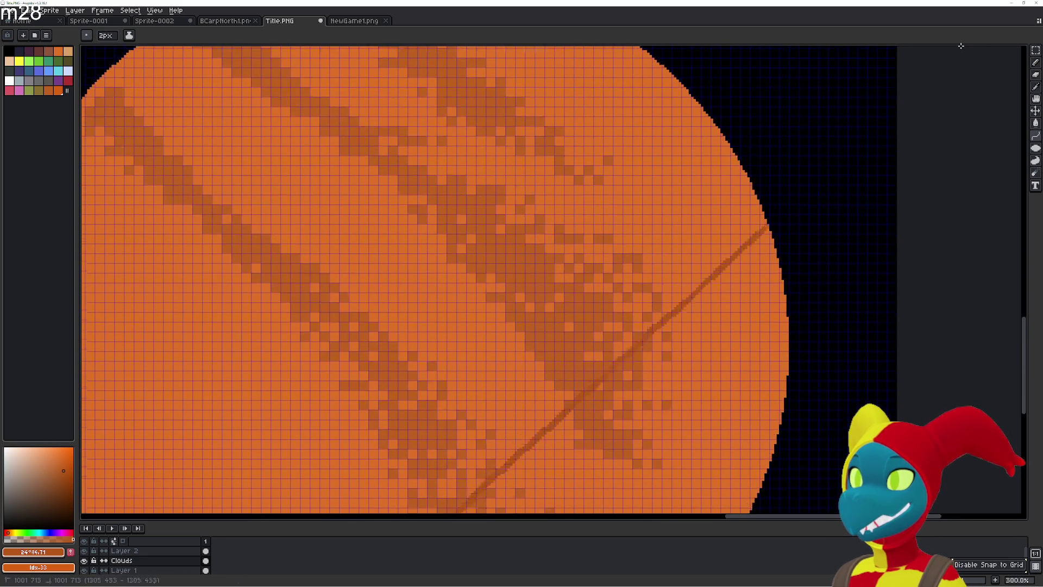
scroll(891, 60, "up", 1)
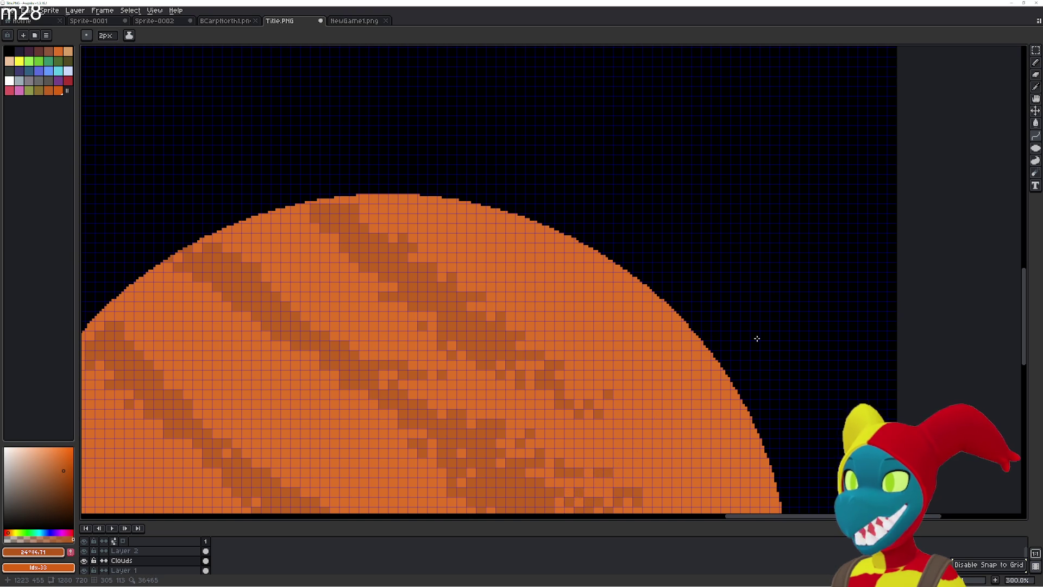
scroll(754, 340, "down", 5)
scroll(740, 166, "down", 1)
scroll(740, 166, "down", 1)
scroll(749, 255, "up", 1)
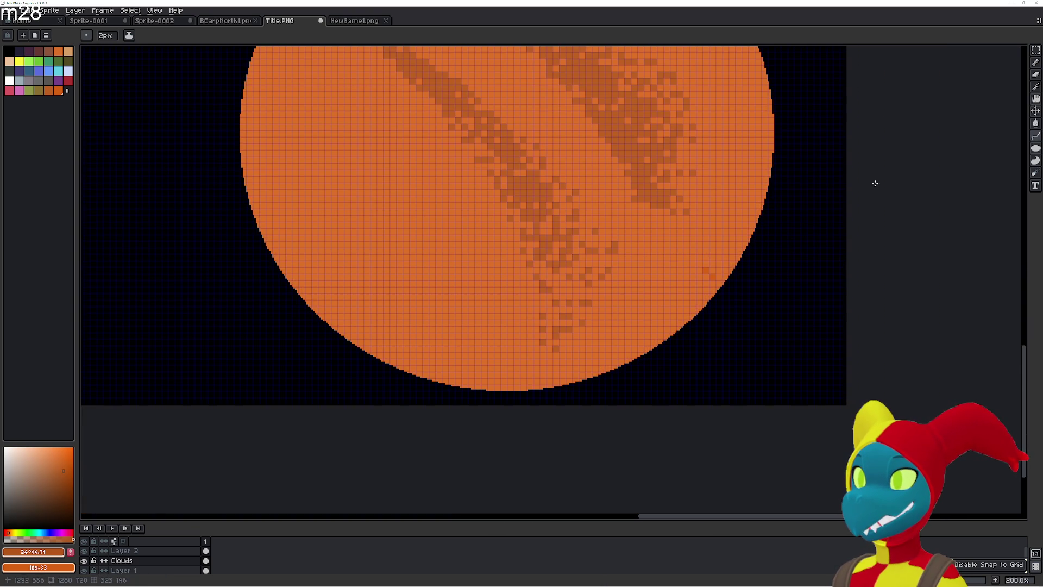
left_click(1036, 62)
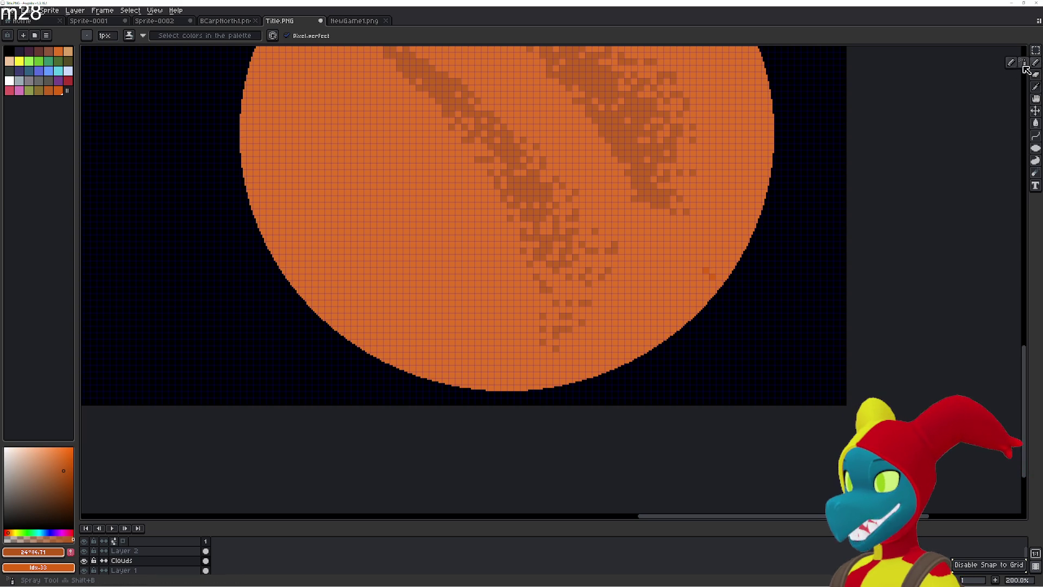
- Switch to the Spray tool with spray width 1 and speed 1
left_click(1024, 66)
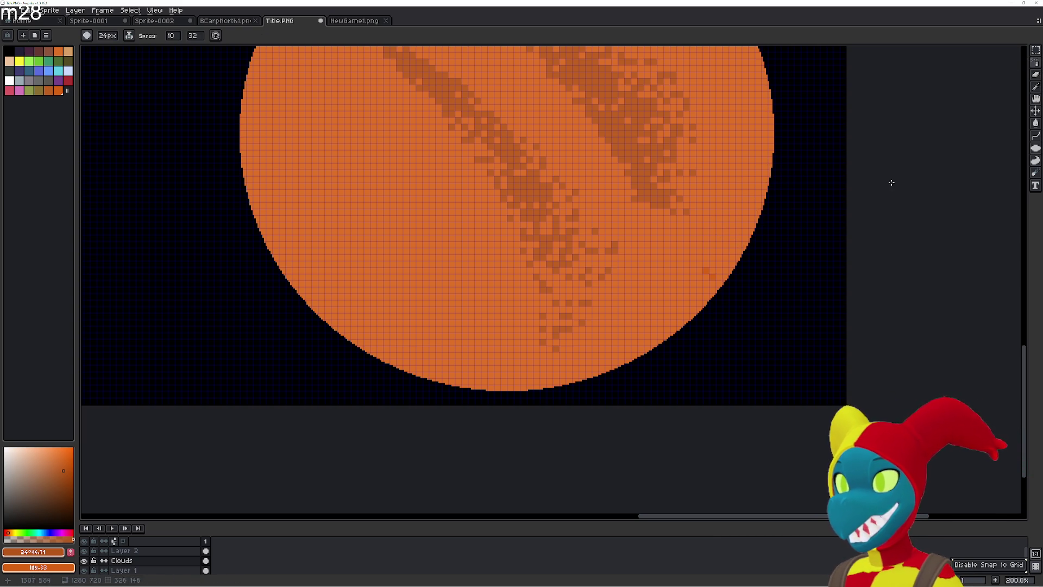
mouse_move(1039, 65)
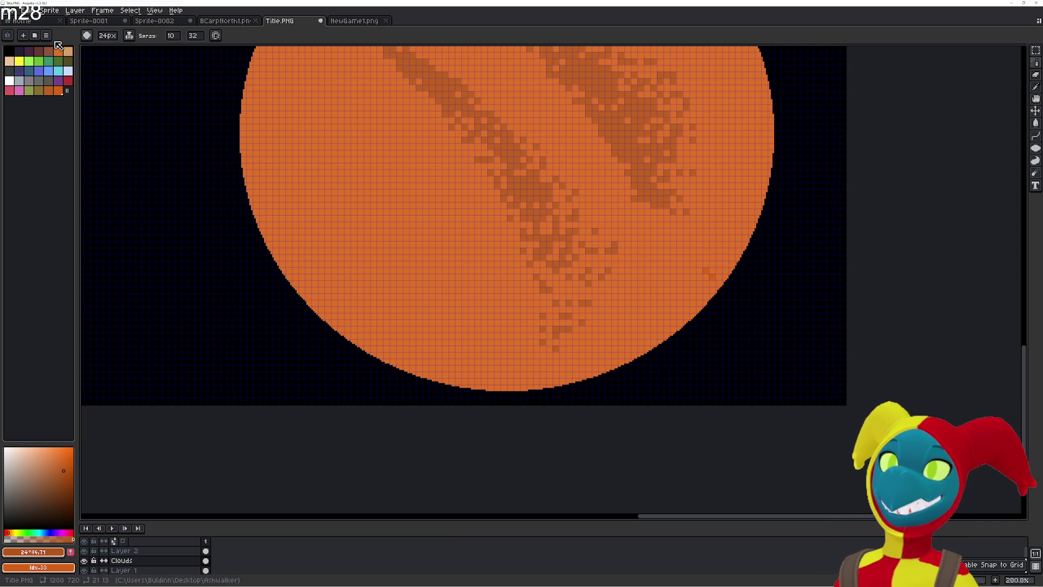
left_click(131, 36)
left_click(133, 37)
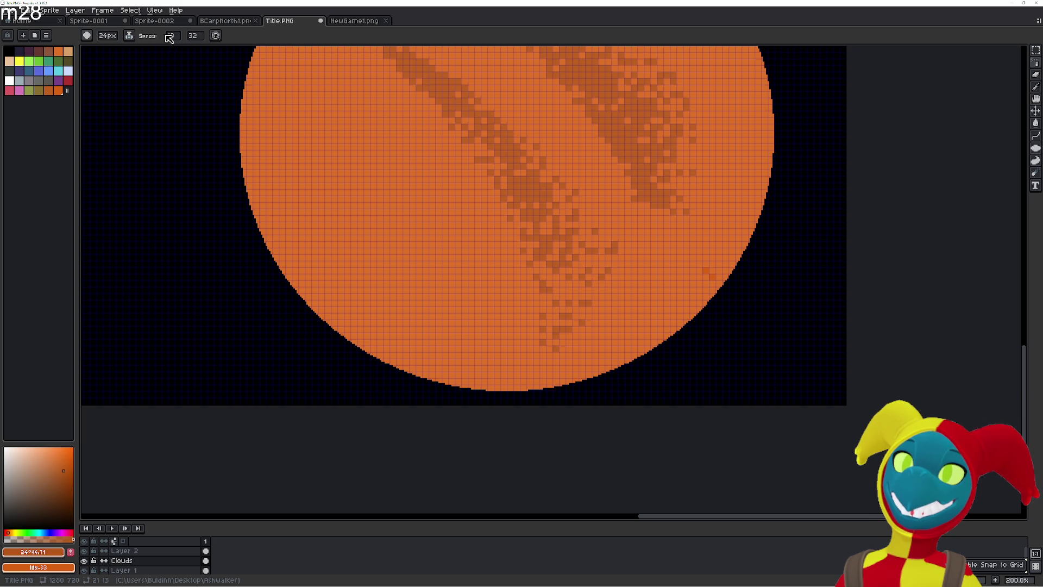
left_click(179, 37)
left_click_drag(192, 49, 166, 50)
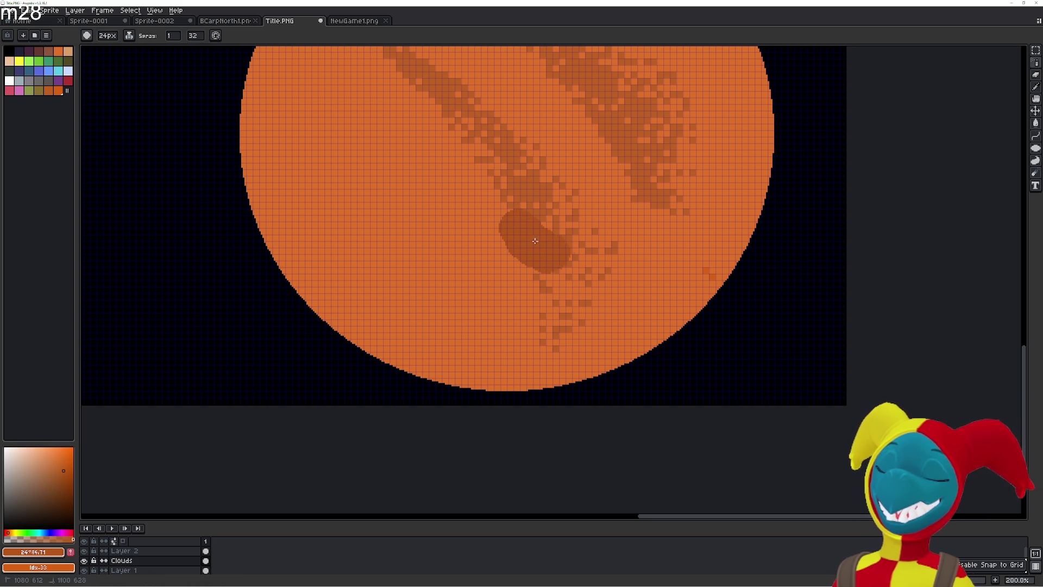
left_click(177, 37)
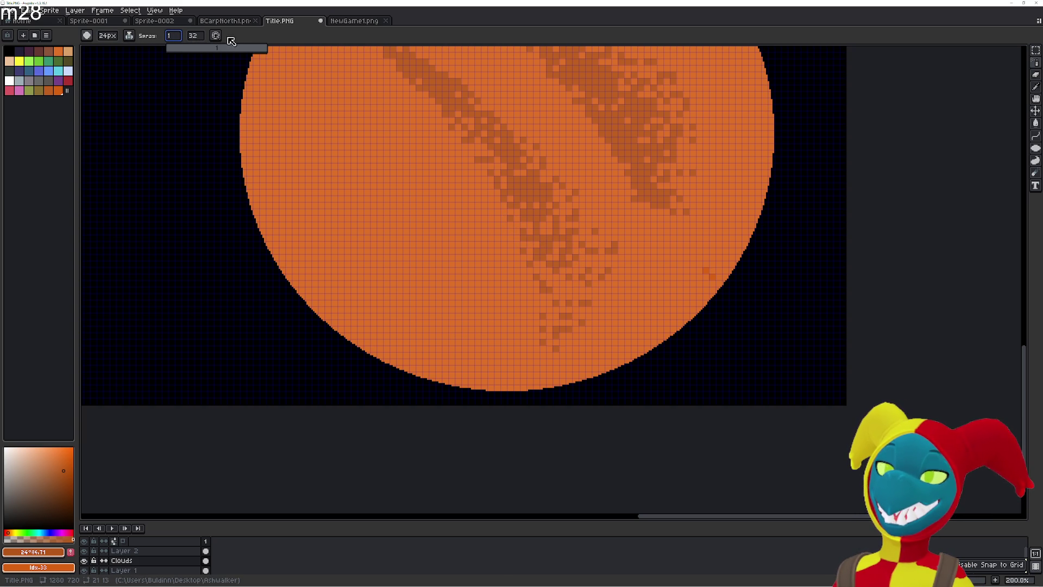
left_click(95, 36)
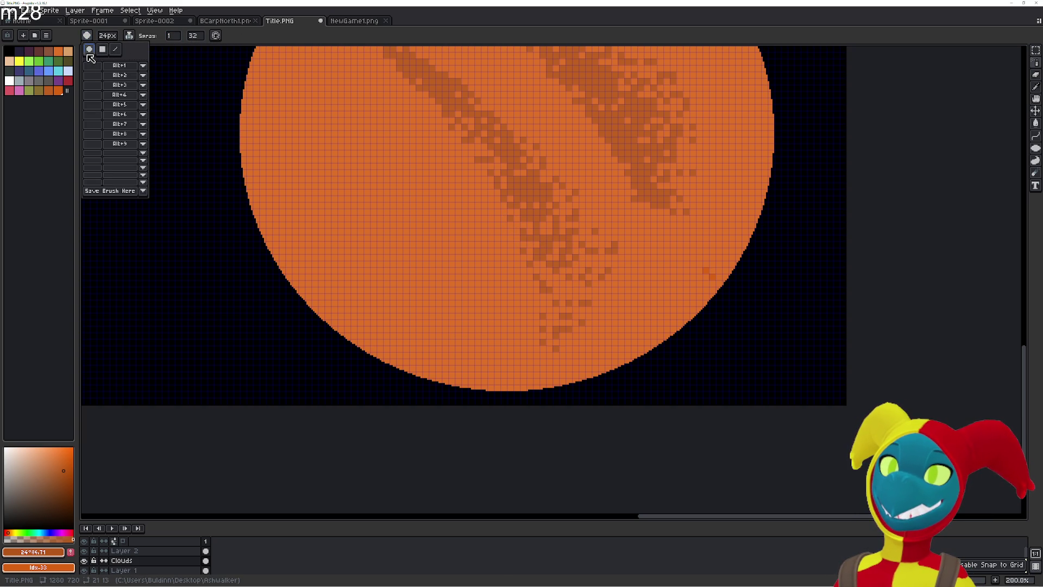
left_click(169, 38)
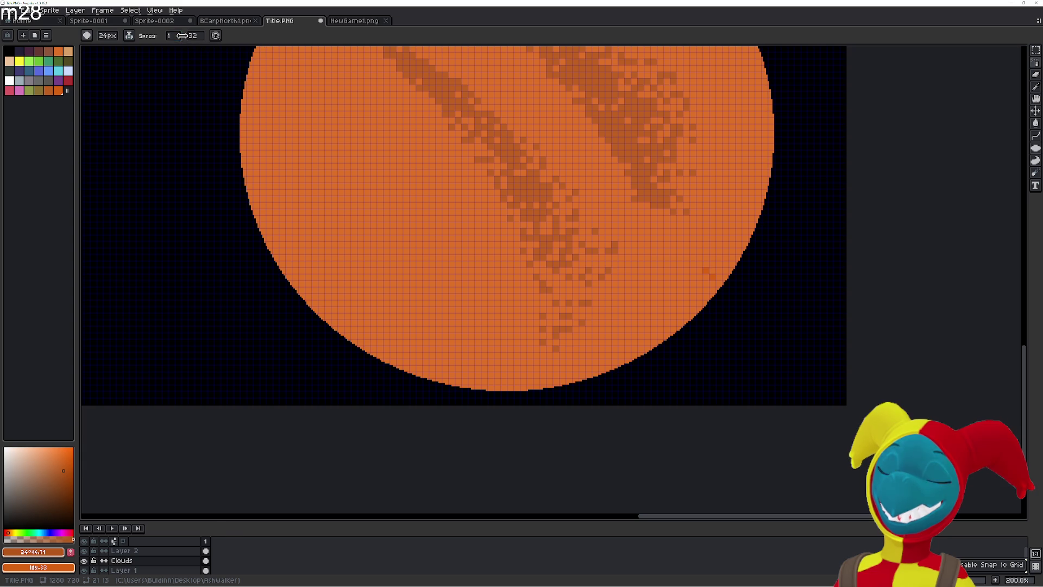
left_click(200, 36)
type("1")
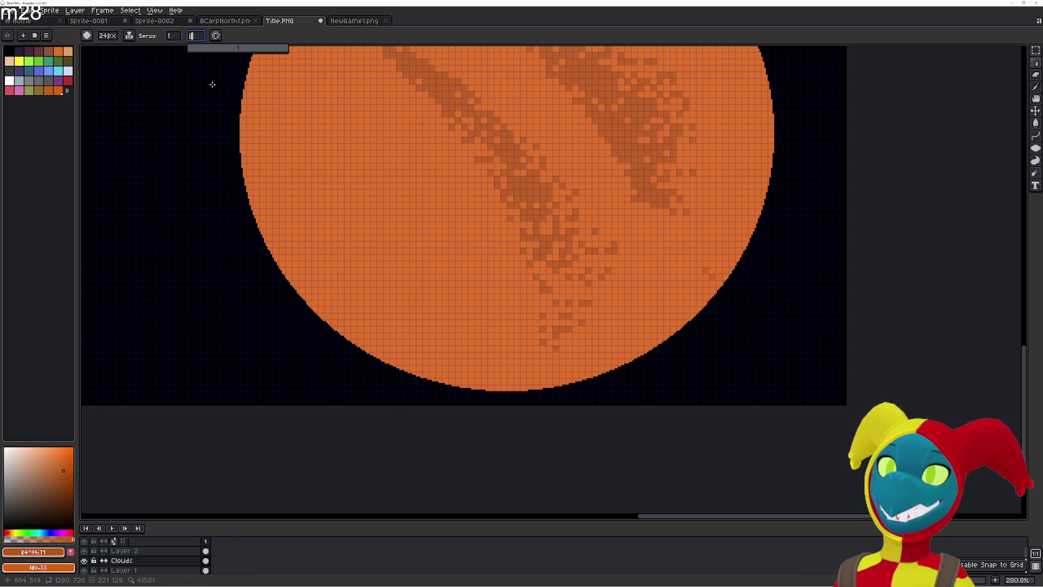
- Test darker spray blobs and a wide band with the second spray value at 32, undoing them
left_click_drag(672, 311, 637, 303)
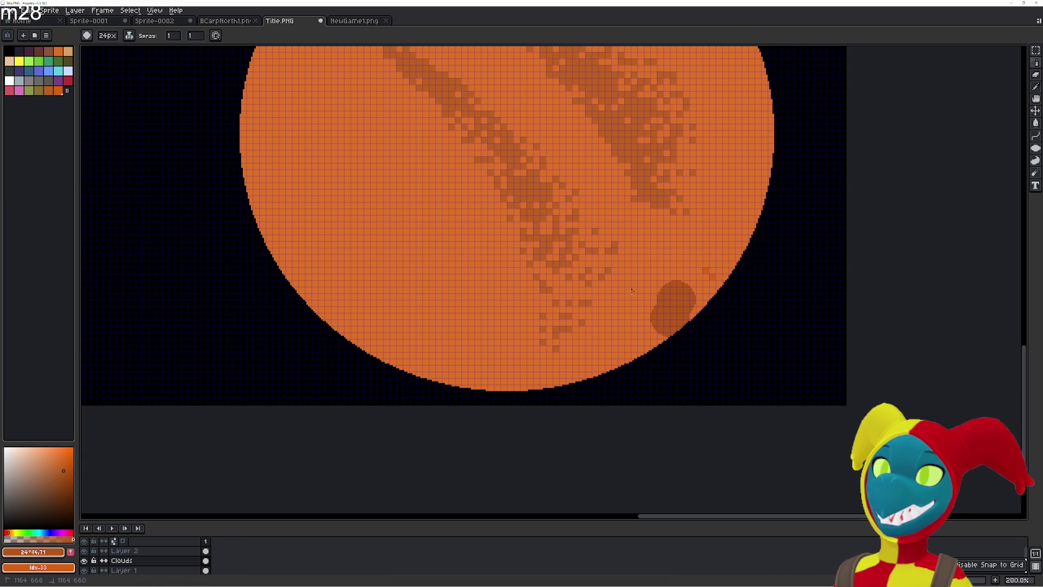
left_click(632, 291)
left_click(700, 247)
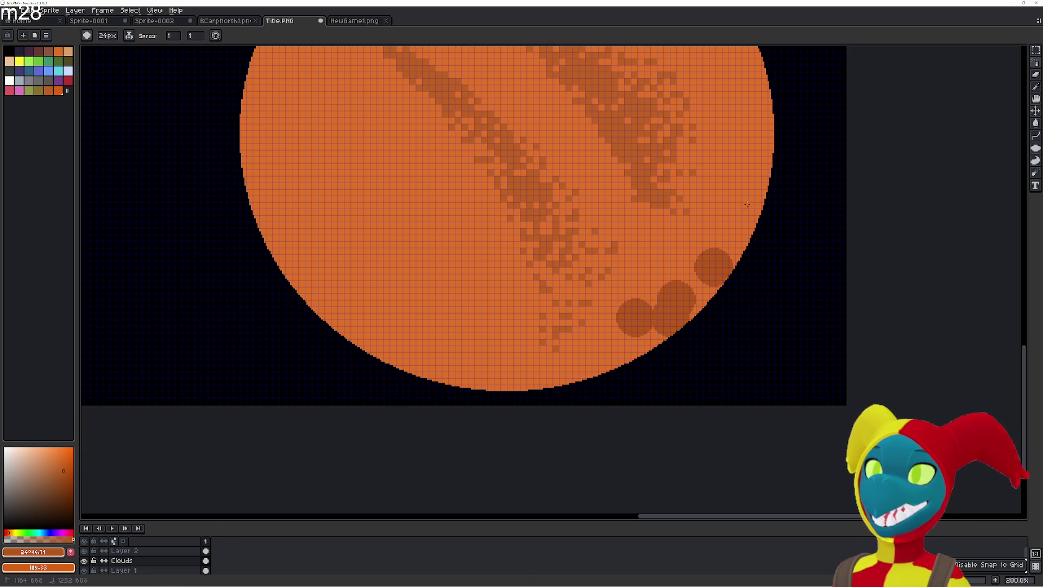
key("ctrl+z")
key("ctrl+z")
key("ctrl+z")
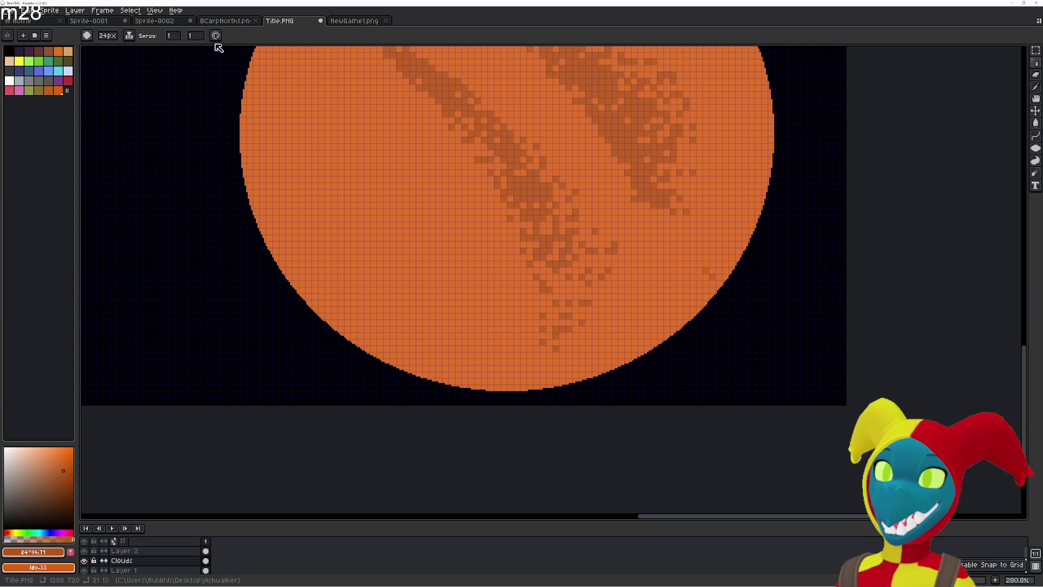
left_click(215, 36)
left_click(195, 37)
type("32")
mouse_move(576, 375)
left_mouse_down()
mouse_move(636, 331)
mouse_move(752, 170)
mouse_move(687, 247)
mouse_move(663, 354)
mouse_move(632, 288)
mouse_move(688, 227)
left_mouse_up()
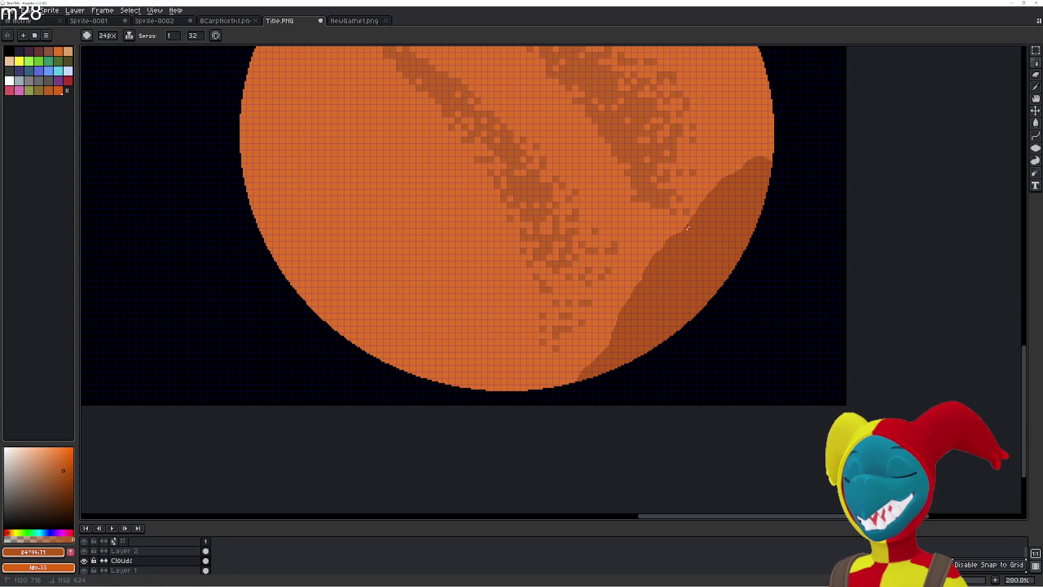
left_click_drag(772, 140, 677, 215)
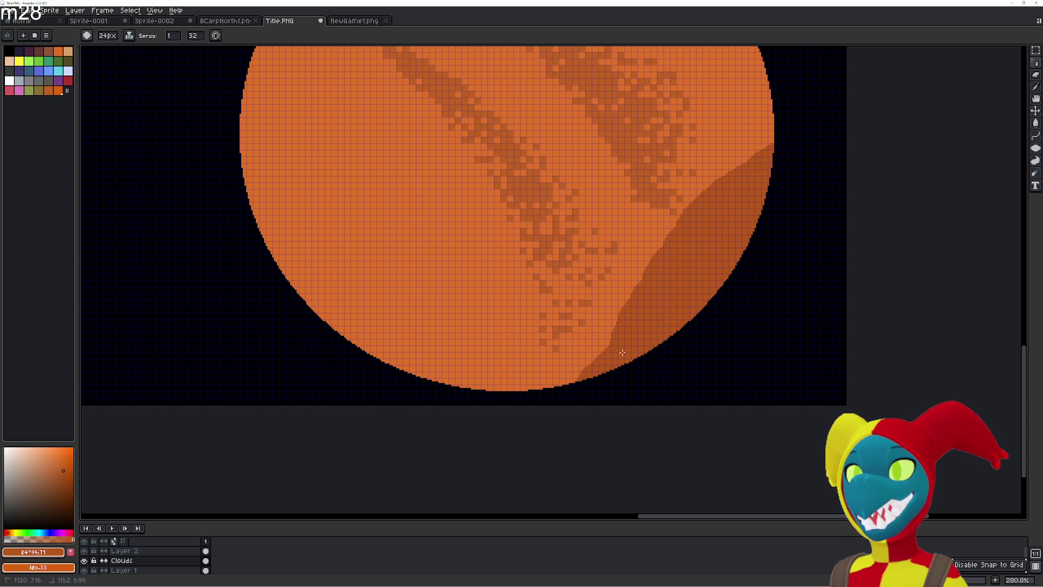
mouse_move(592, 384)
left_mouse_down()
mouse_move(625, 288)
mouse_move(710, 169)
left_mouse_up()
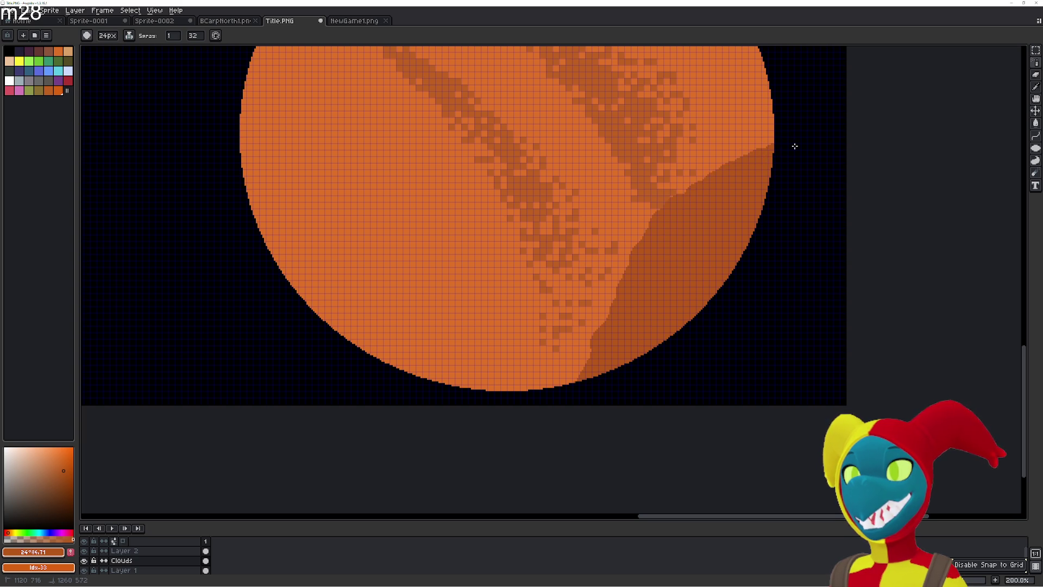
key("ctrl+z")
- Try spray density 32 on the lower-right band, then undo it
left_click(172, 36)
type("32")
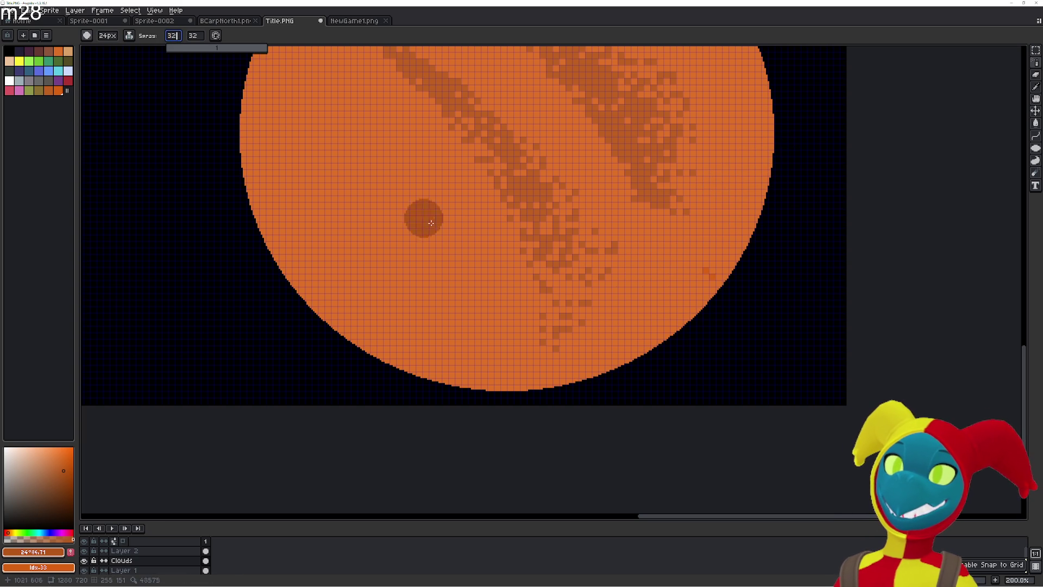
mouse_move(594, 354)
left_mouse_down()
mouse_move(611, 285)
mouse_move(689, 226)
left_mouse_up()
key("ctrl+z")
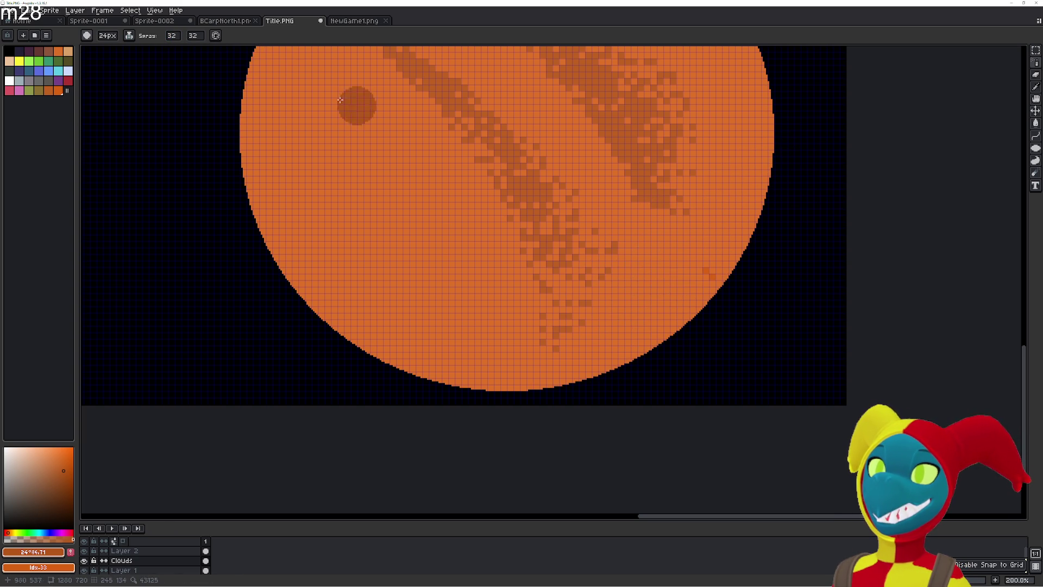
- Lower spray density to 2 and spray dark shading along the sun's lower-right rim
left_click(171, 35)
type("2")
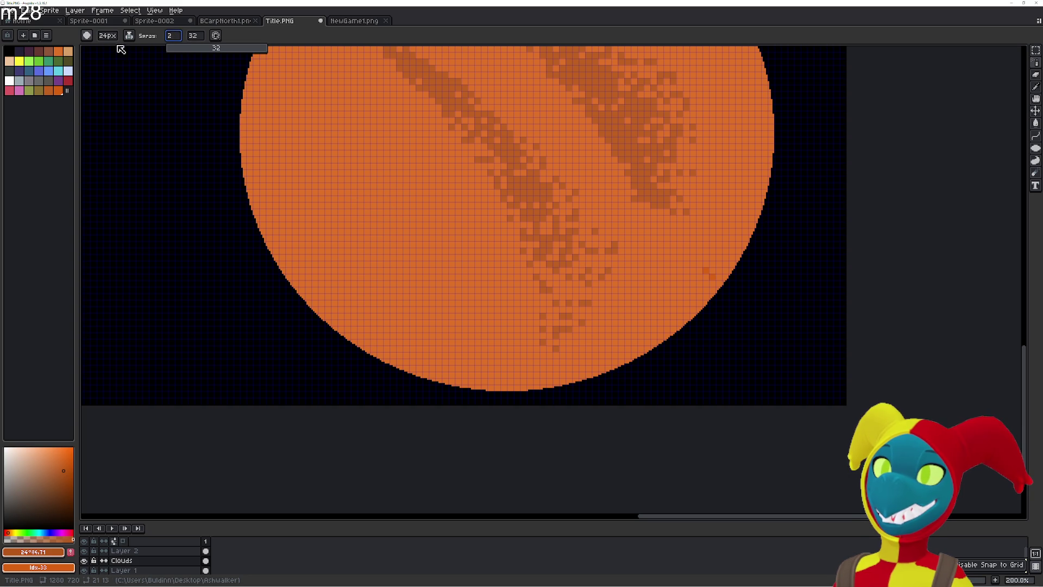
left_click(107, 36)
left_click(130, 37)
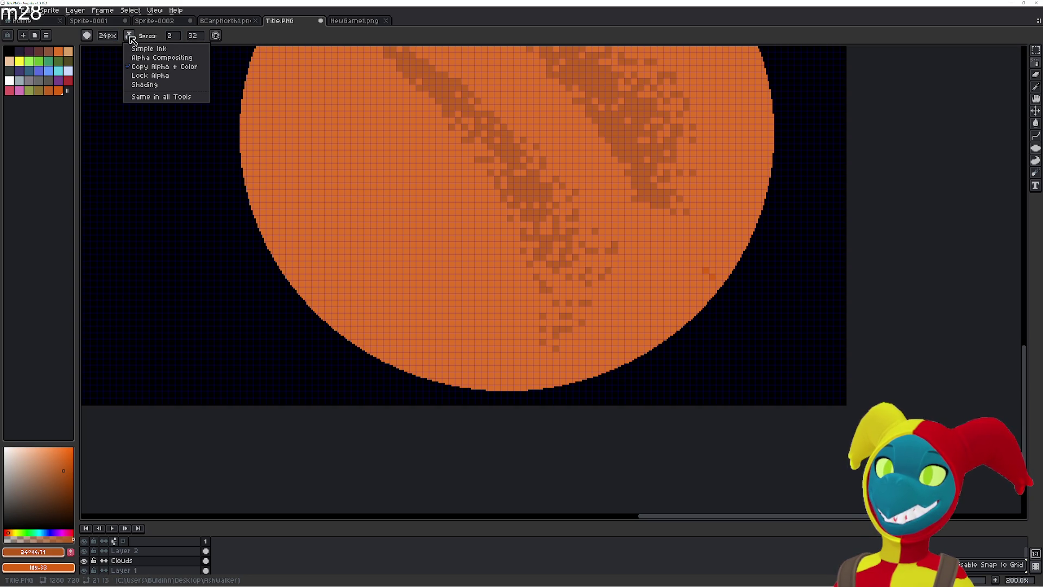
left_click(401, 191)
scroll(433, 240, "down", 3)
scroll(496, 303, "up", 3)
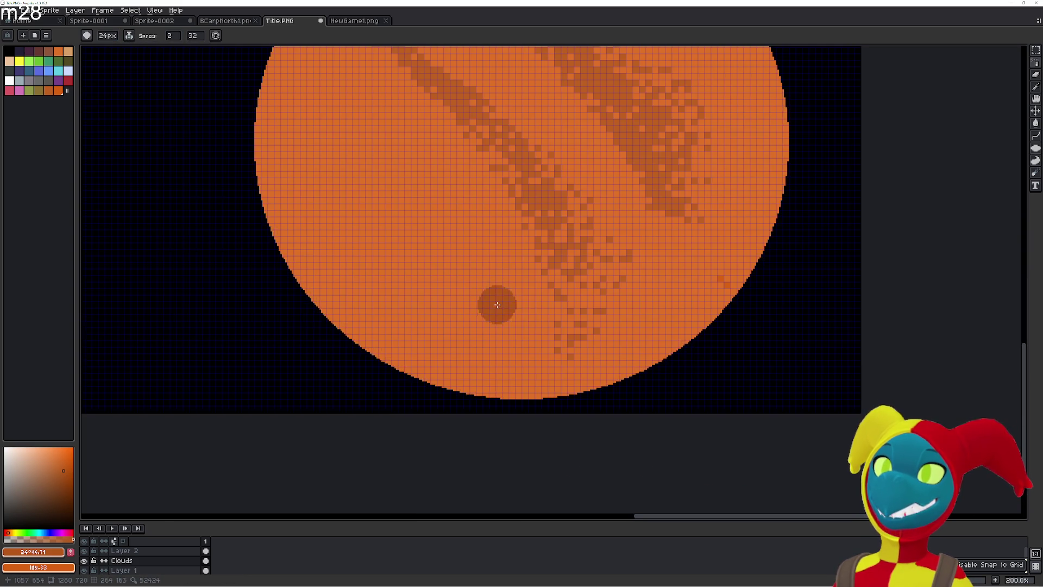
left_click_drag(606, 339, 569, 375)
mouse_move(725, 256)
left_mouse_down()
mouse_move(676, 334)
mouse_move(568, 421)
mouse_move(554, 400)
mouse_move(603, 353)
mouse_move(642, 286)
mouse_move(708, 231)
left_mouse_up()
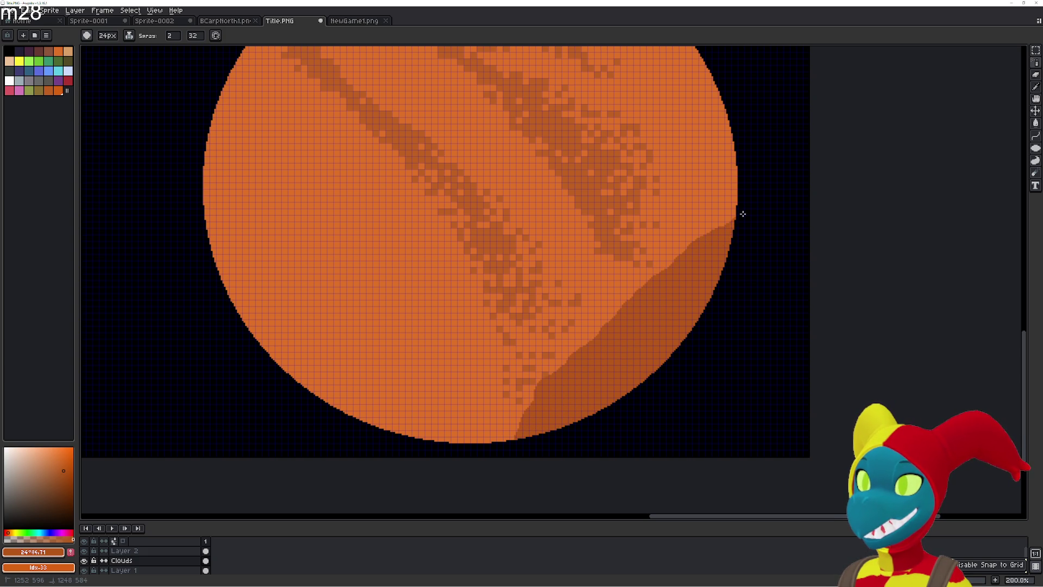
scroll(743, 254, "down", 1)
- Undo the sprayed rim shading, then try and undo a curve across the sun's lower right
key("v")
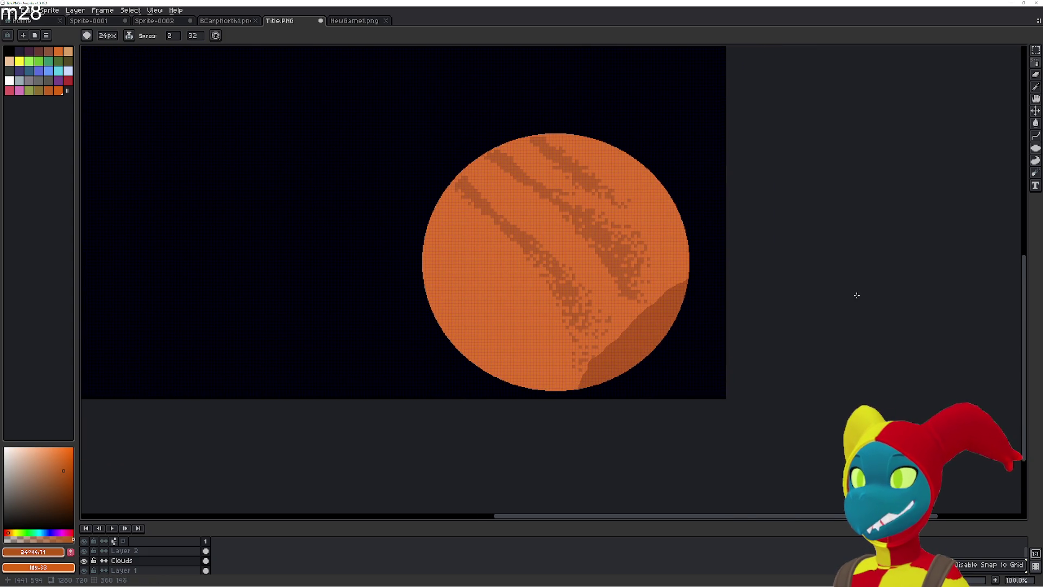
key("ctrl+z")
key("b")
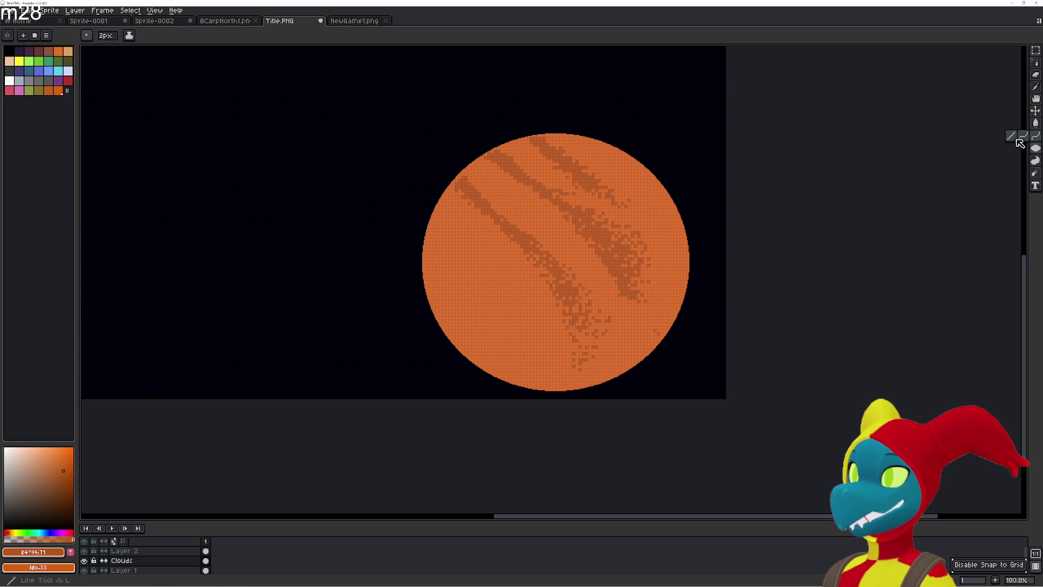
mouse_move(577, 393)
left_mouse_down()
mouse_move(708, 230)
mouse_move(699, 244)
mouse_move(711, 246)
left_mouse_up()
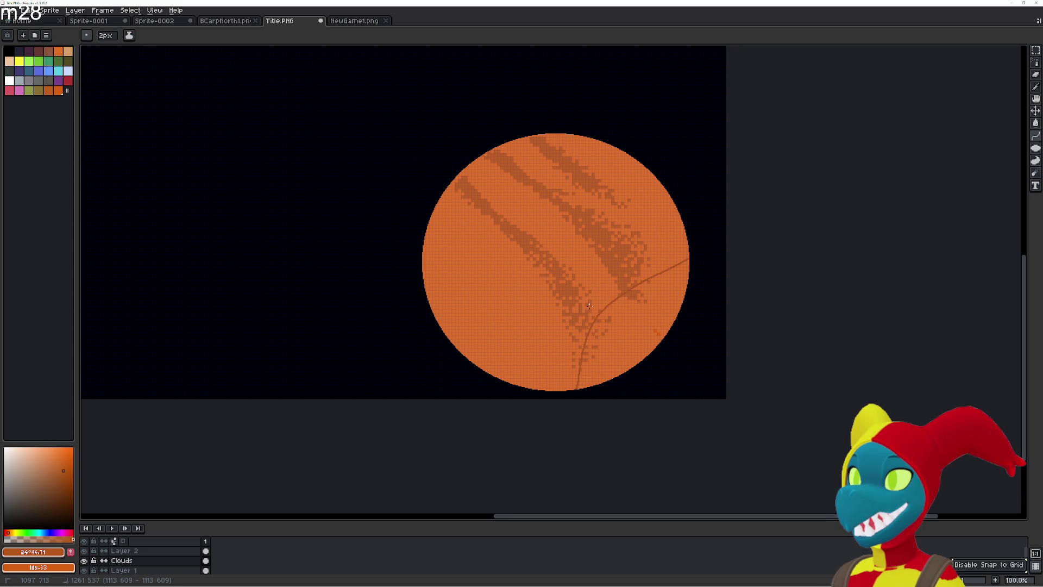
key("Escape")
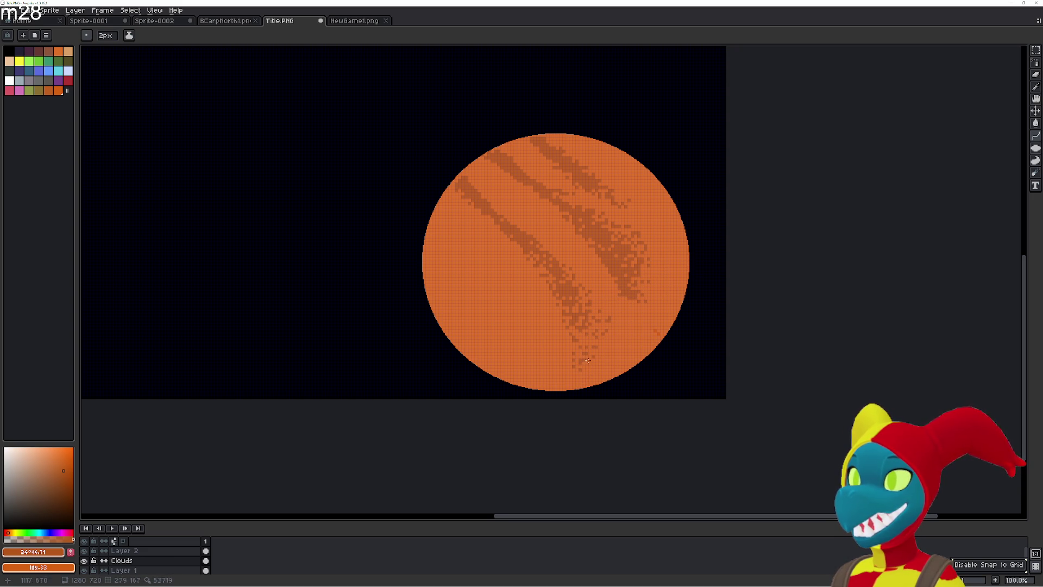
left_click_drag(553, 387, 649, 330)
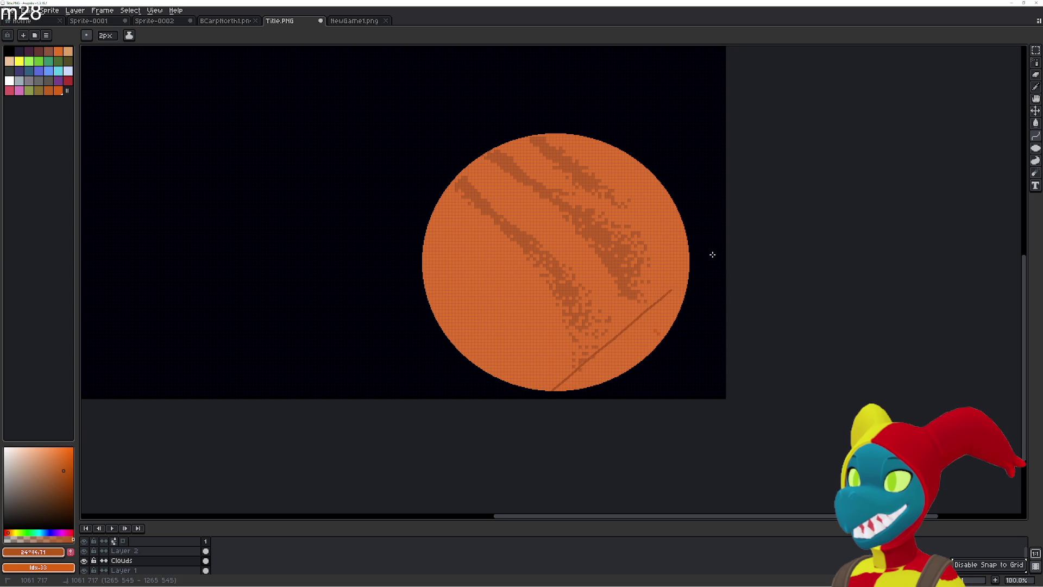
left_click(652, 365)
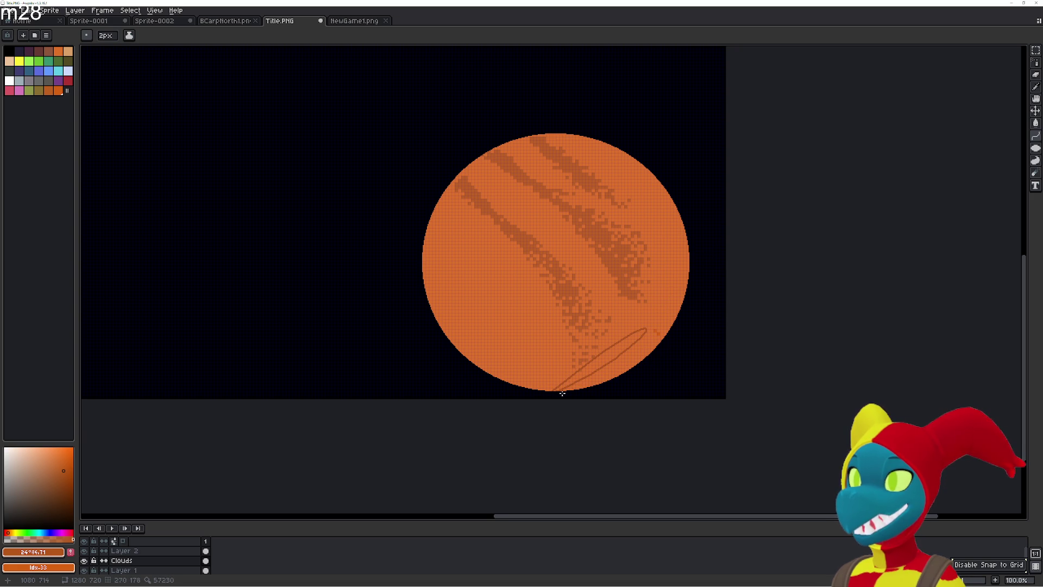
key("ctrl+z")
- Try further curves from the sun's bottom and right edges, cancelling each
mouse_move(552, 390)
left_mouse_down()
mouse_move(646, 332)
mouse_move(728, 259)
left_mouse_up()
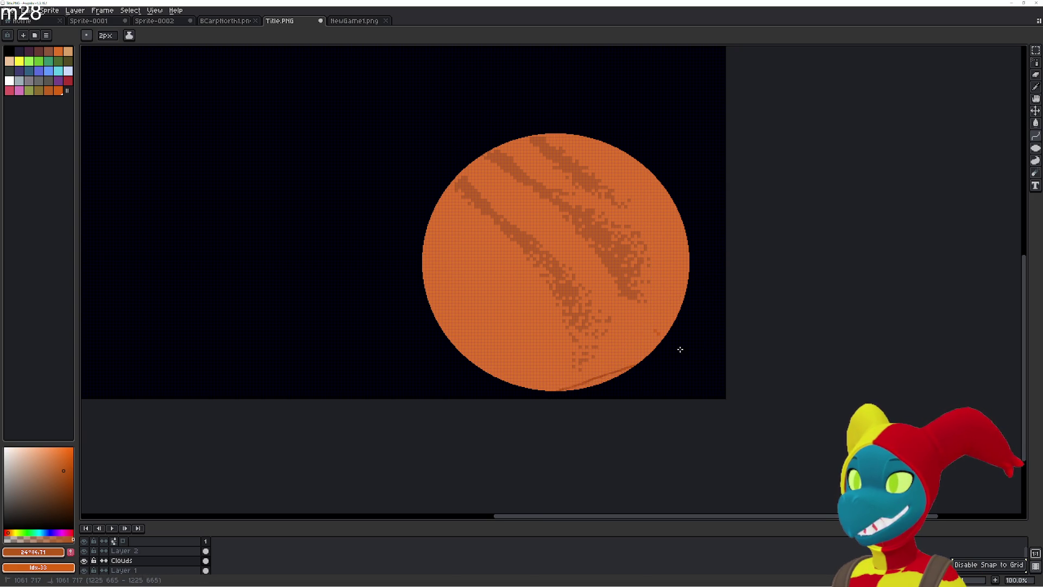
key("Escape")
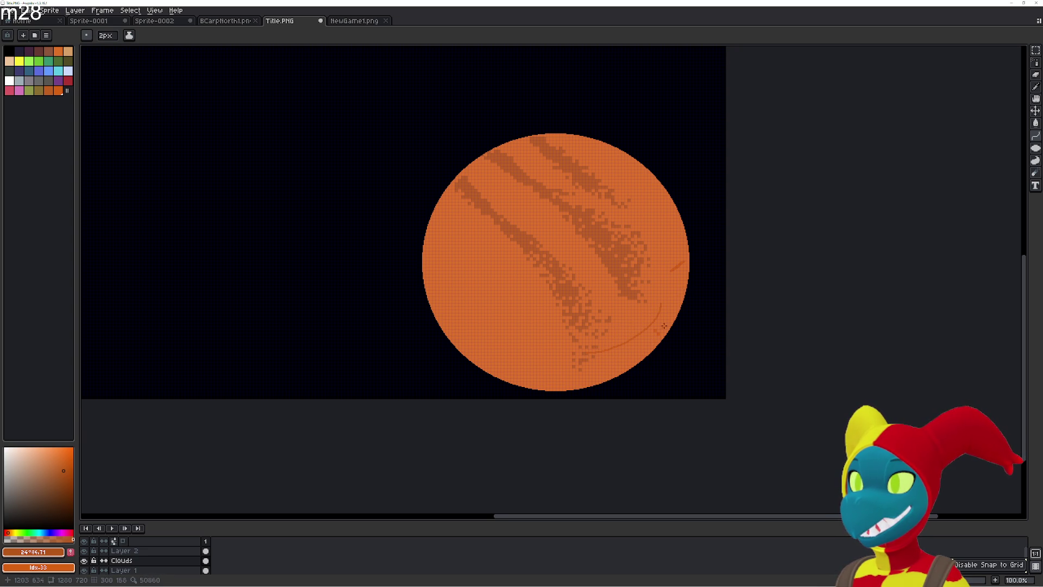
key("ctrl+z")
mouse_move(698, 258)
left_mouse_down()
mouse_move(480, 435)
mouse_move(469, 395)
left_mouse_up()
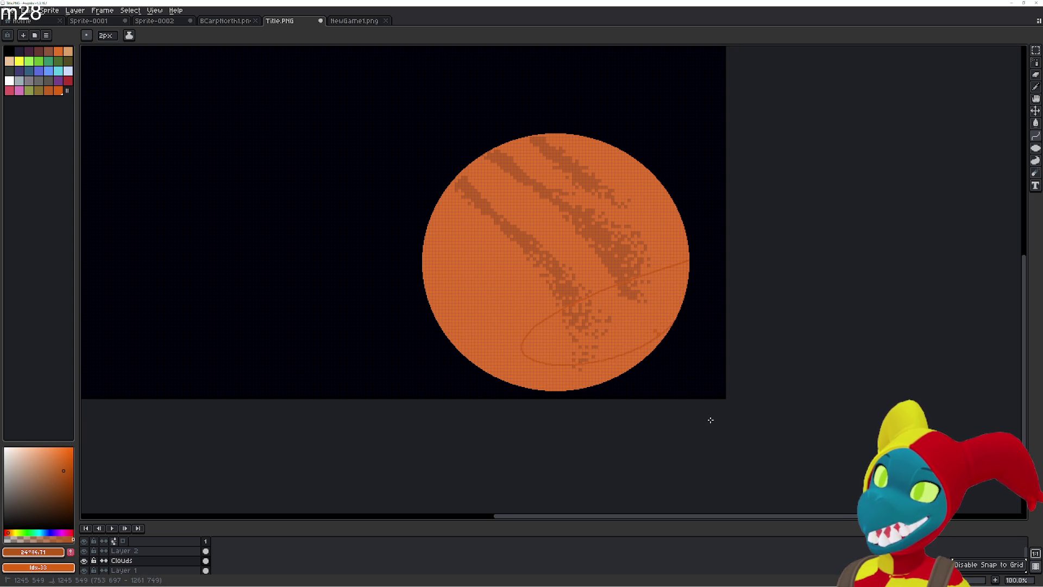
key("shift+b")
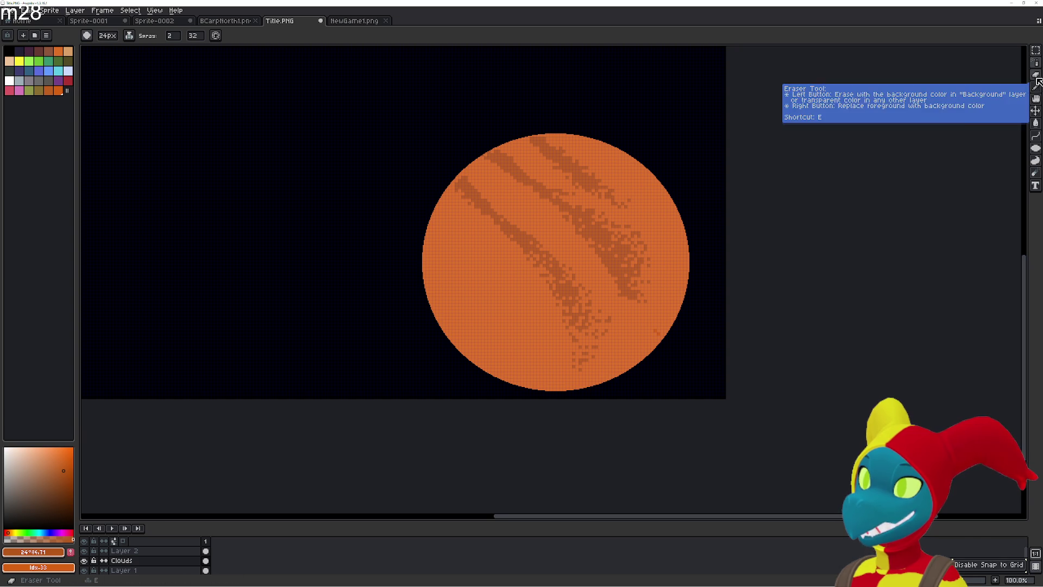
left_click(1035, 137)
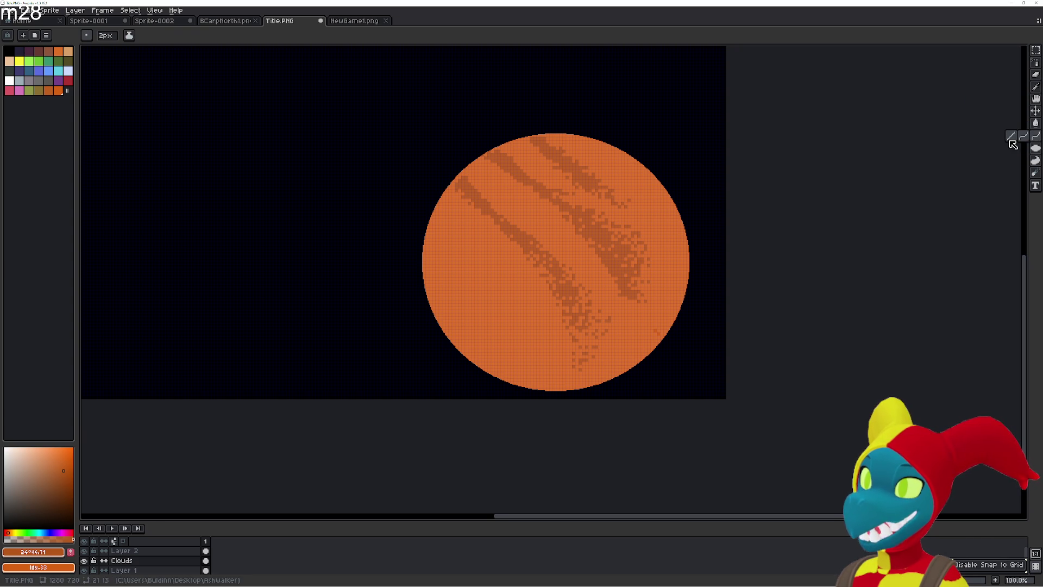
left_click(1011, 137)
scroll(792, 227, "up", 1)
left_click_drag(575, 385, 697, 315)
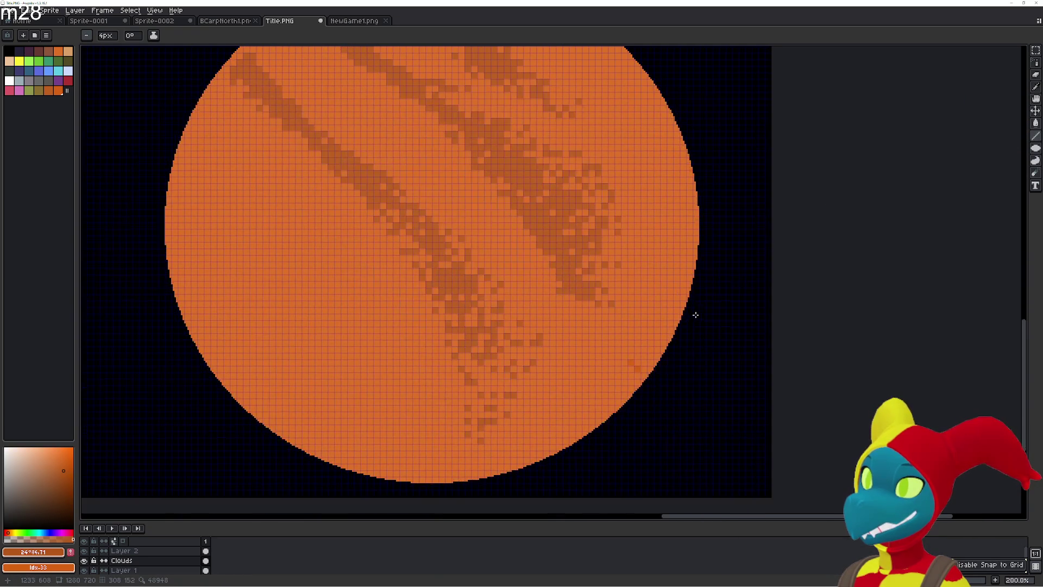
mouse_move(696, 262)
left_mouse_down()
mouse_move(536, 385)
mouse_move(443, 478)
mouse_move(399, 494)
mouse_move(387, 476)
left_mouse_up()
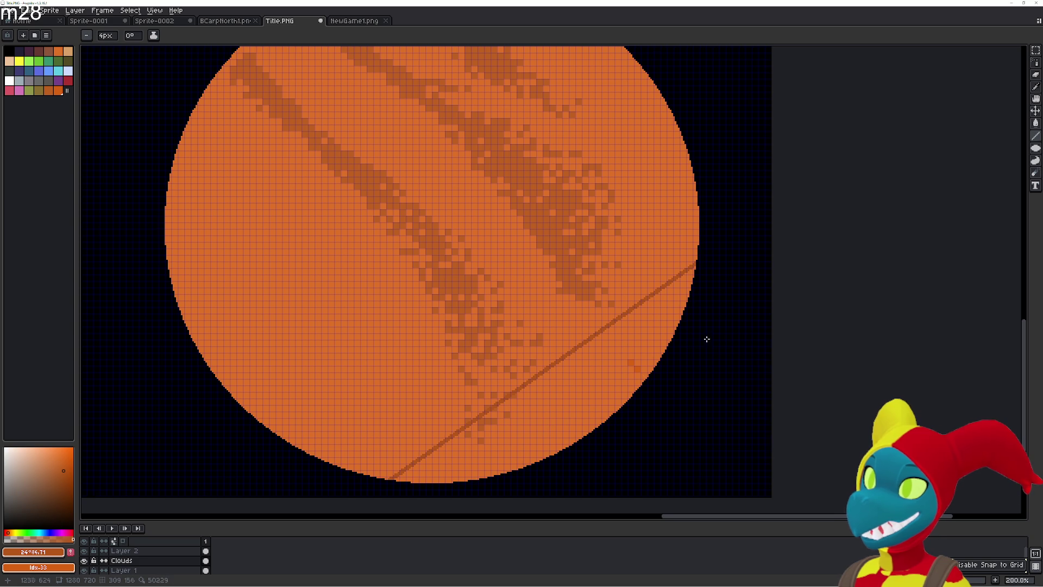
key("ctrl+z")
left_click(1036, 148)
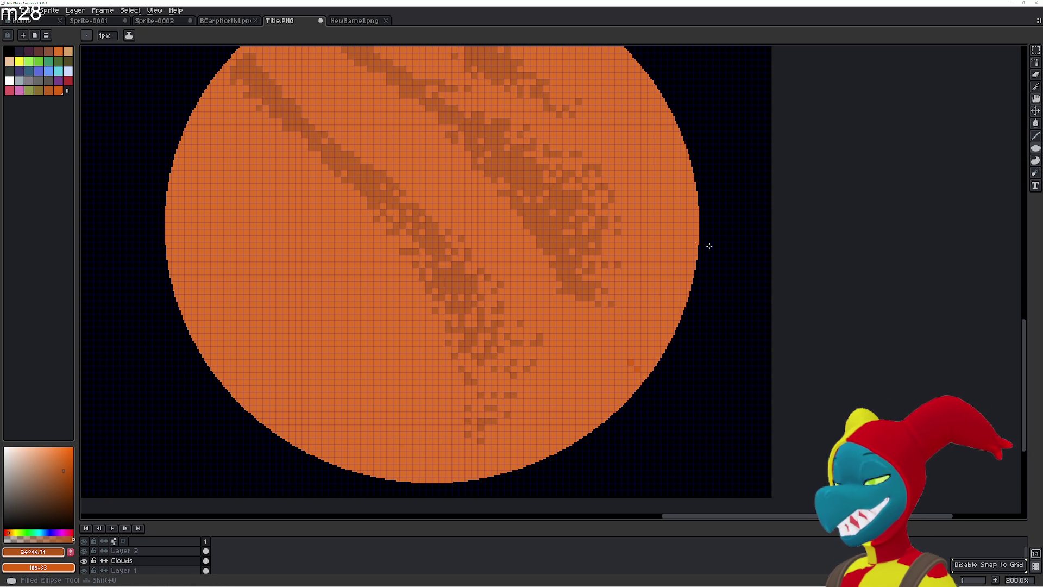
mouse_move(677, 316)
left_mouse_down()
mouse_move(454, 396)
mouse_move(373, 443)
mouse_move(448, 426)
mouse_move(356, 513)
mouse_move(367, 410)
left_mouse_up()
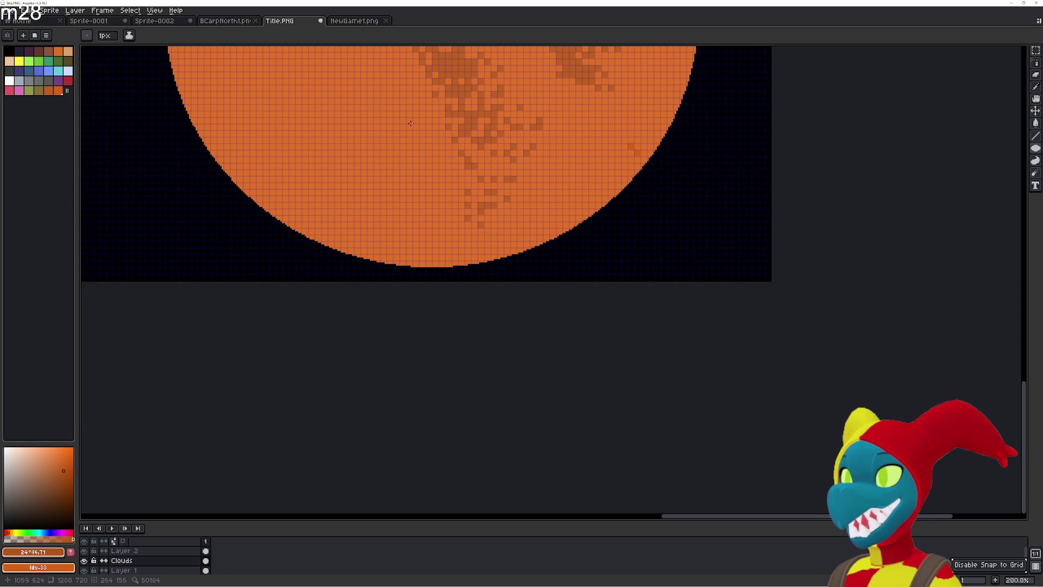
mouse_move(370, 105)
left_mouse_down()
mouse_move(725, 324)
mouse_move(883, 373)
mouse_move(617, 174)
left_mouse_up()
mouse_move(472, 139)
left_mouse_down()
mouse_move(787, 300)
mouse_move(849, 242)
mouse_move(533, 414)
mouse_move(569, 384)
mouse_move(684, 328)
mouse_move(594, 374)
mouse_move(415, 324)
left_mouse_up()
mouse_move(400, 267)
left_mouse_down()
mouse_move(587, 180)
mouse_move(619, 182)
mouse_move(608, 187)
left_mouse_up()
mouse_move(508, 230)
left_mouse_down()
mouse_move(670, 170)
mouse_move(662, 190)
left_mouse_up()
mouse_move(566, 183)
left_mouse_down()
mouse_move(746, 75)
mouse_move(888, 65)
mouse_move(891, 100)
mouse_move(902, 86)
mouse_move(901, 102)
left_mouse_up()
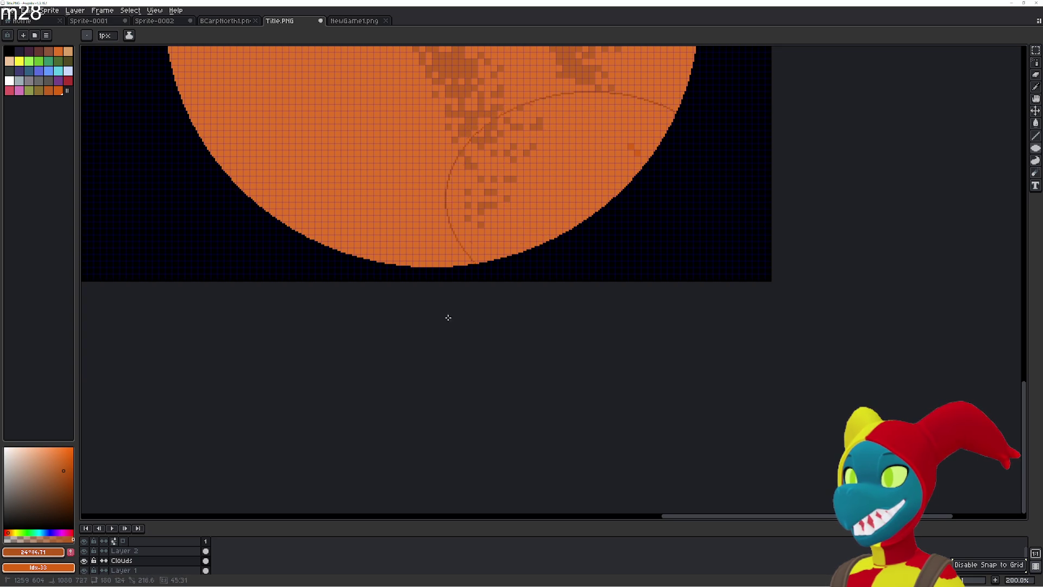
key("alt+Tab")
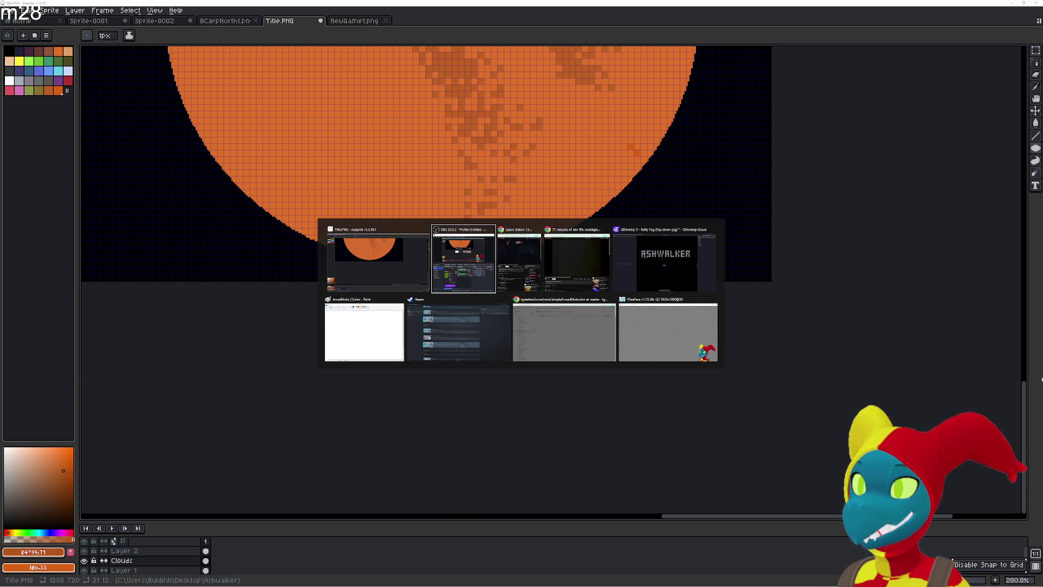
- Return to Aseprite and switch from spraying to the pencil
key("Escape")
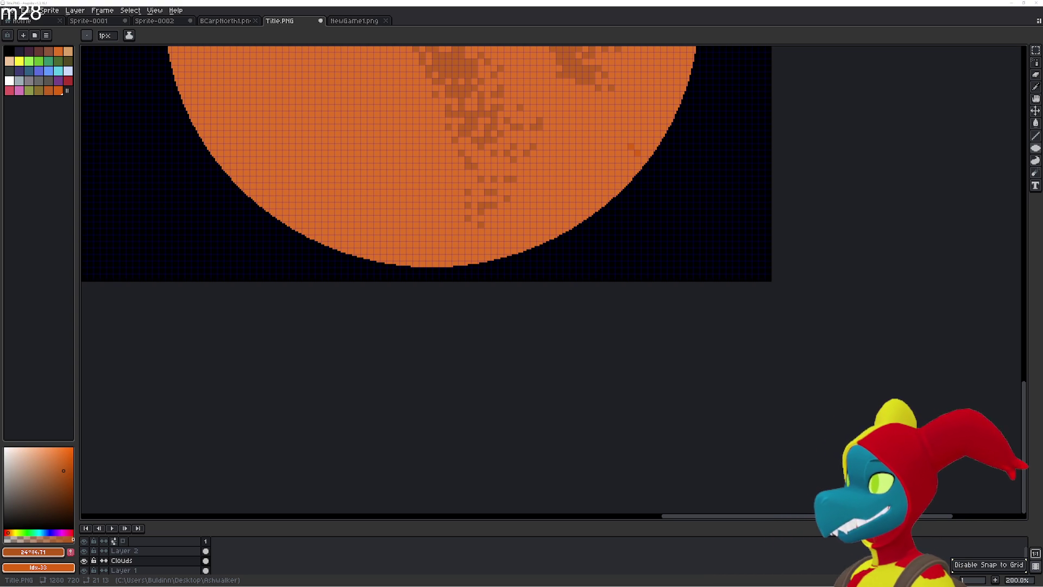
scroll(670, 270, "down", 2)
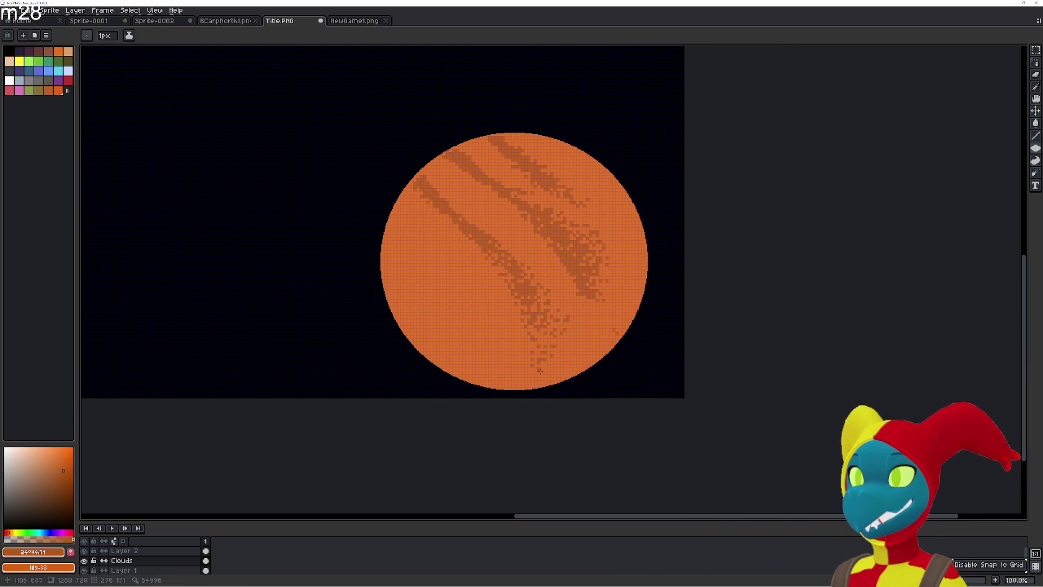
scroll(576, 360, "up", 1)
left_click(1038, 65)
left_click(1013, 63)
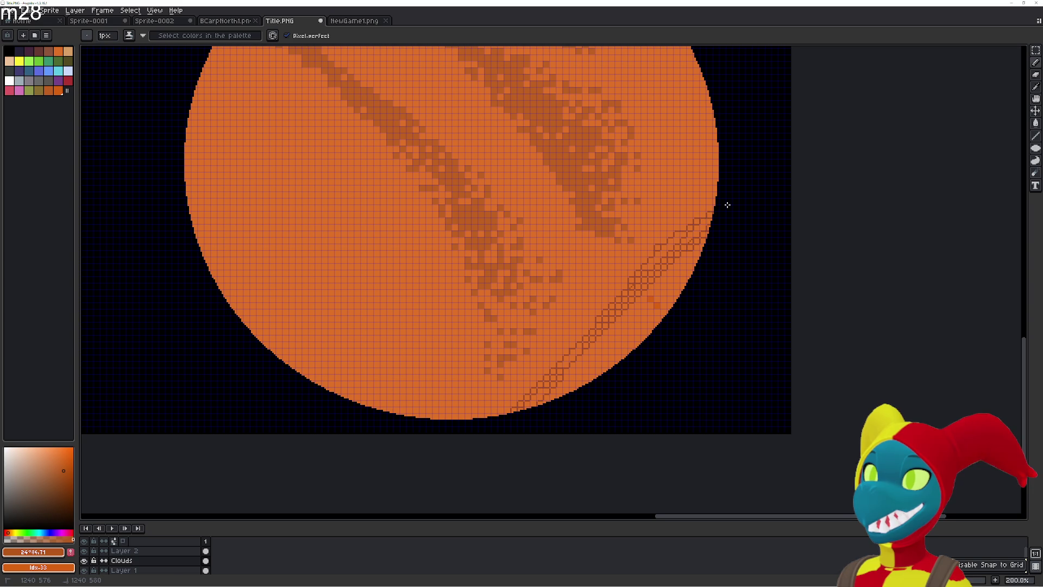
- Paint a broad 32px darker band along the sun's lower-right rim and up its right side
left_click(89, 38)
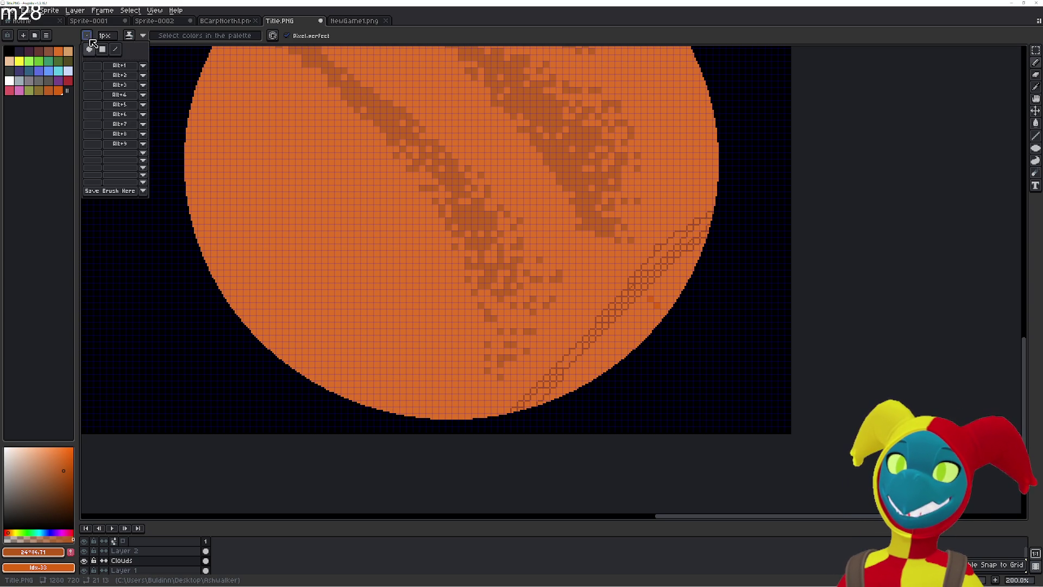
left_click(108, 36)
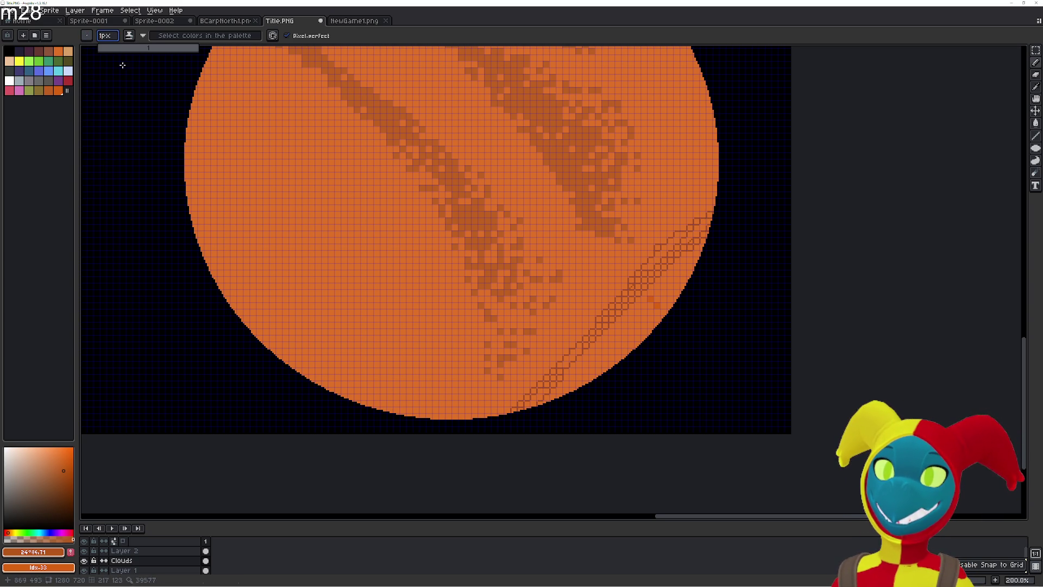
type("32")
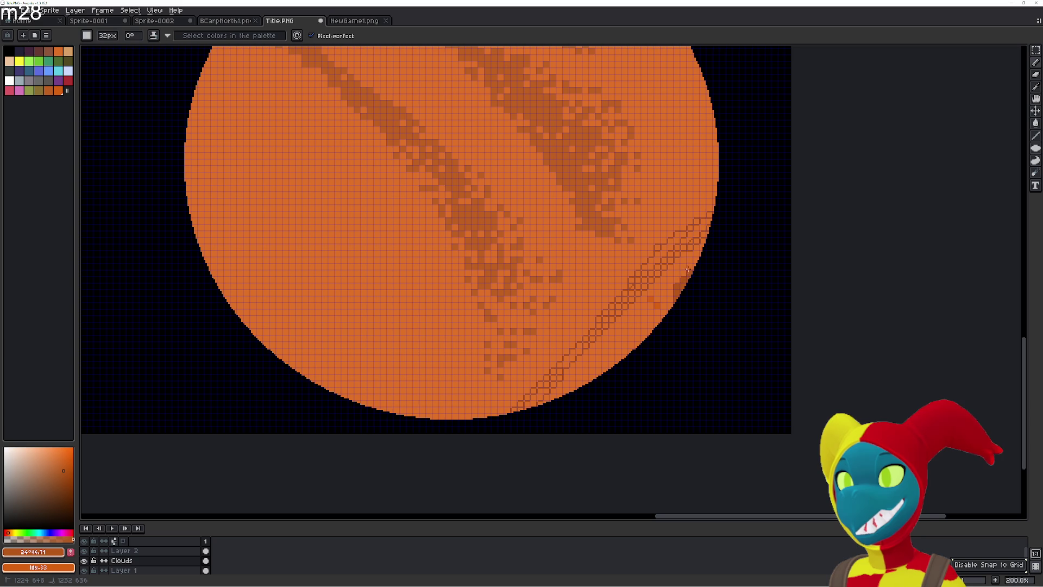
mouse_move(683, 262)
left_mouse_down()
mouse_move(584, 381)
mouse_move(611, 345)
mouse_move(538, 391)
left_mouse_up()
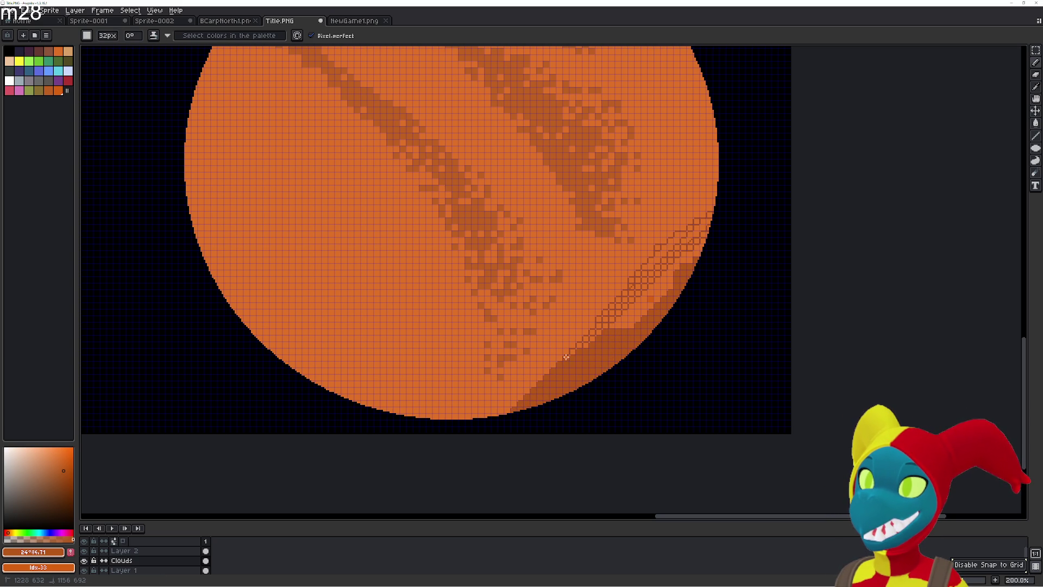
mouse_move(591, 327)
left_mouse_down()
mouse_move(652, 292)
mouse_move(701, 221)
left_mouse_up()
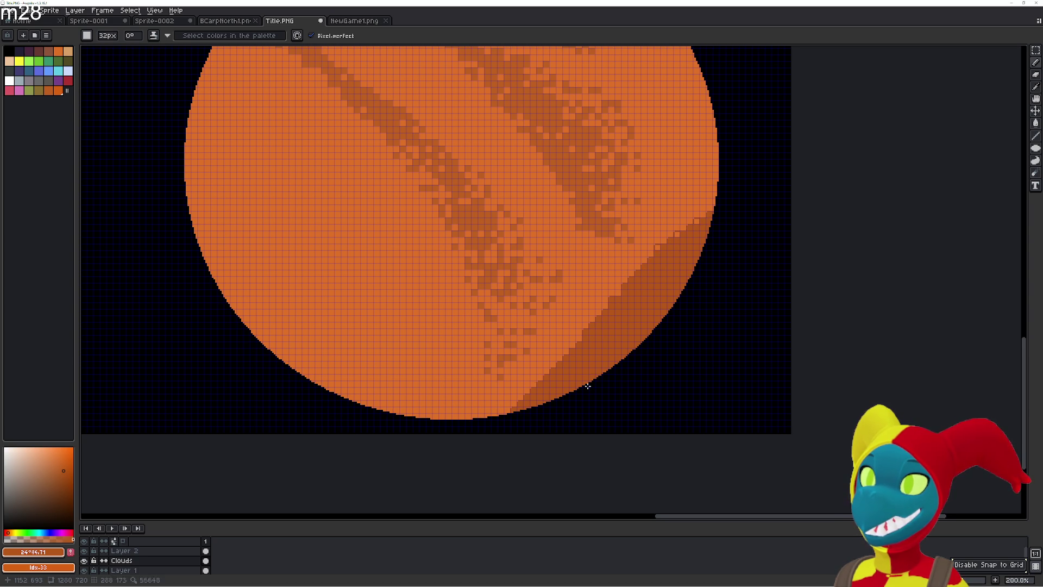
- Make Layer 1 the active layer in the Layers panel
scroll(587, 385, "down", 3)
scroll(648, 319, "up", 1)
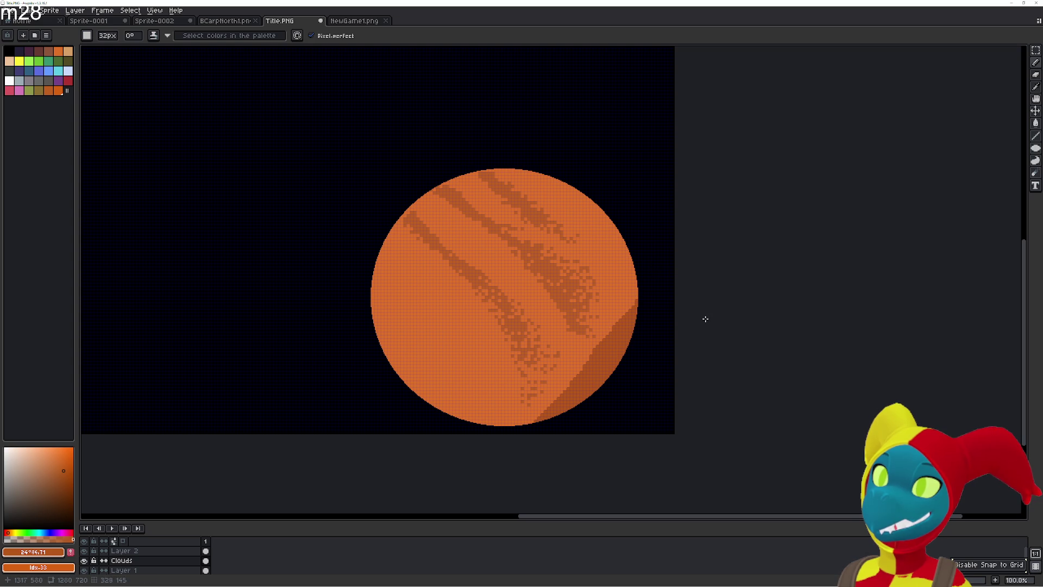
scroll(698, 373, "up", 1)
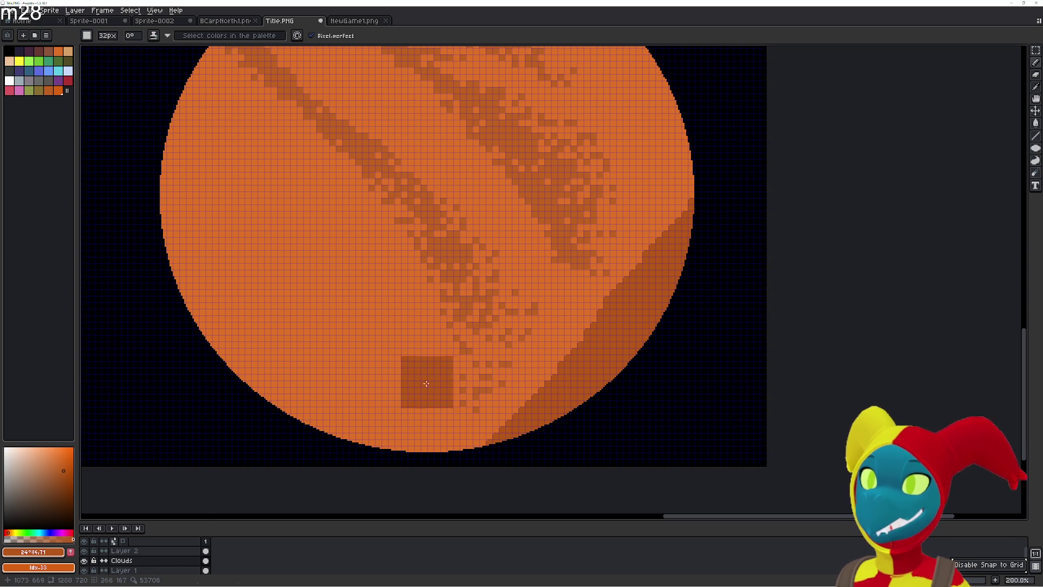
left_click(156, 550)
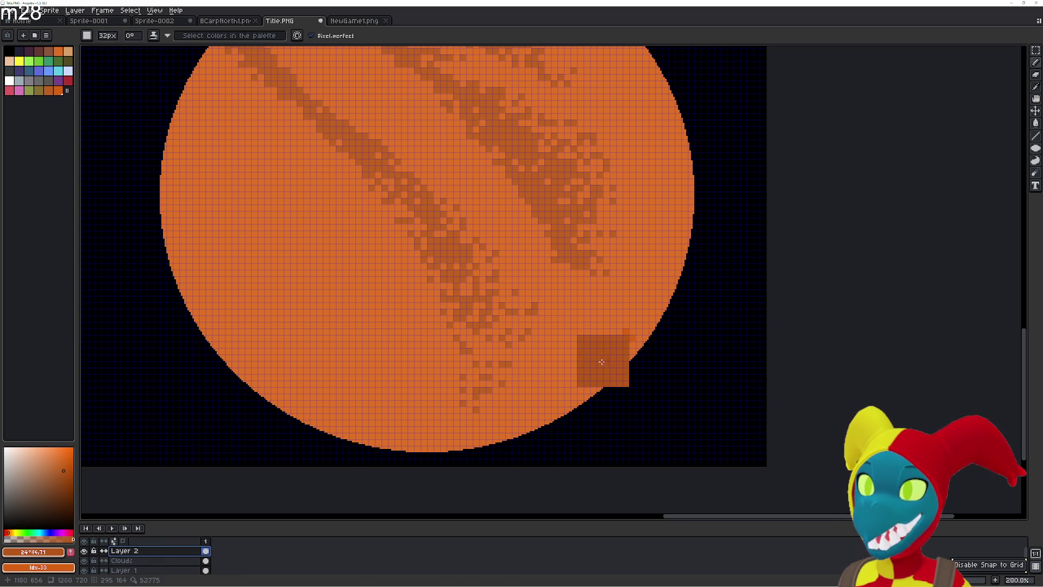
left_click(158, 560)
scroll(163, 563, "down", 1)
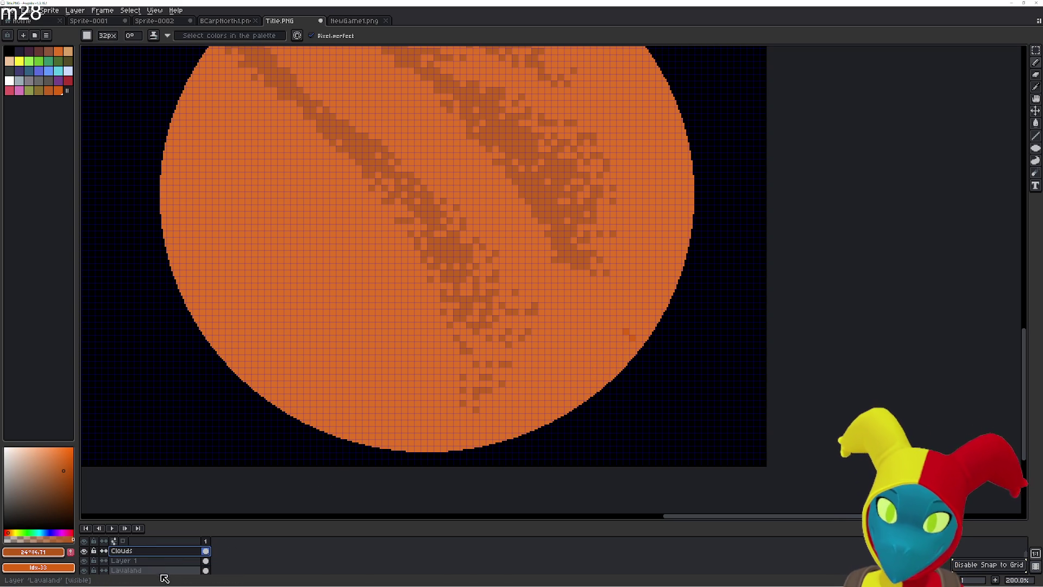
left_click(158, 560)
- Paint shading along the sun's right edge on Layer 1 and zoom out to check it
mouse_move(475, 425)
left_mouse_down()
mouse_move(652, 305)
mouse_move(679, 240)
mouse_move(694, 118)
left_mouse_up()
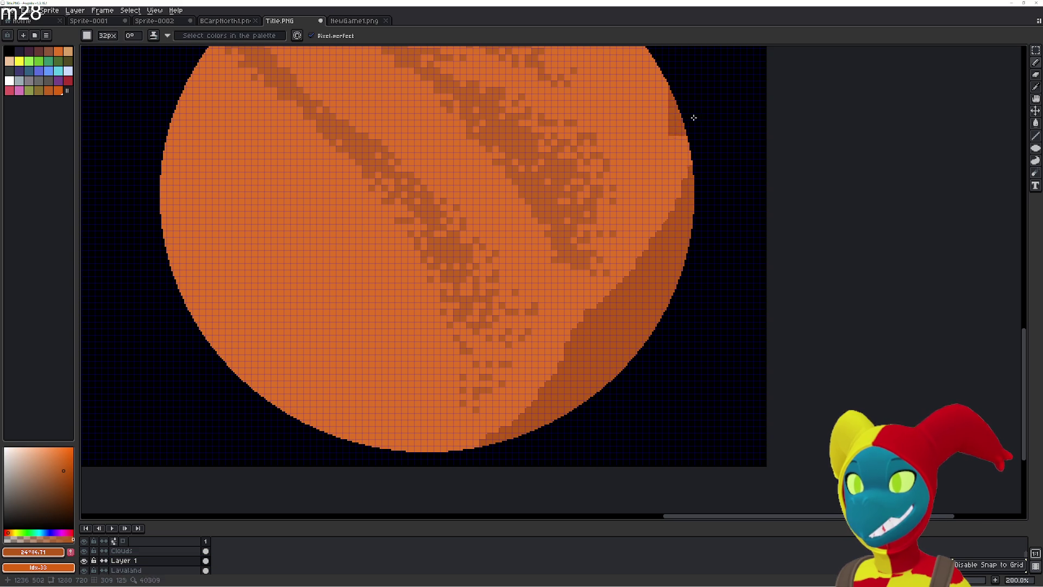
scroll(694, 117, "down", 2)
scroll(639, 305, "up", 1)
scroll(622, 345, "up", 3)
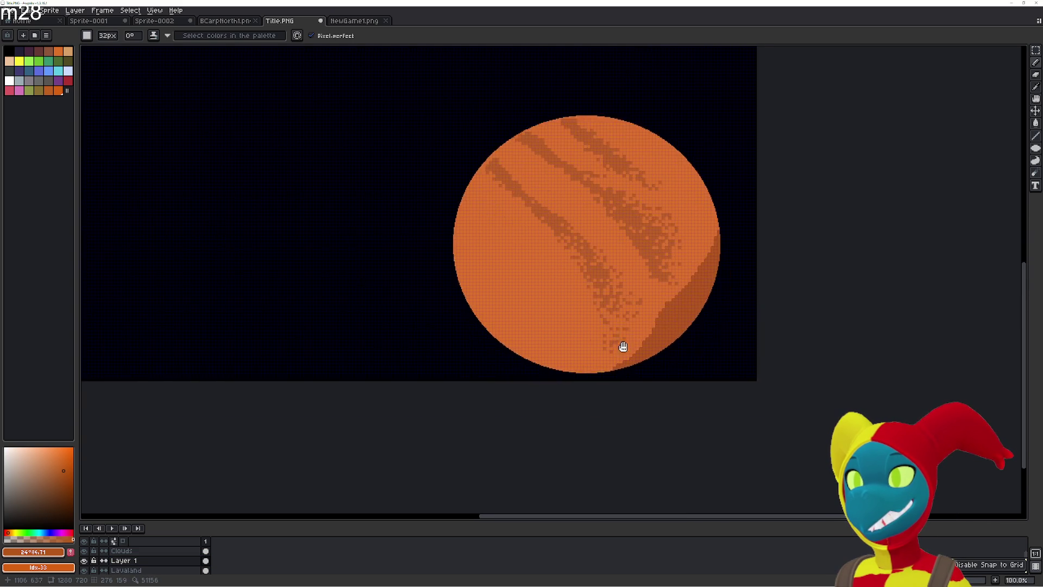
scroll(544, 373, "down", 1)
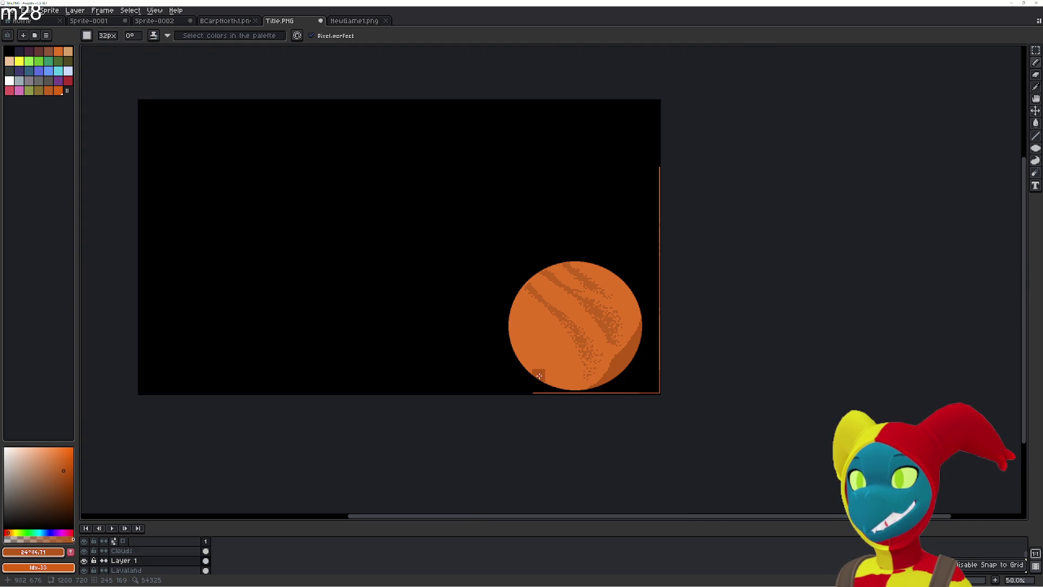
- Extend the 32px shadow up the sun's upper-right rim, then move to the Clouds layer with a smaller brush
scroll(539, 376, "up", 1)
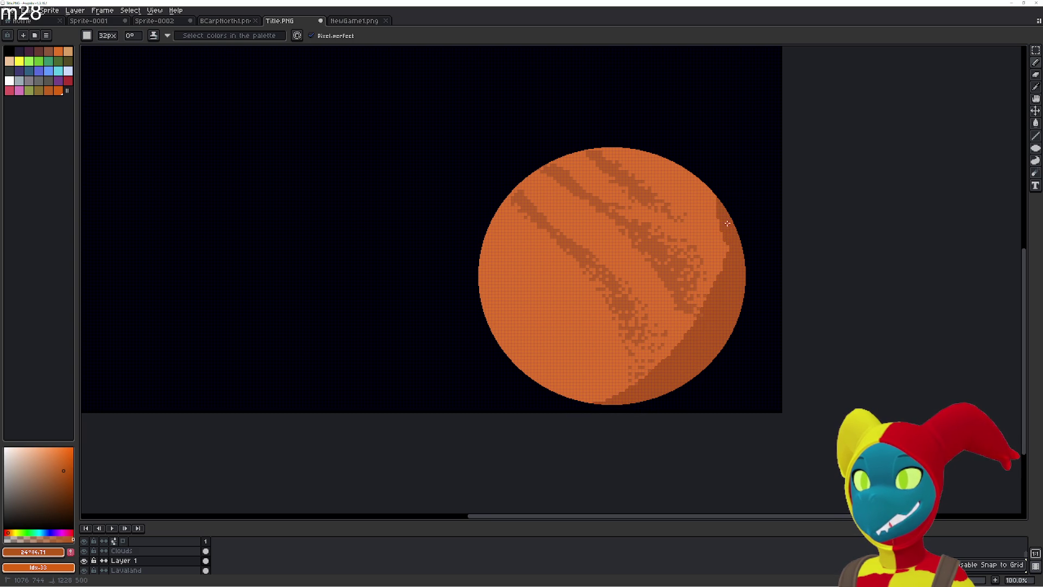
mouse_move(729, 245)
left_mouse_down()
mouse_move(682, 166)
mouse_move(718, 221)
left_mouse_up()
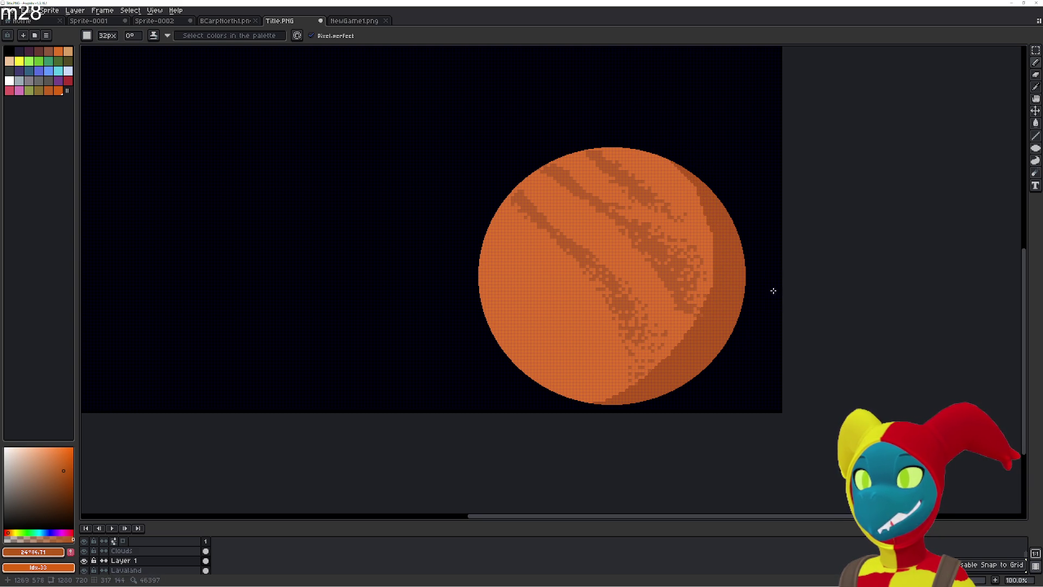
scroll(674, 251, "down", 1)
key("2")
key("Up")
key("minus")
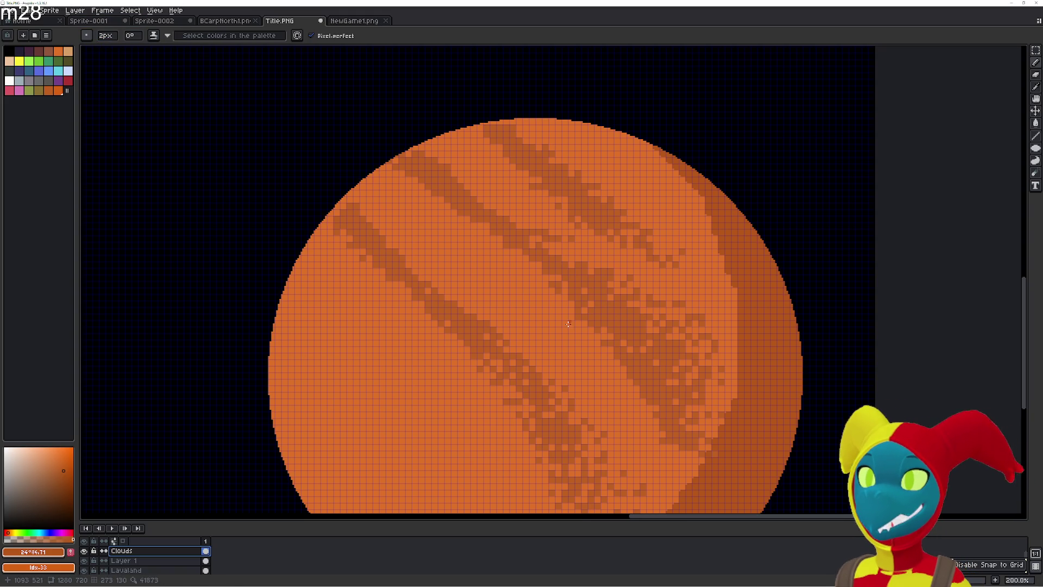
- Set the pencil to 4px and undo the stray dark pixel
scroll(514, 330, "up", 4)
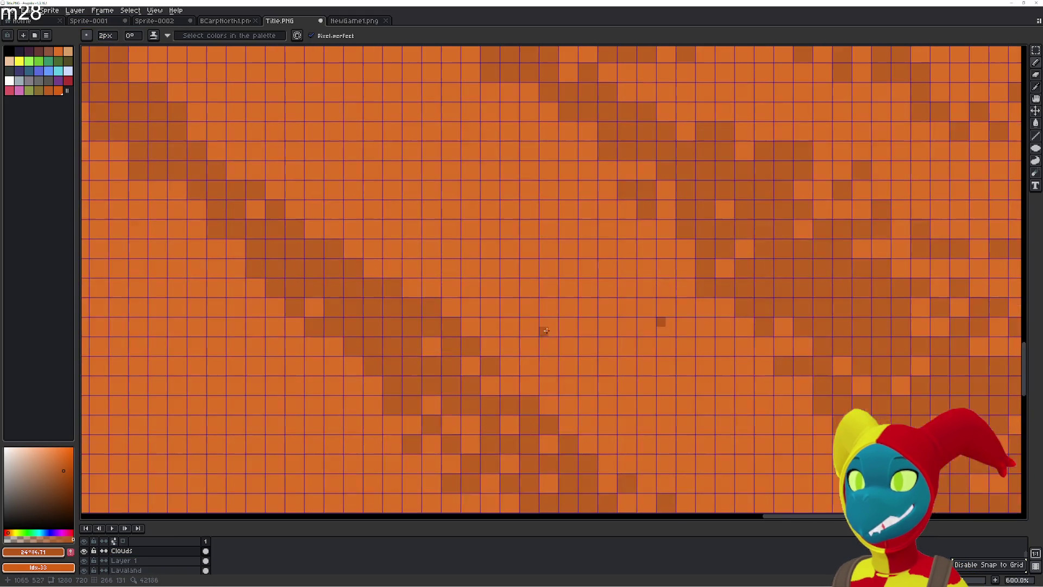
left_click(106, 35)
type("16")
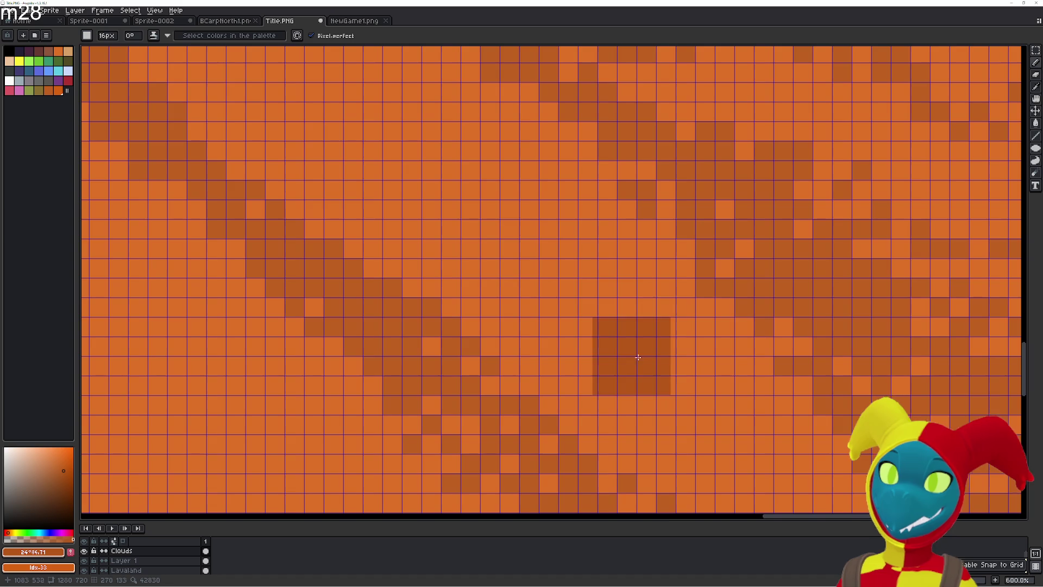
type("8")
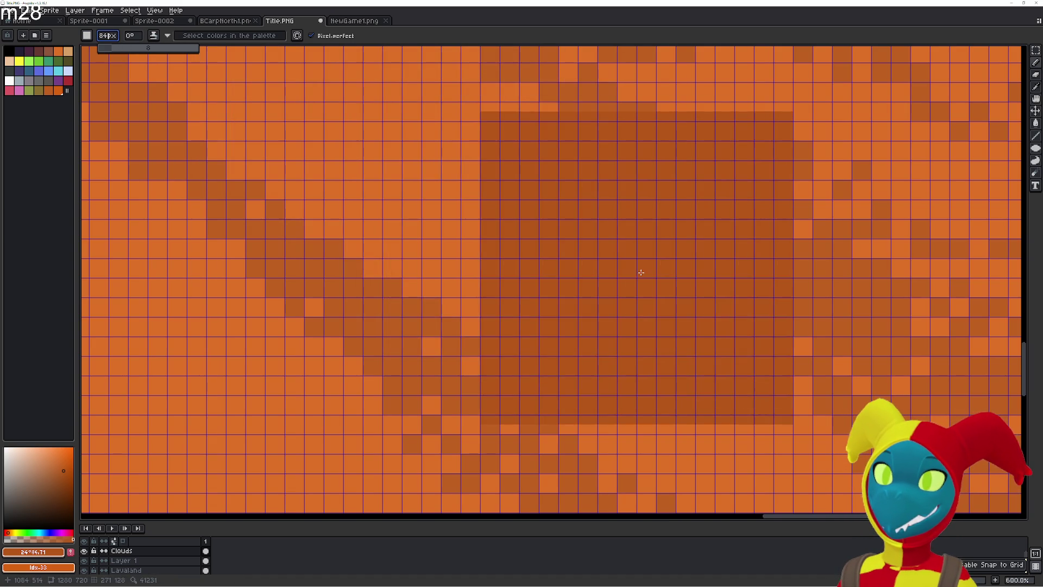
left_click(110, 37)
type("4")
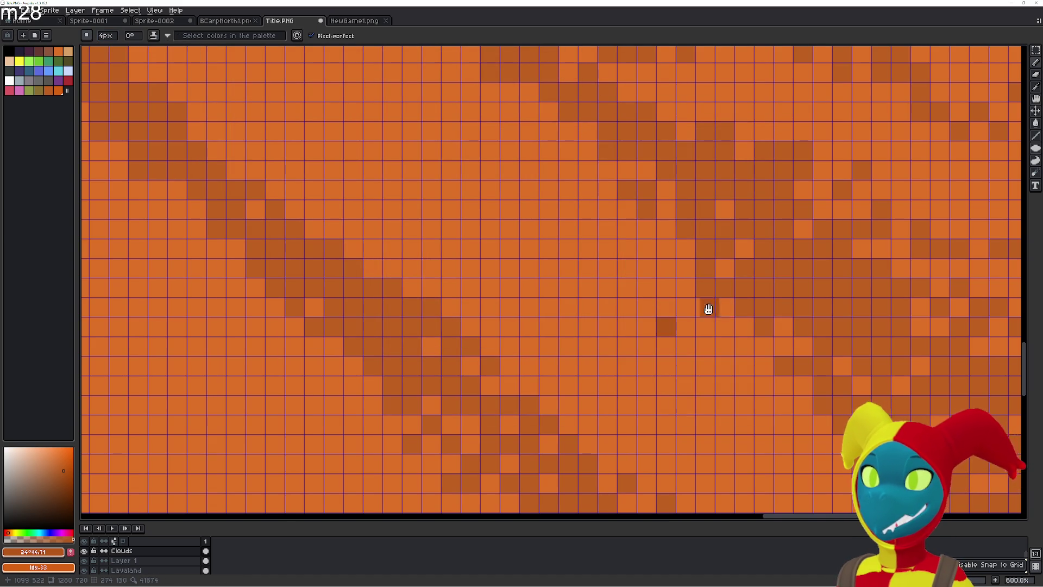
scroll(598, 272, "down", 4)
scroll(509, 212, "up", 1)
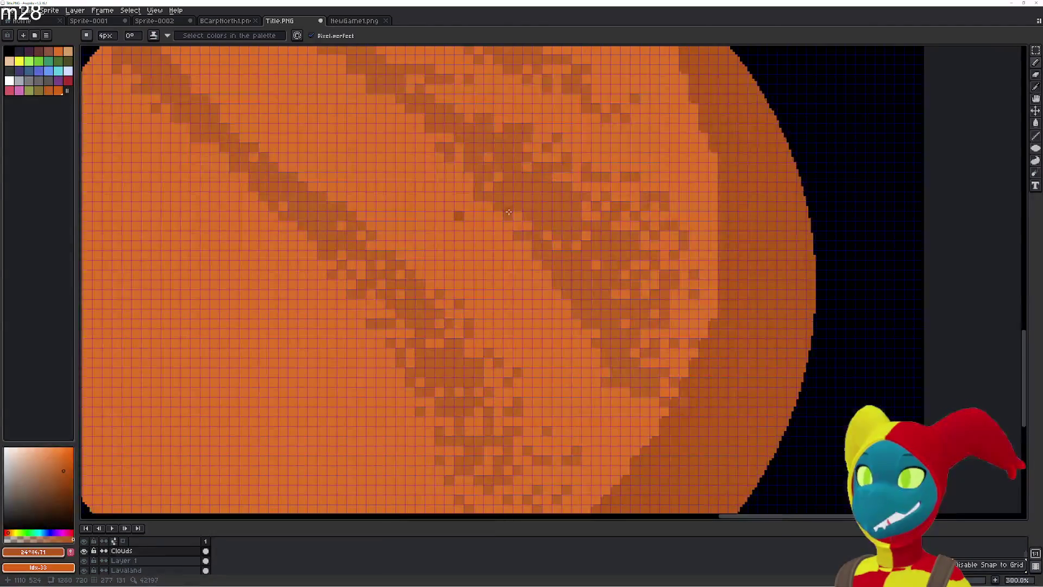
key("ctrl+z")
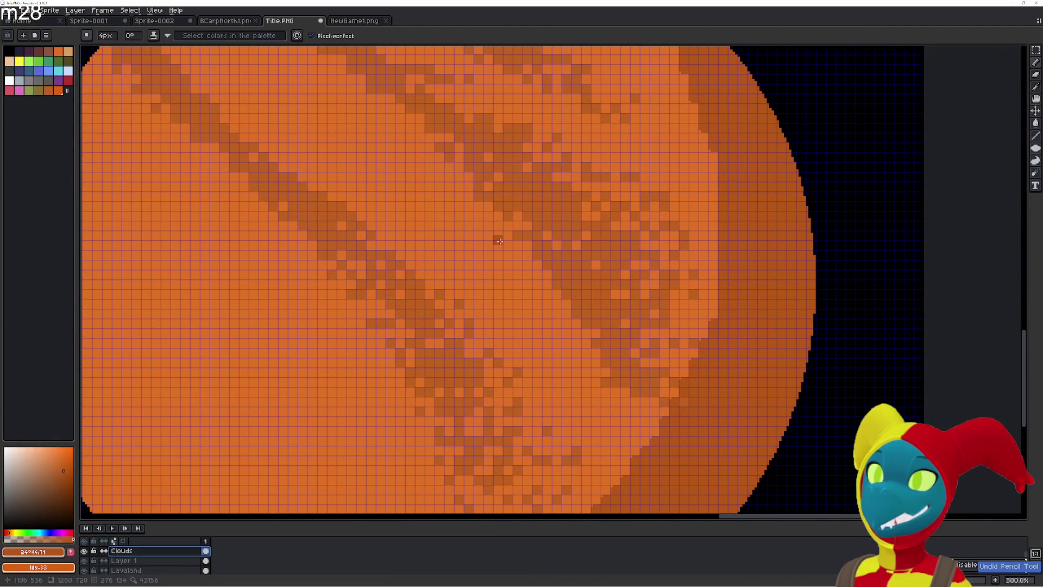
- Try a darker diagonal band through the cloud streak, then undo it
key("g")
key("b")
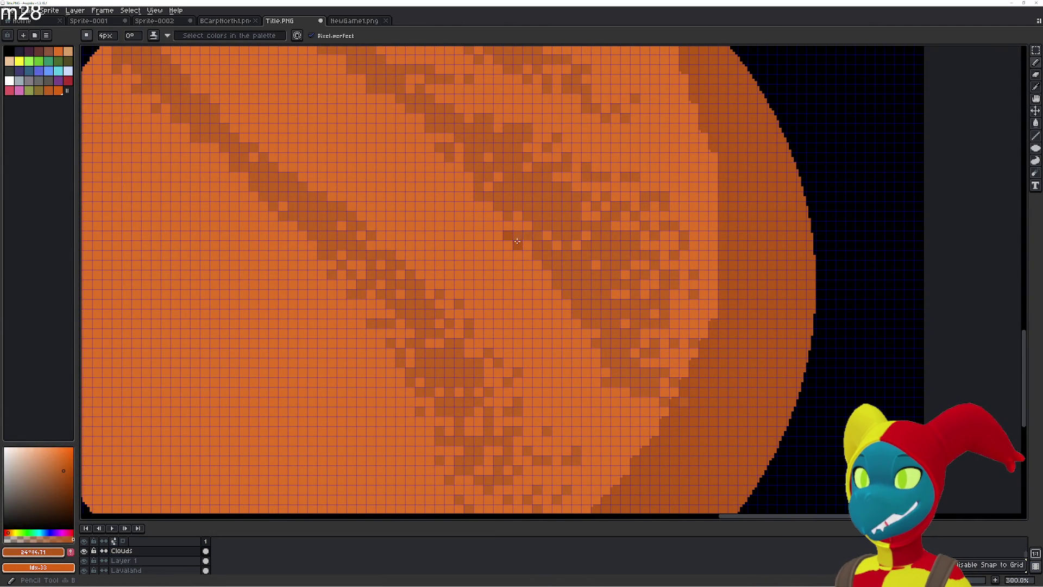
left_click_drag(514, 241, 548, 288)
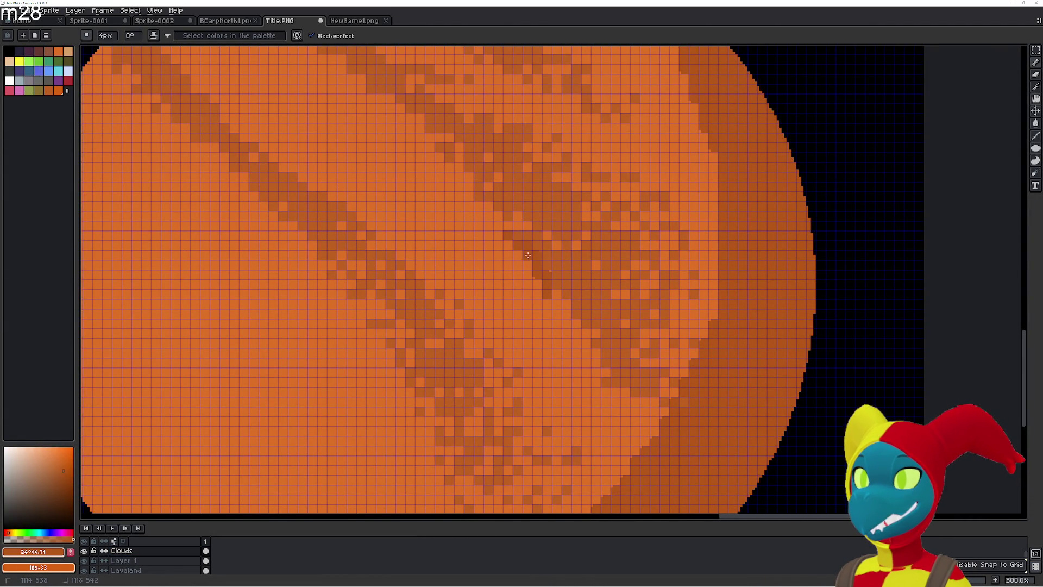
mouse_move(550, 278)
left_mouse_down()
mouse_move(576, 332)
mouse_move(568, 348)
mouse_move(609, 375)
mouse_move(601, 384)
left_mouse_up()
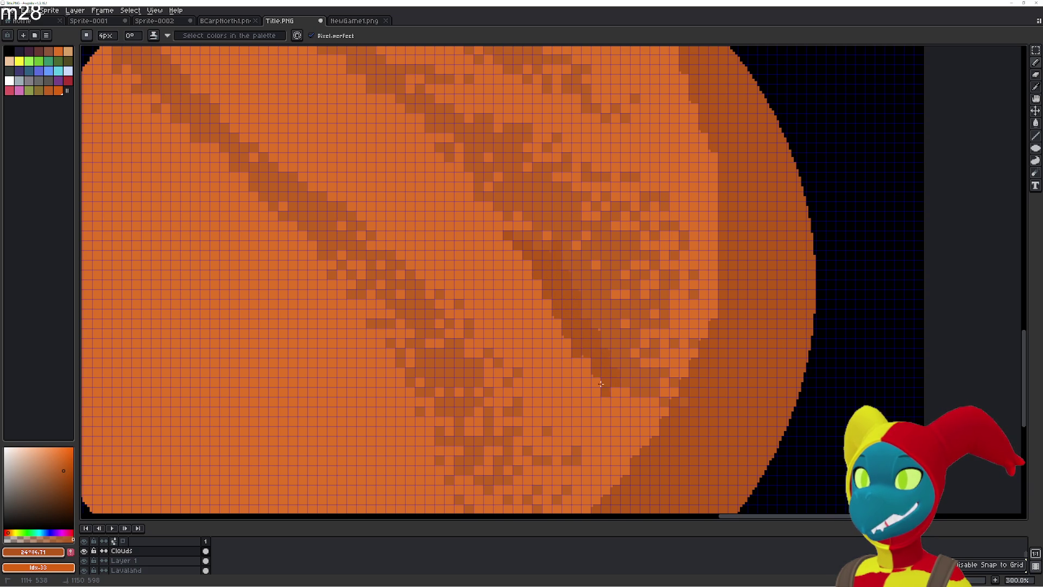
mouse_move(574, 320)
left_mouse_down()
mouse_move(616, 359)
mouse_move(593, 272)
mouse_move(652, 229)
left_mouse_up()
key("ctrl+z")
key("ctrl+z")
key("ctrl+z")
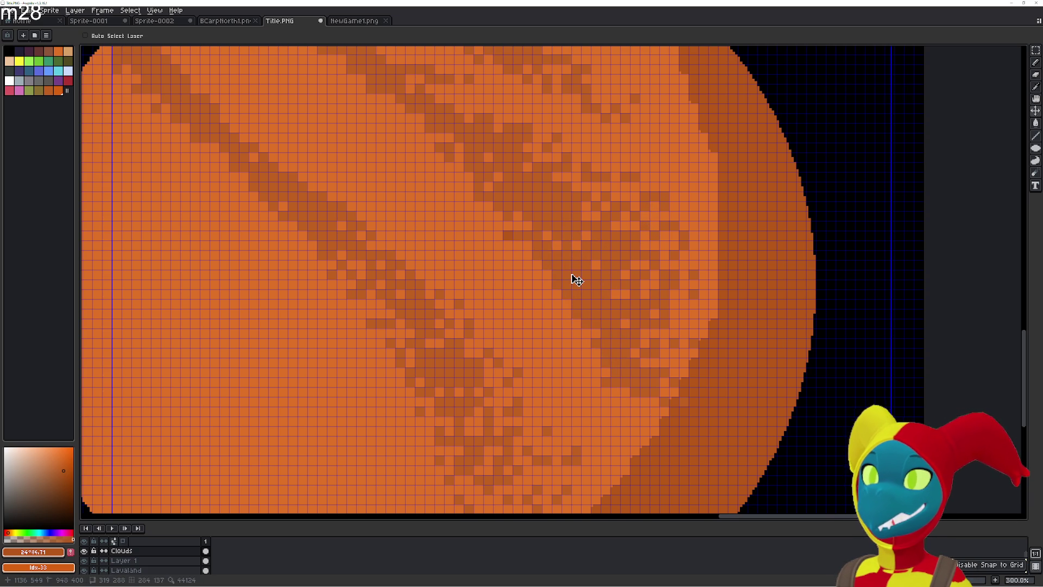
- Pick the orange #DF6020 and redraw pixels where the cloud streak meets the shadow
left_click(571, 269, "alt")
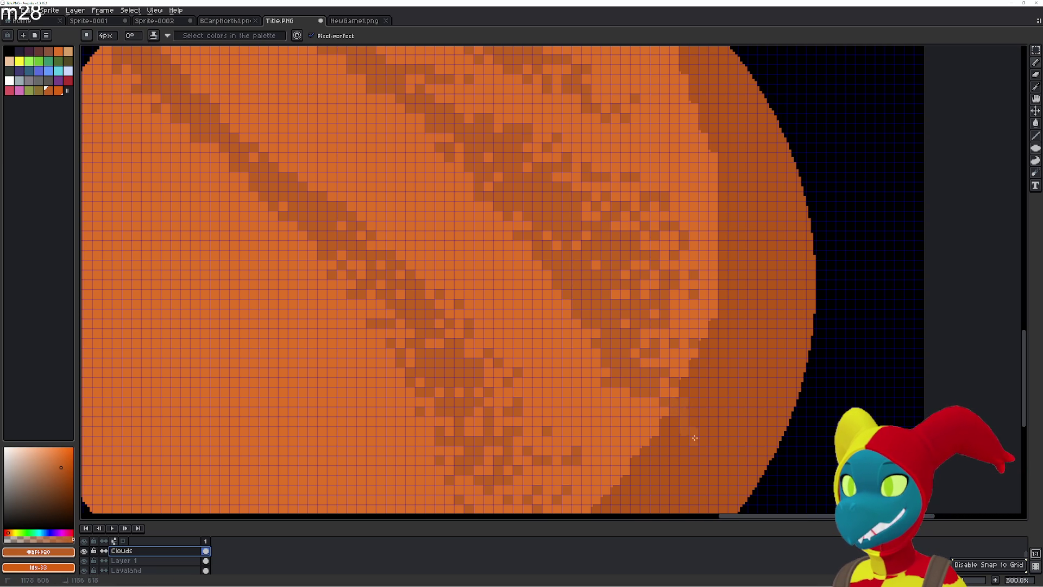
key("ctrl")
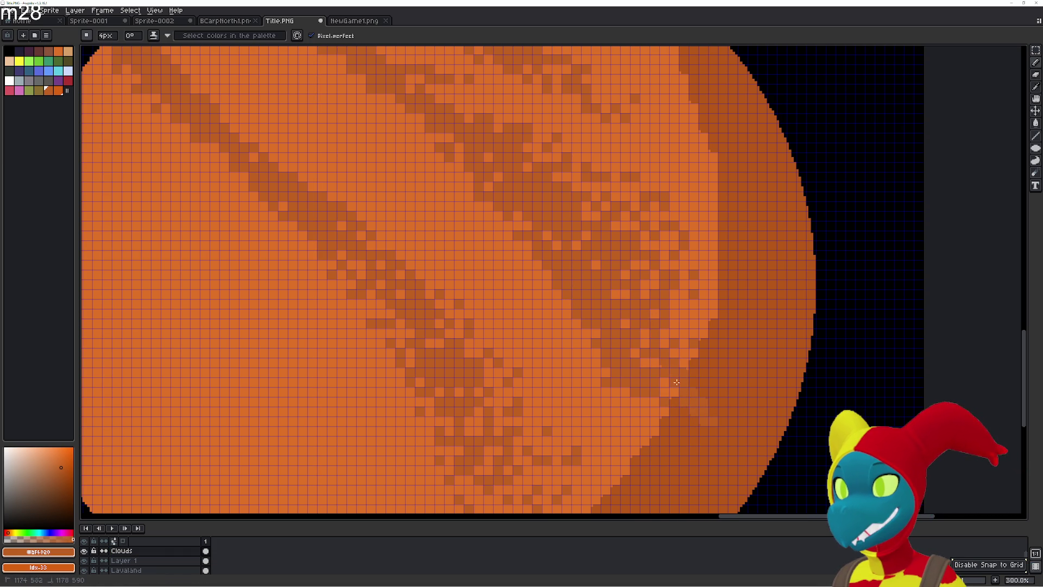
mouse_move(642, 384)
left_mouse_down()
mouse_move(630, 402)
mouse_move(541, 308)
mouse_move(538, 264)
left_mouse_up()
left_click_drag(562, 324, 532, 258)
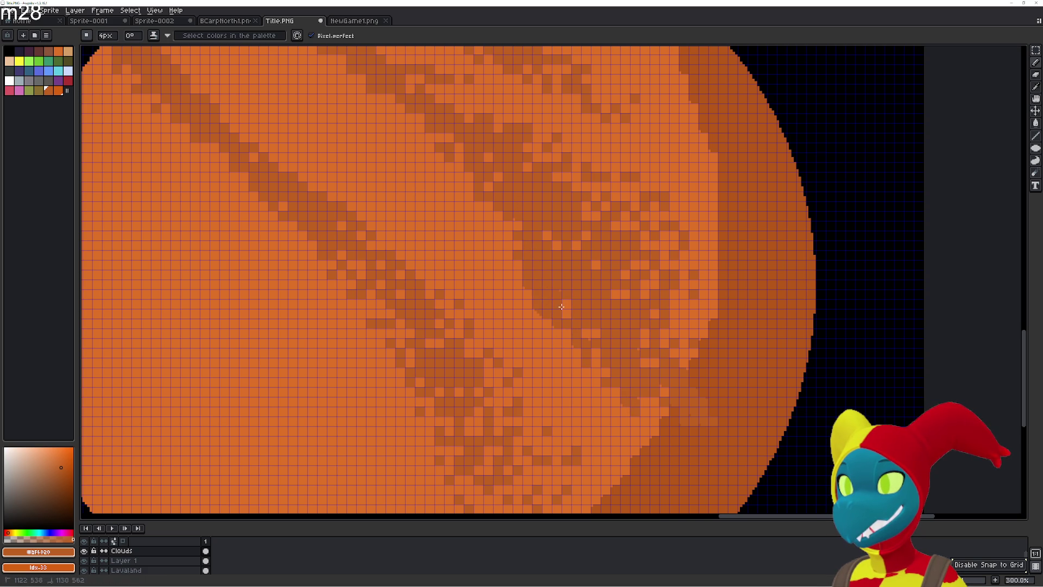
mouse_move(567, 333)
left_mouse_down()
mouse_move(581, 369)
mouse_move(601, 368)
left_mouse_up()
scroll(616, 367, "down", 2)
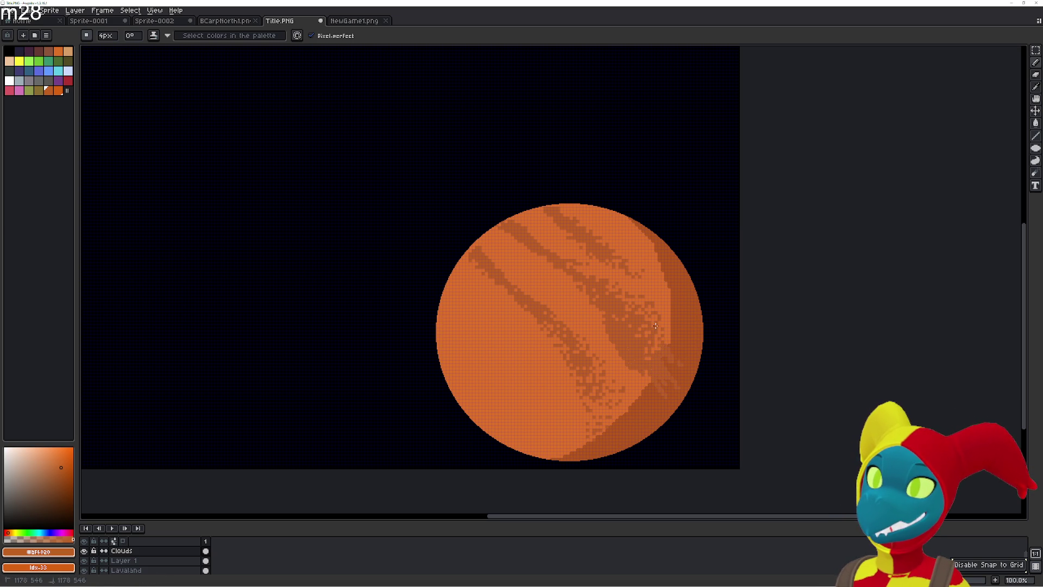
- Undo the latest shadow strokes and redo one of them
key("ctrl+z")
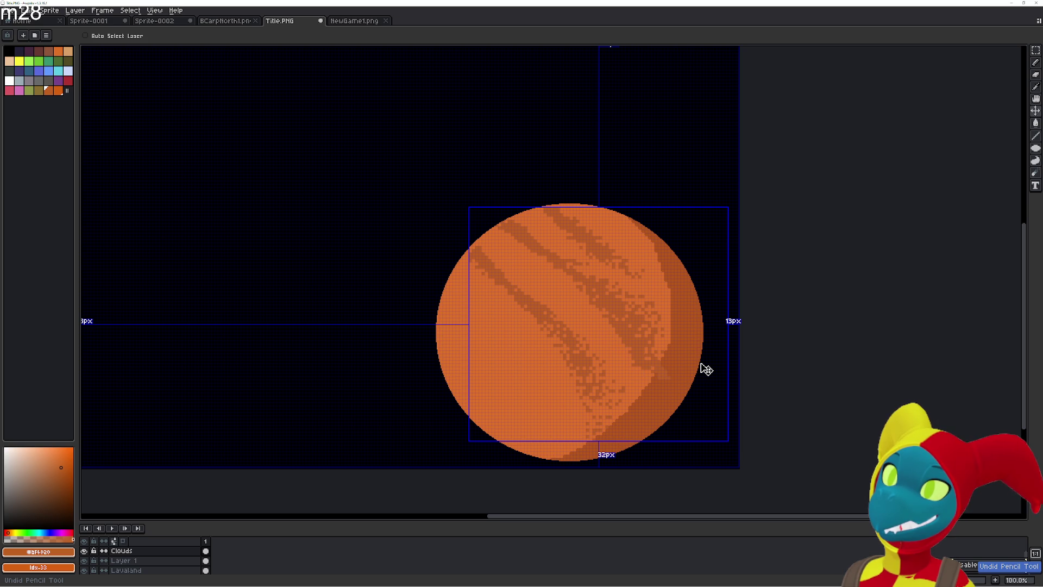
key("ctrl+z")
key("ctrl+z")
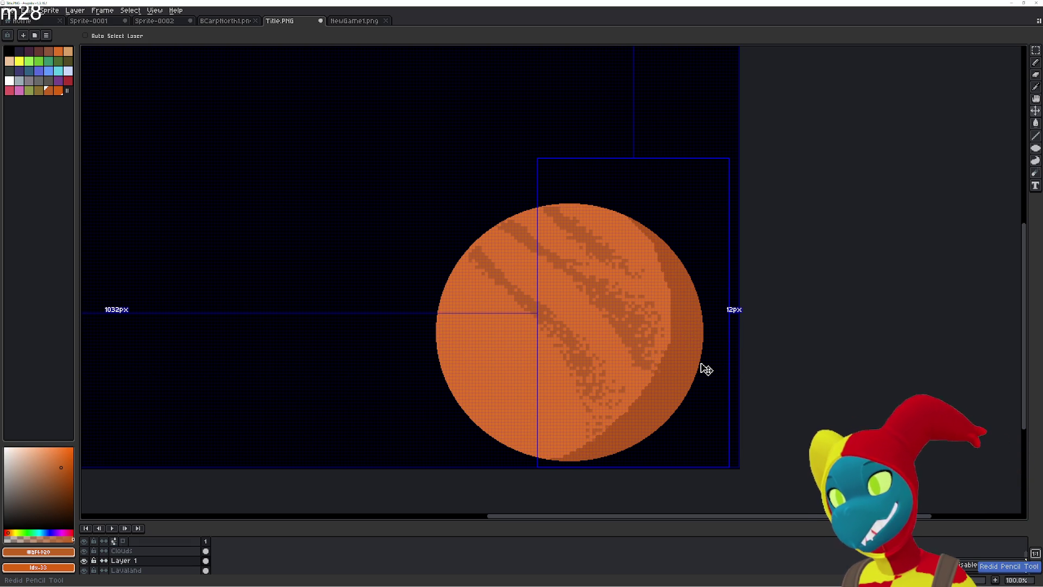
key("ctrl+z")
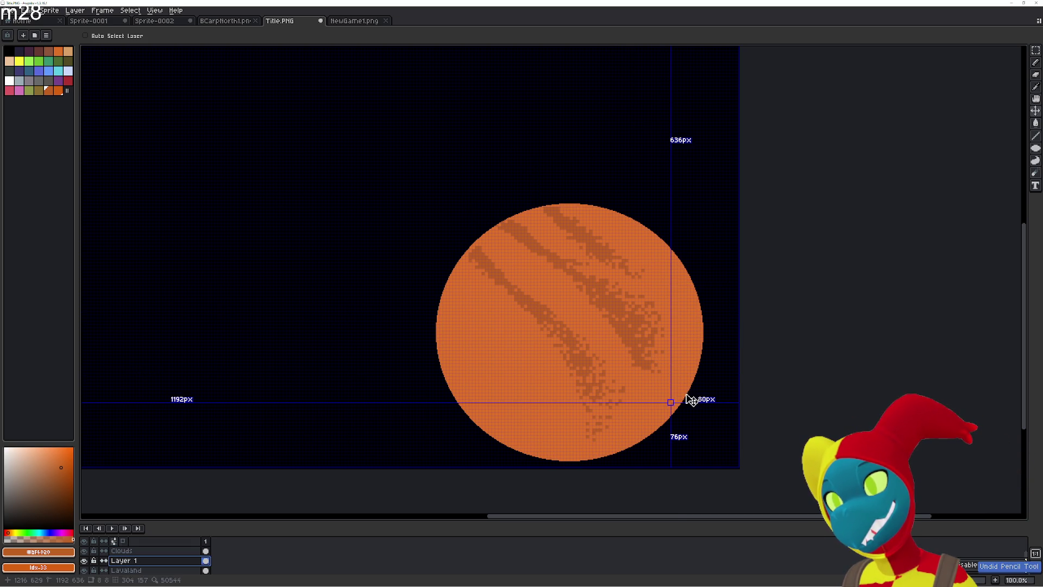
key("ctrl+y")
scroll(674, 387, "up", 1)
scroll(673, 390, "down", 1)
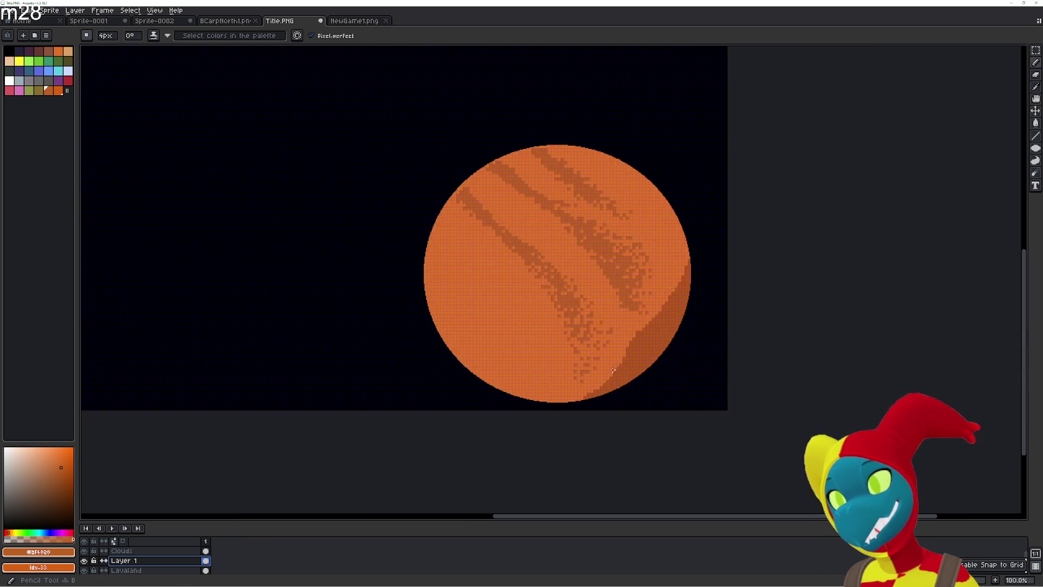
- Sample the darker shadow orange from the sun's right-rim crescent with the Eyedropper
key("g")
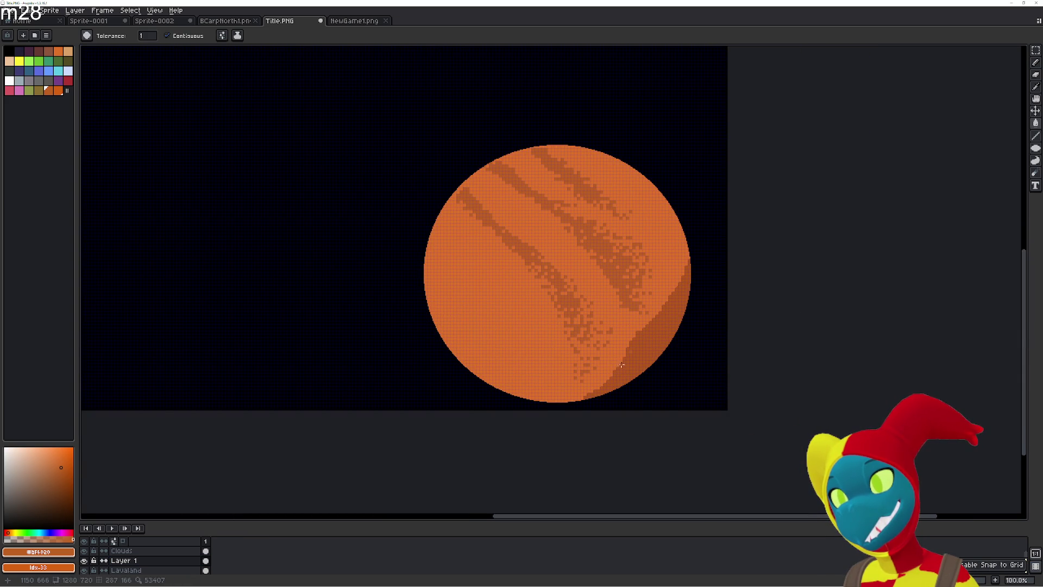
key("b")
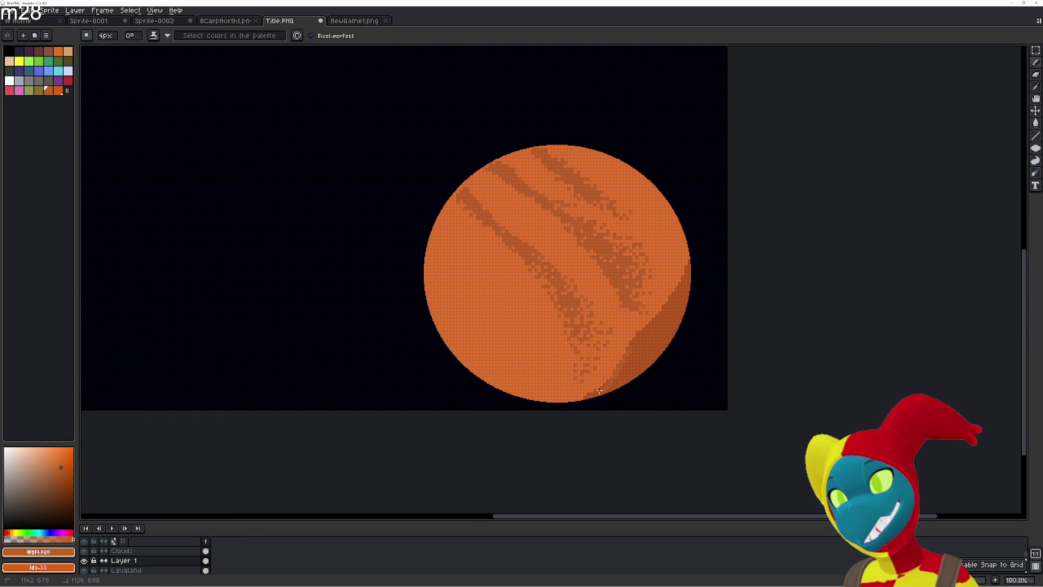
key("i")
left_click(633, 356)
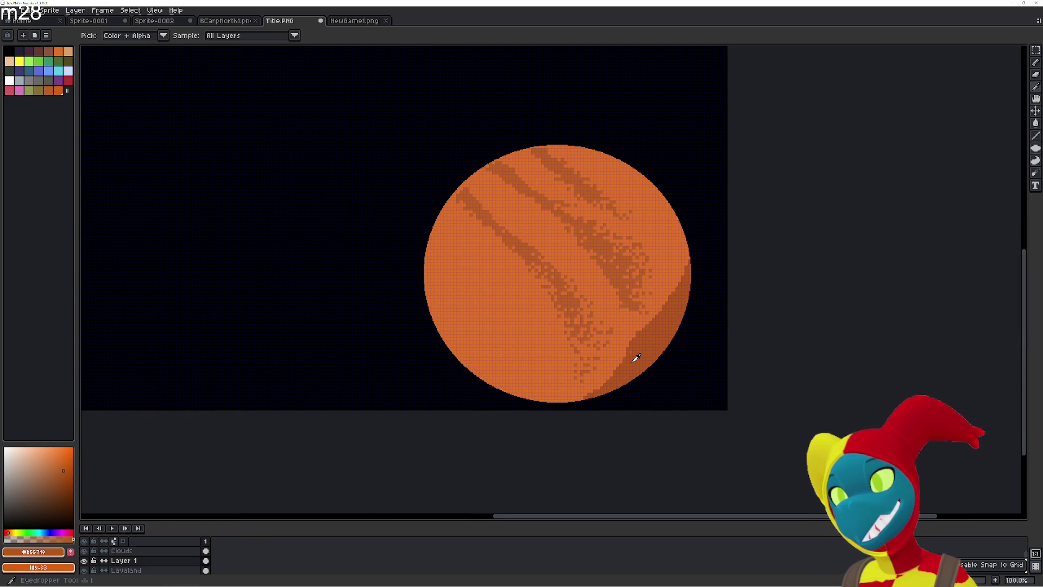
- Darken the drawing colour and add it to the palette as a new swatch
left_click_drag(65, 470, 64, 479)
left_click(70, 551)
key("g")
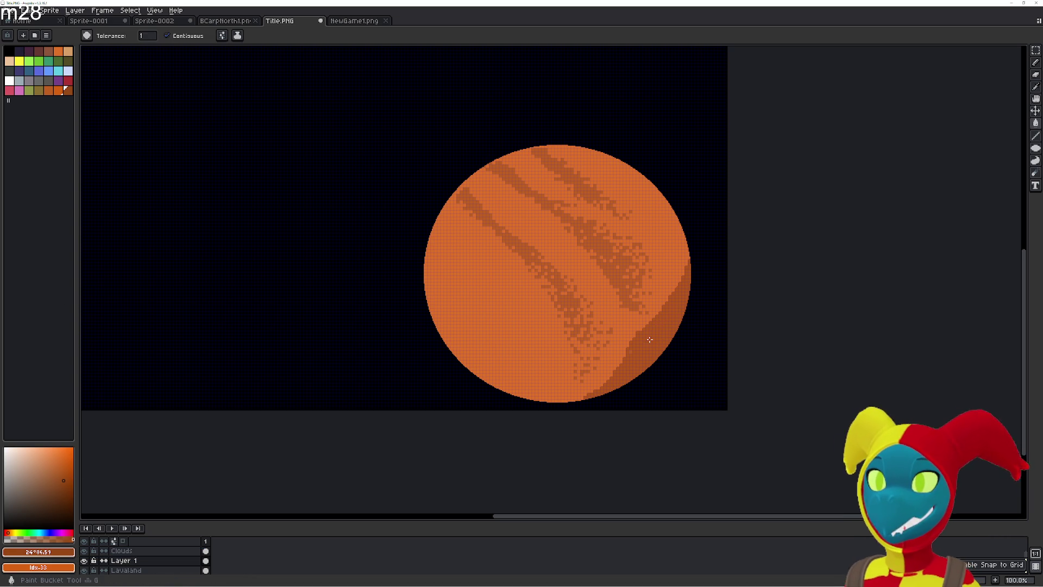
scroll(633, 362, "up", 3)
key("v")
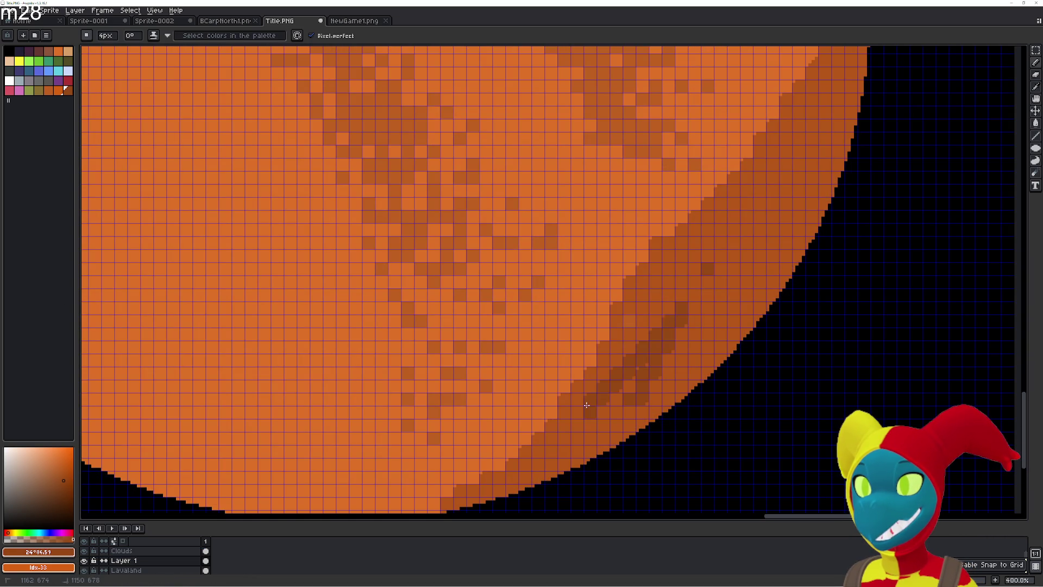
key("b")
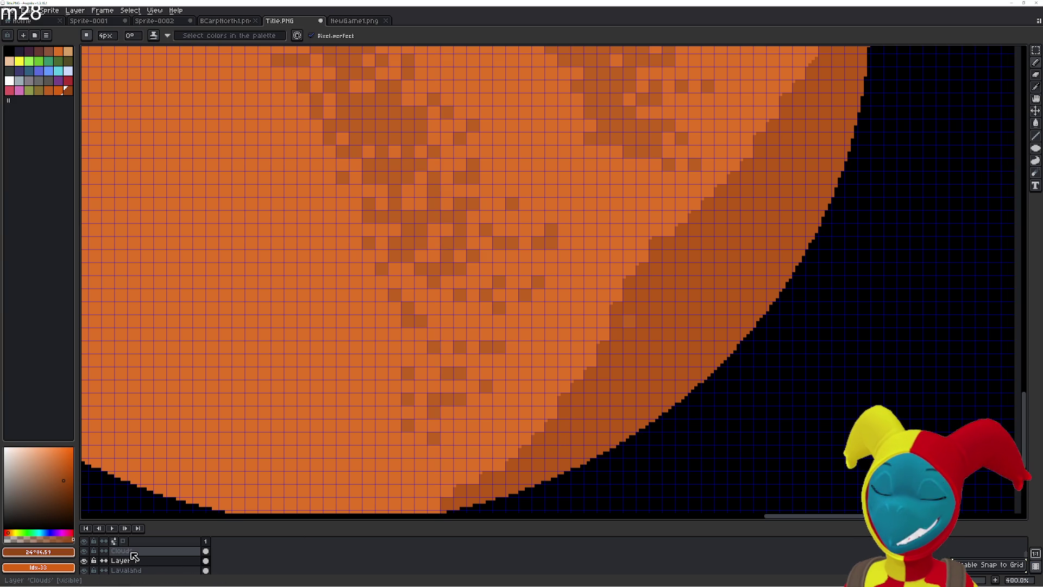
- On the Clouds layer, Magic Wand the shaded band and paint it evenly darker
left_click(131, 551)
mouse_move(562, 450)
left_mouse_down()
mouse_move(679, 335)
mouse_move(683, 389)
left_mouse_up()
left_click_drag(734, 305, 701, 350)
key("g")
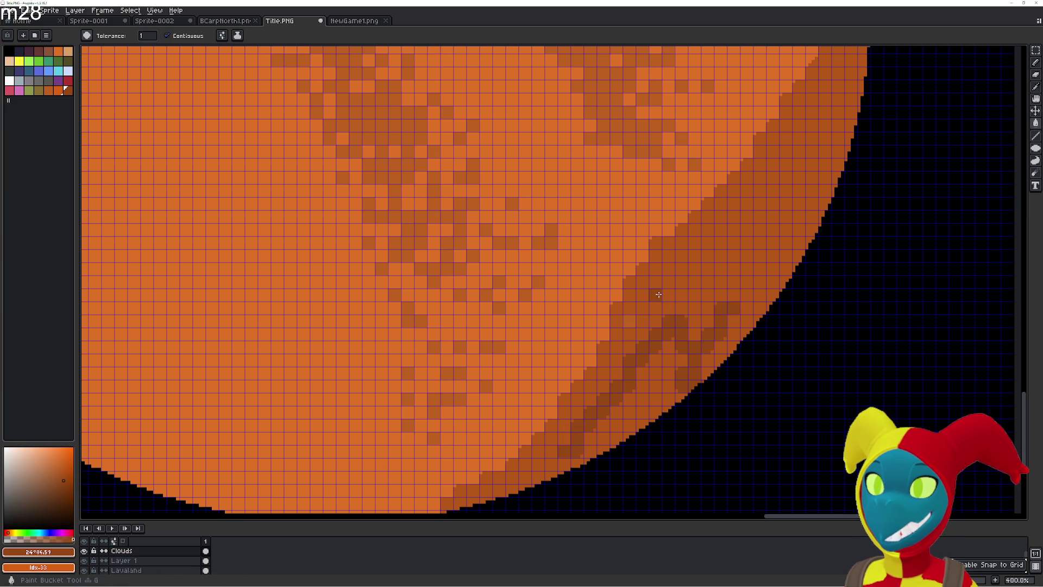
key("w")
left_click(644, 300)
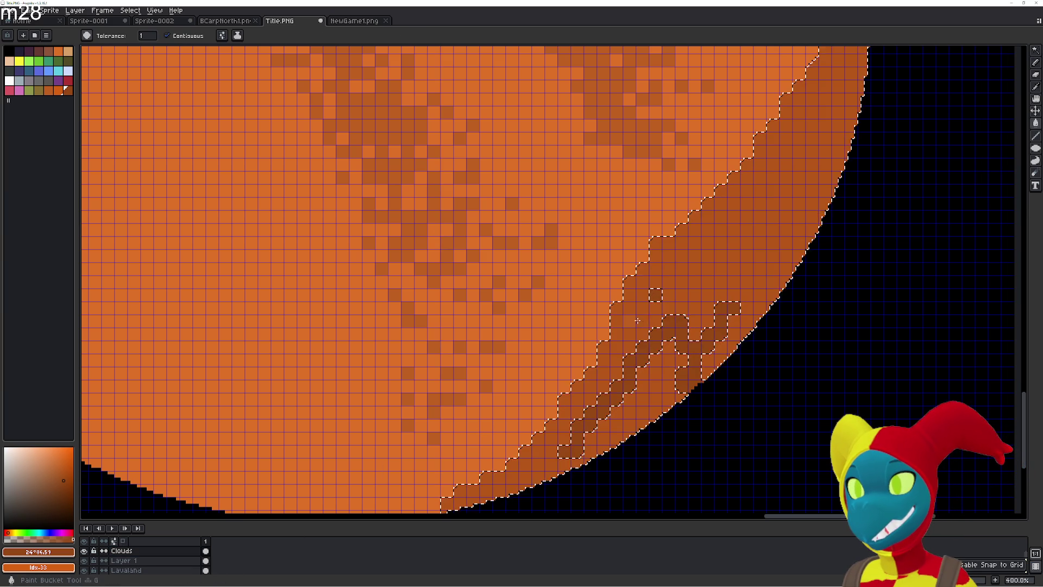
key("b")
mouse_move(565, 451)
left_mouse_down()
mouse_move(680, 272)
mouse_move(647, 304)
left_mouse_up()
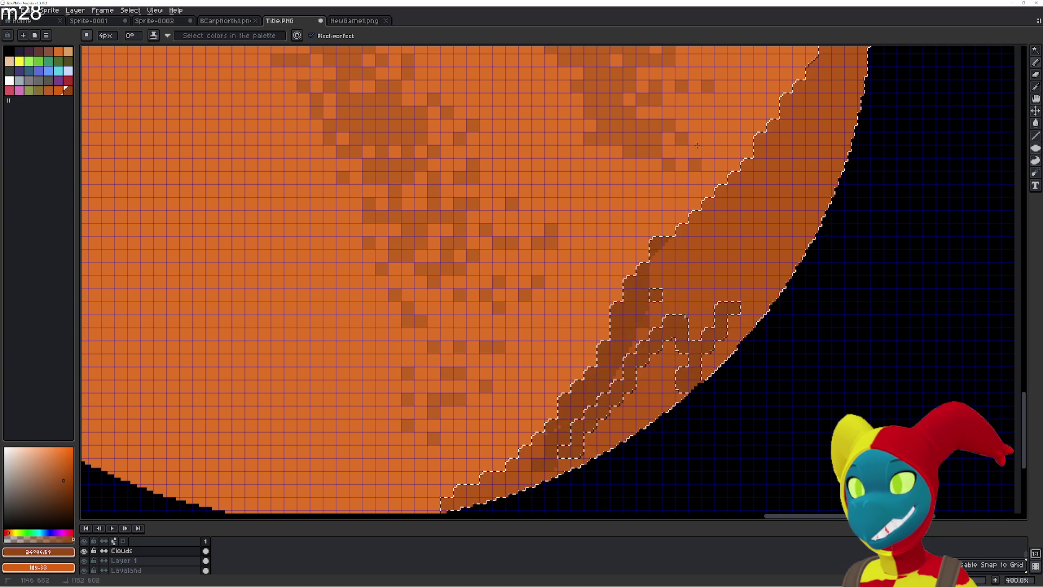
left_click_drag(620, 418, 754, 188)
scroll(717, 243, "up", 10)
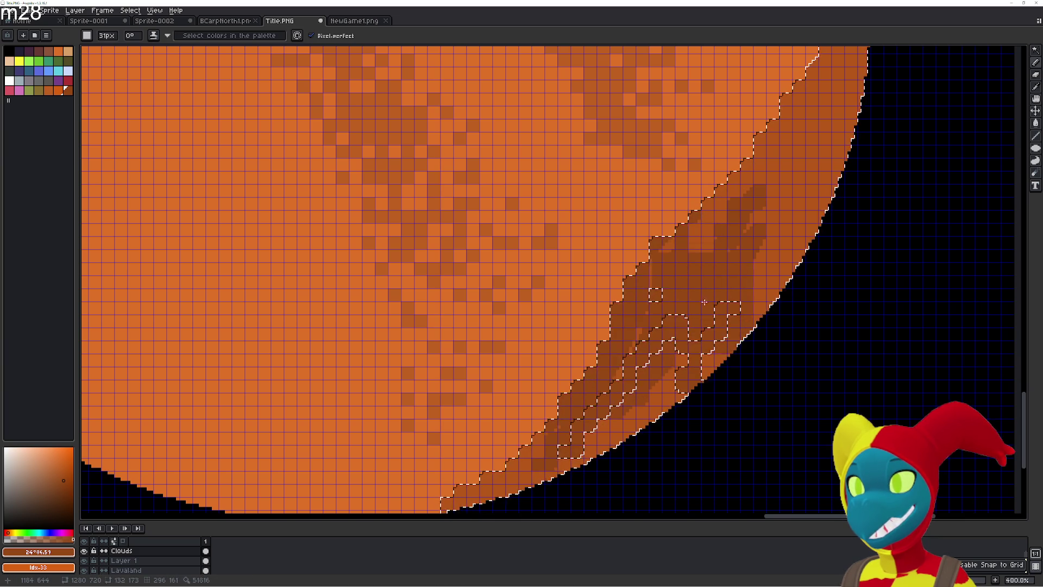
mouse_move(718, 243)
left_mouse_down()
mouse_move(544, 462)
mouse_move(788, 136)
left_mouse_up()
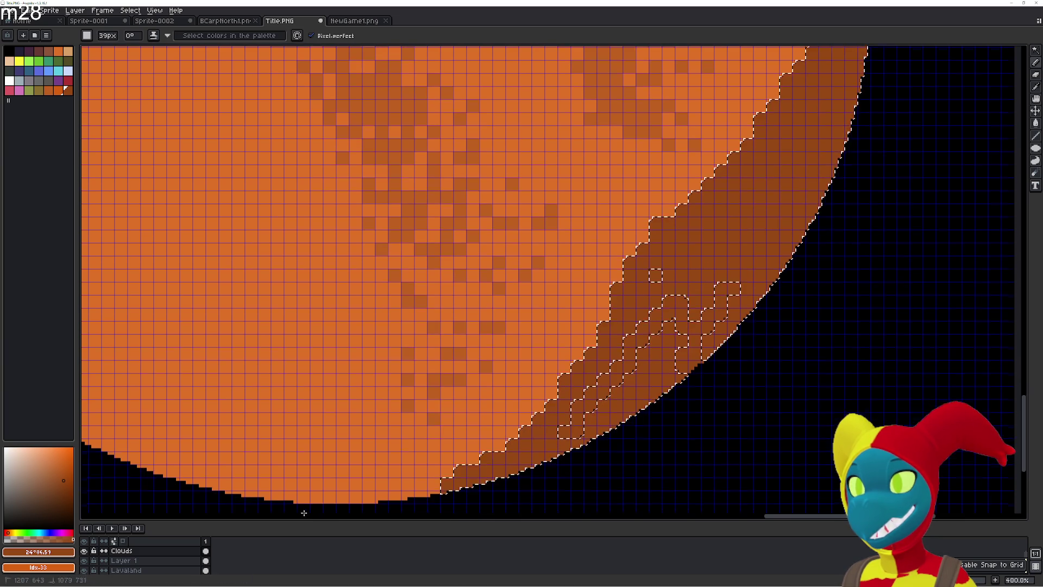
- Choose a lighter brown and add it to the palette
scroll(760, 46, "up", 5)
scroll(724, 367, "down", 4)
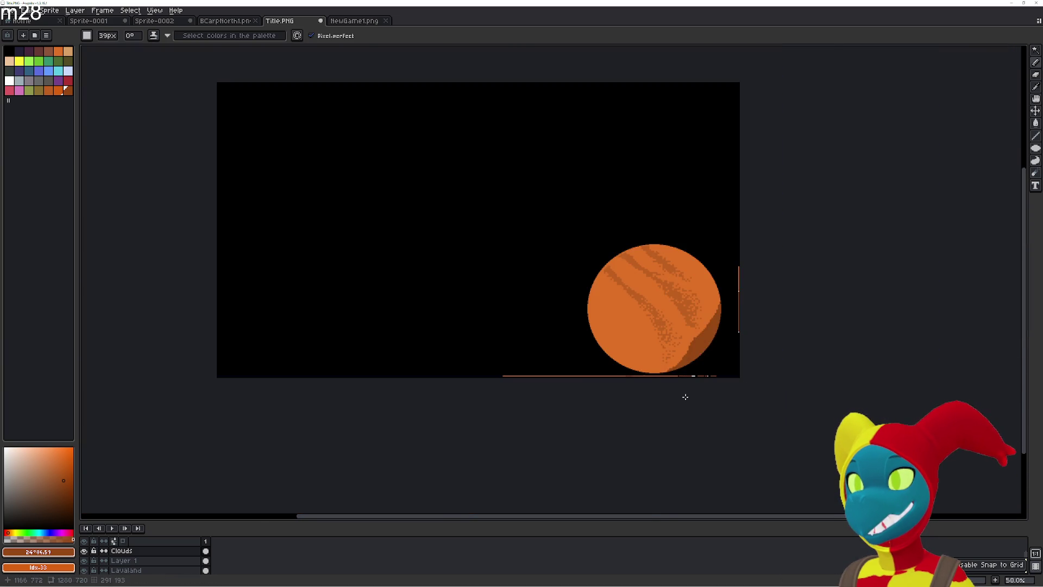
scroll(685, 396, "up", 2)
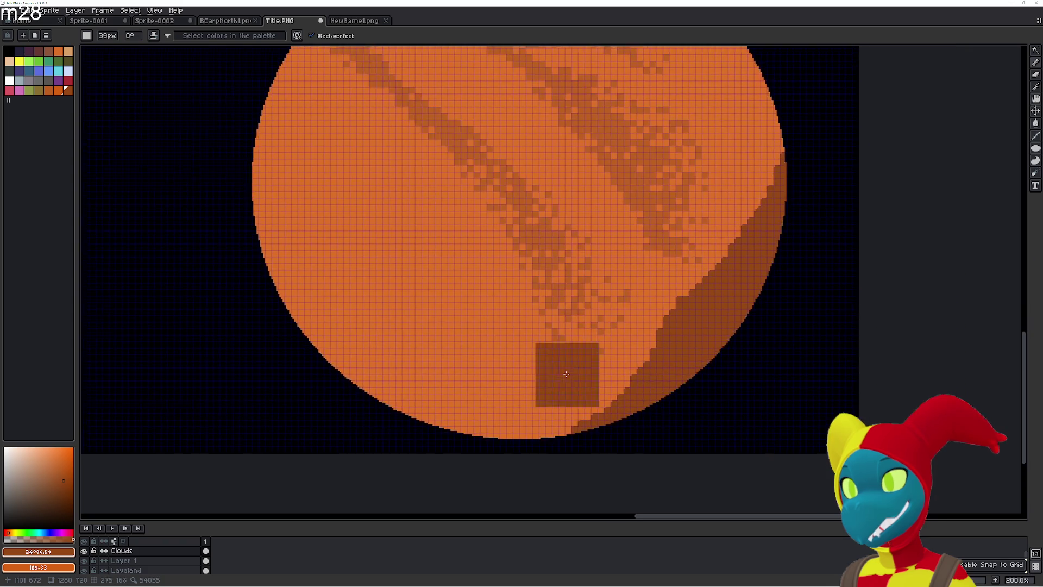
scroll(566, 374, "down", 1)
scroll(534, 391, "up", 1)
left_click_drag(68, 477, 68, 466)
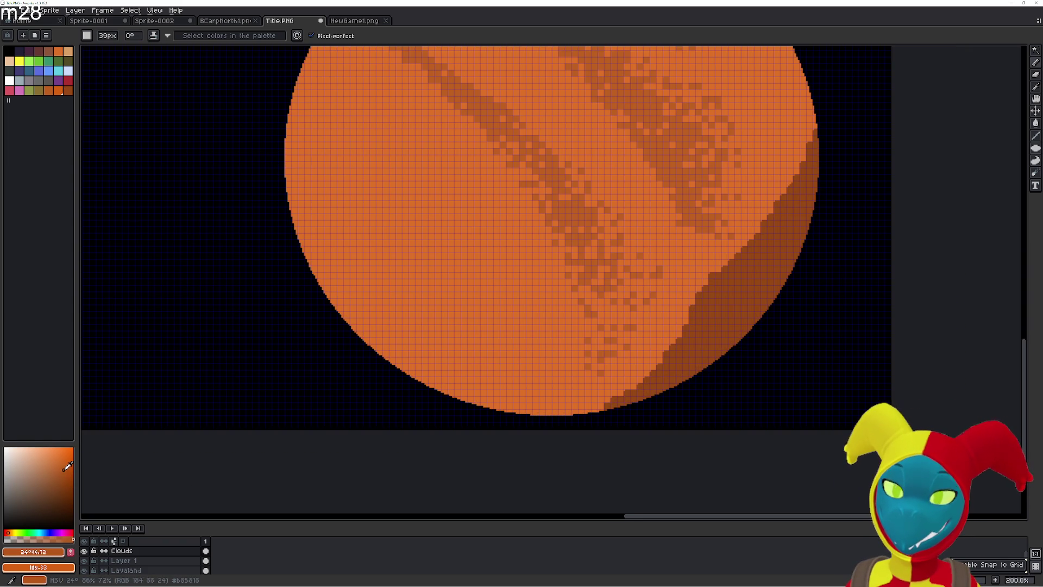
left_click(70, 552)
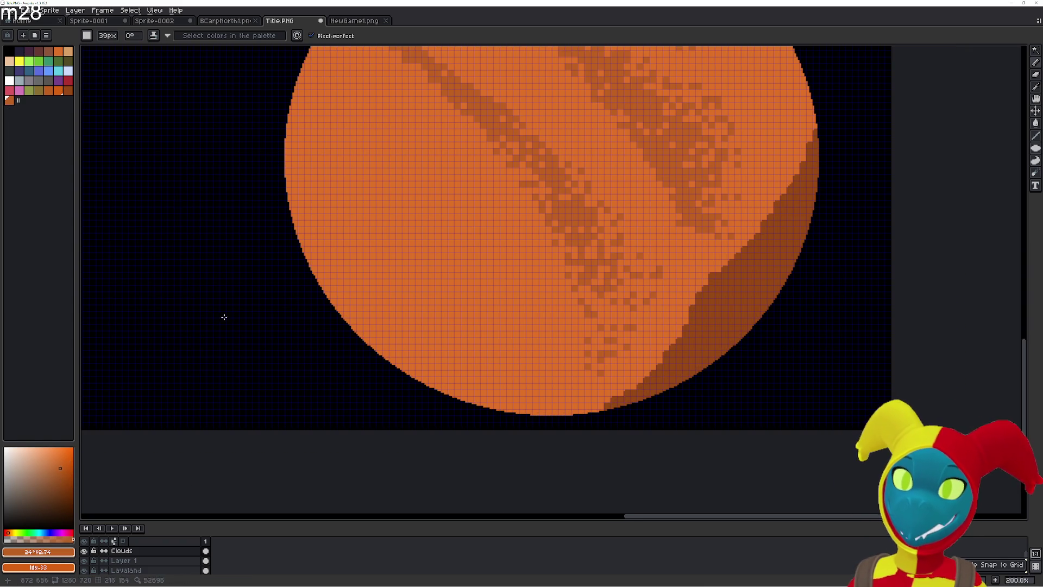
- Fill the selected shadow crescent with the lighter brown and deselect
left_click(740, 305)
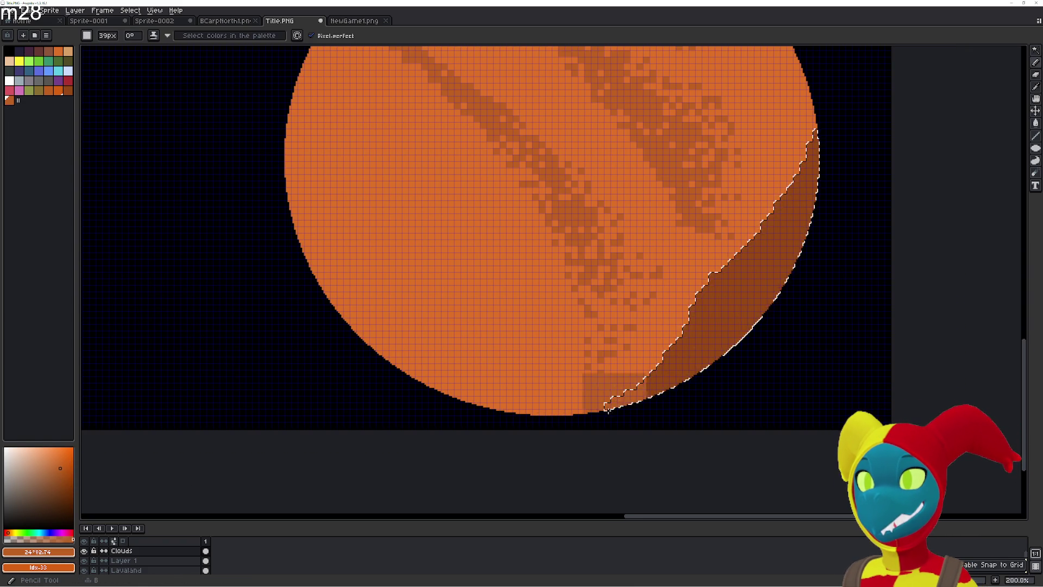
key("f")
key("ctrl+d")
scroll(428, 377, "down", 1)
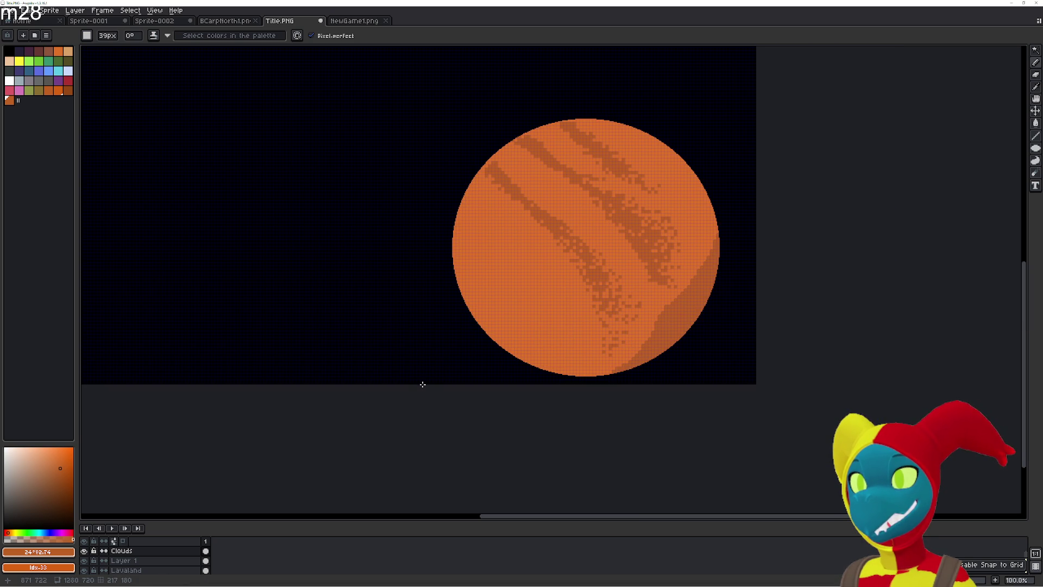
scroll(493, 362, "up", 1)
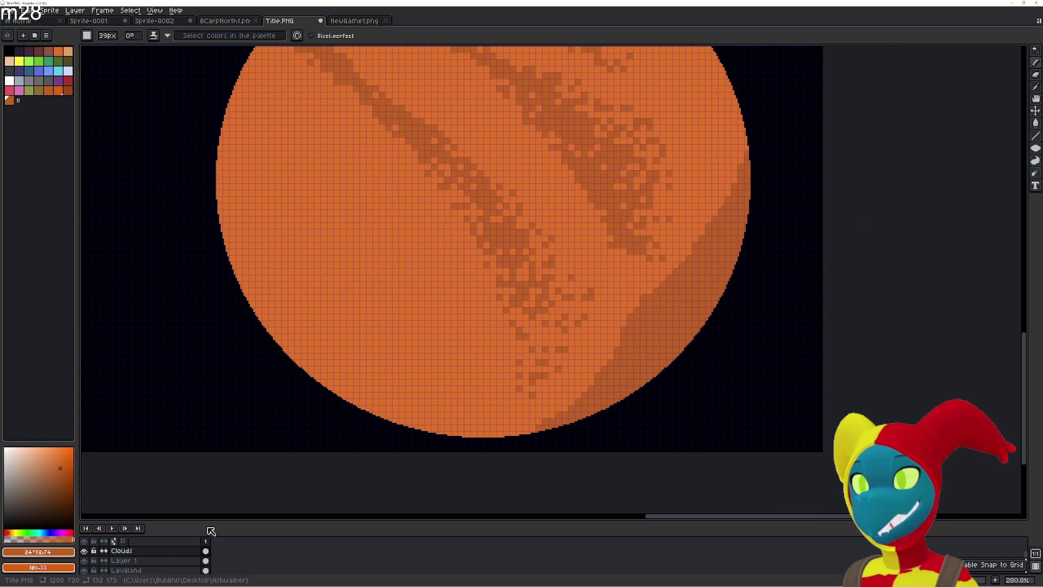
scroll(633, 345, "up", 2)
key("e")
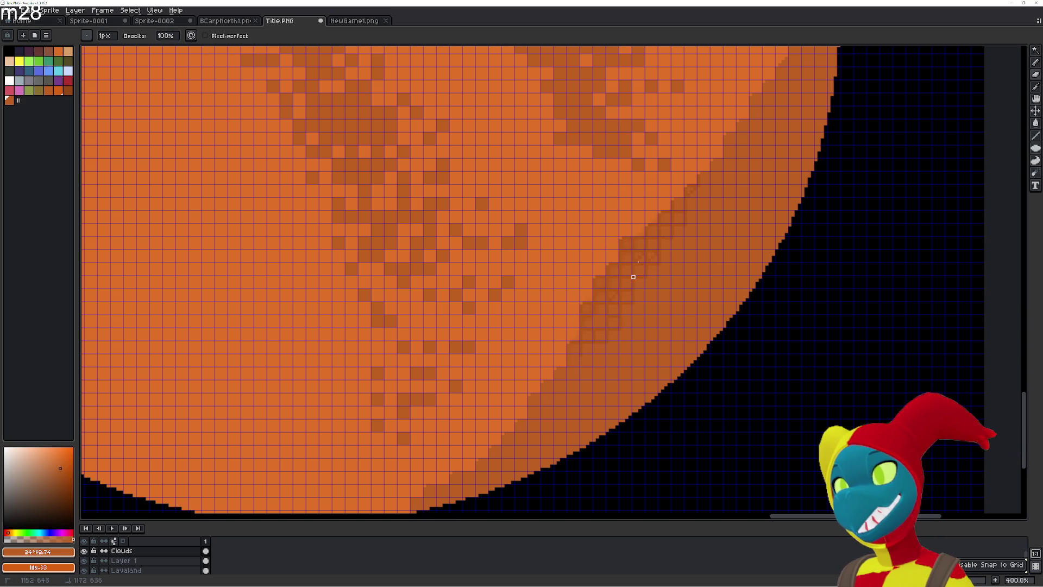
- Darken a diagonal area, then erase cells along the shadow edge on Layer 1 with an 11px eraser
key("b")
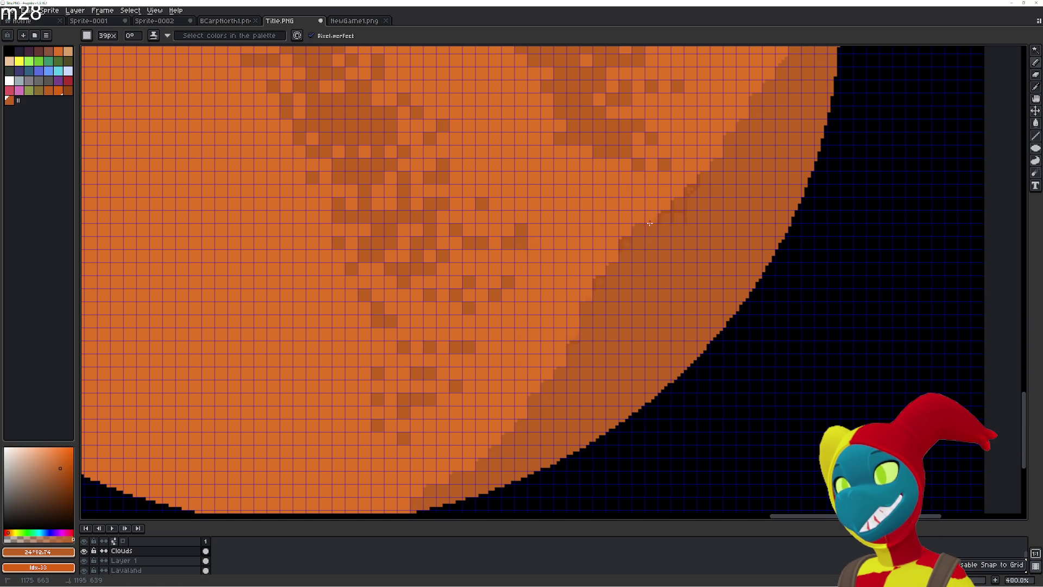
left_click_drag(554, 353, 623, 138)
left_click(133, 561)
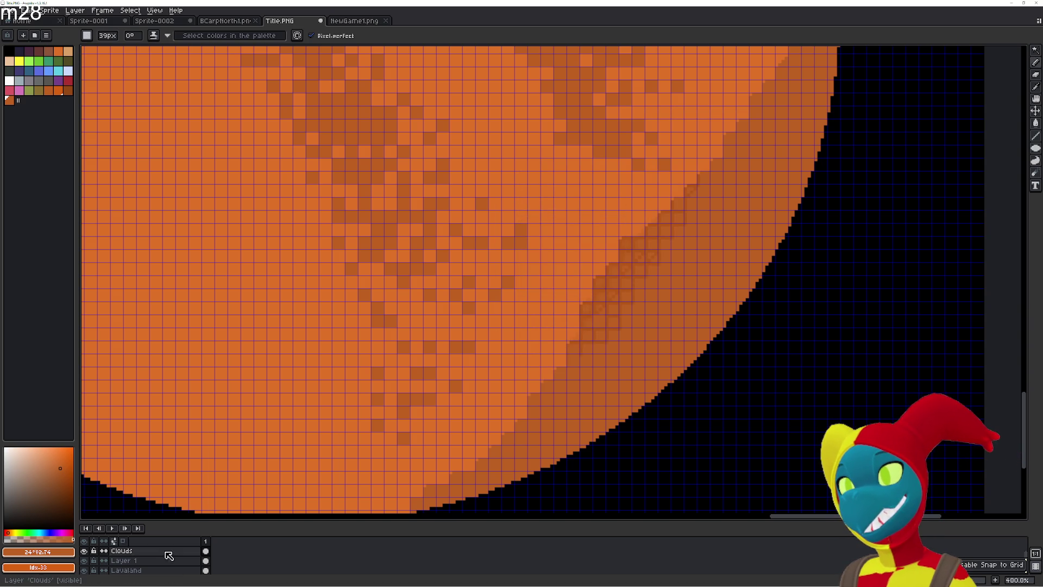
key("e")
left_click_drag(587, 320, 640, 228)
key("plus")
key("plus")
key("plus")
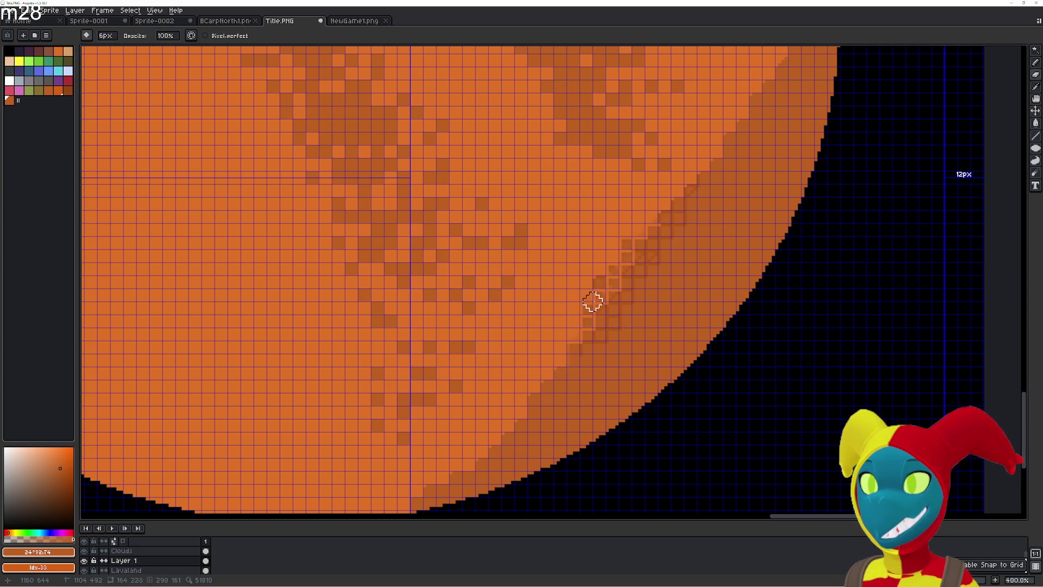
mouse_move(594, 308)
left_mouse_down()
mouse_move(646, 225)
mouse_move(563, 303)
mouse_move(694, 152)
mouse_move(634, 244)
left_mouse_up()
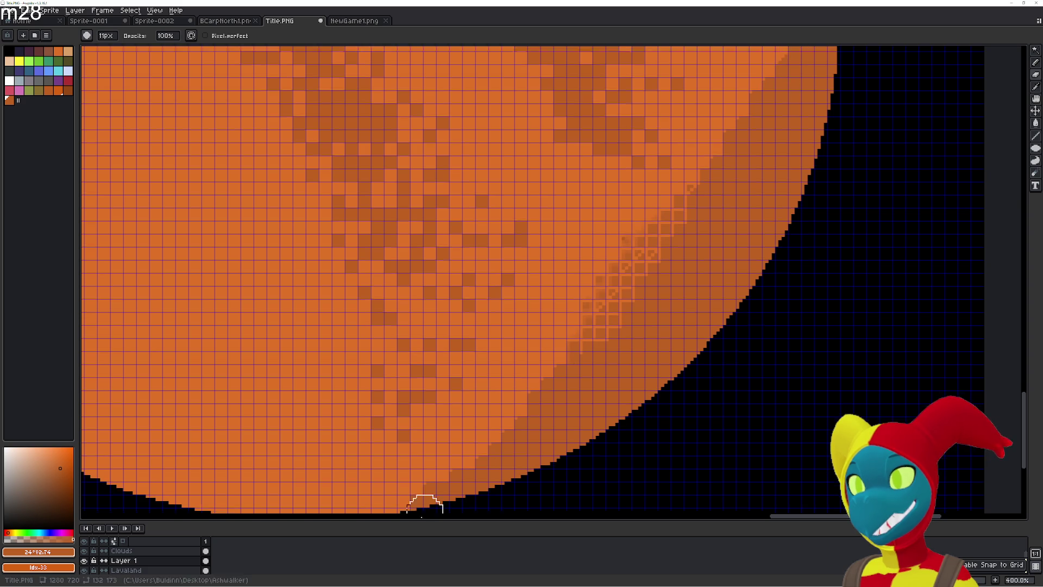
- Add a new layer above Clouds and paint over the dithered edge pixels with a 33px darker-orange brush
left_click_drag(673, 235, 624, 342)
scroll(624, 342, "up", 2)
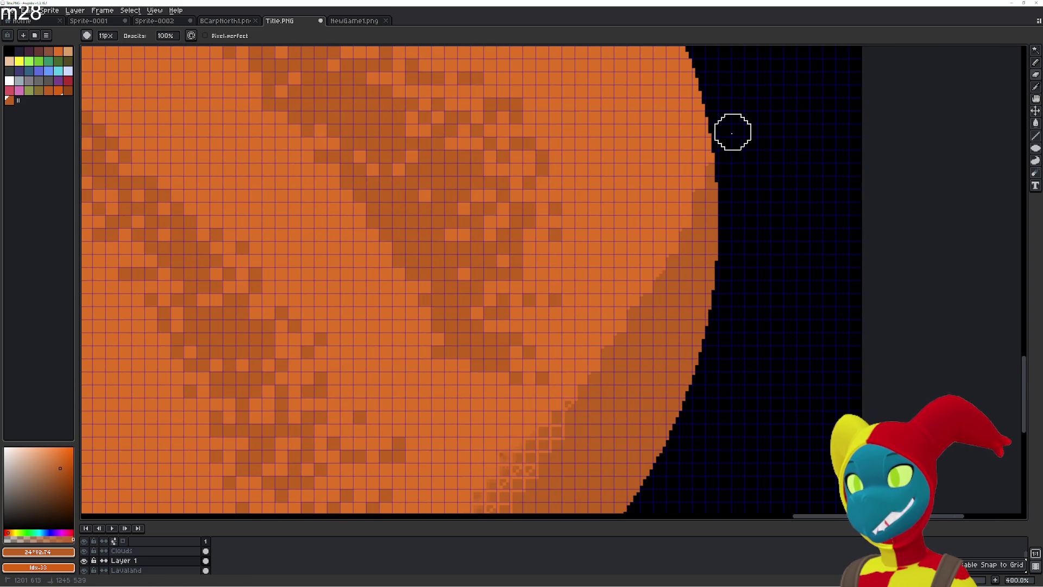
scroll(705, 244, "down", 2)
key("b")
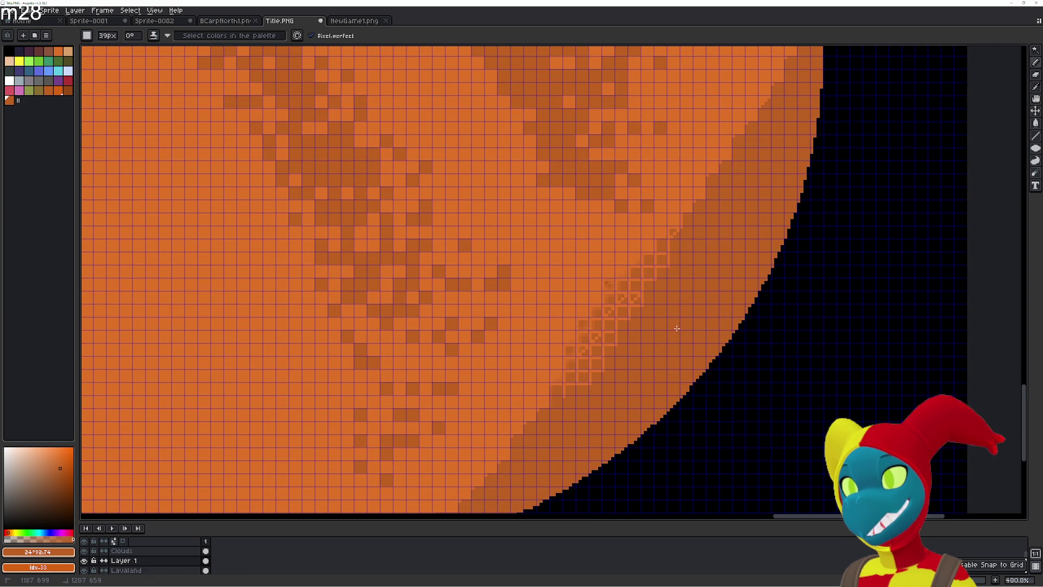
left_click(179, 551)
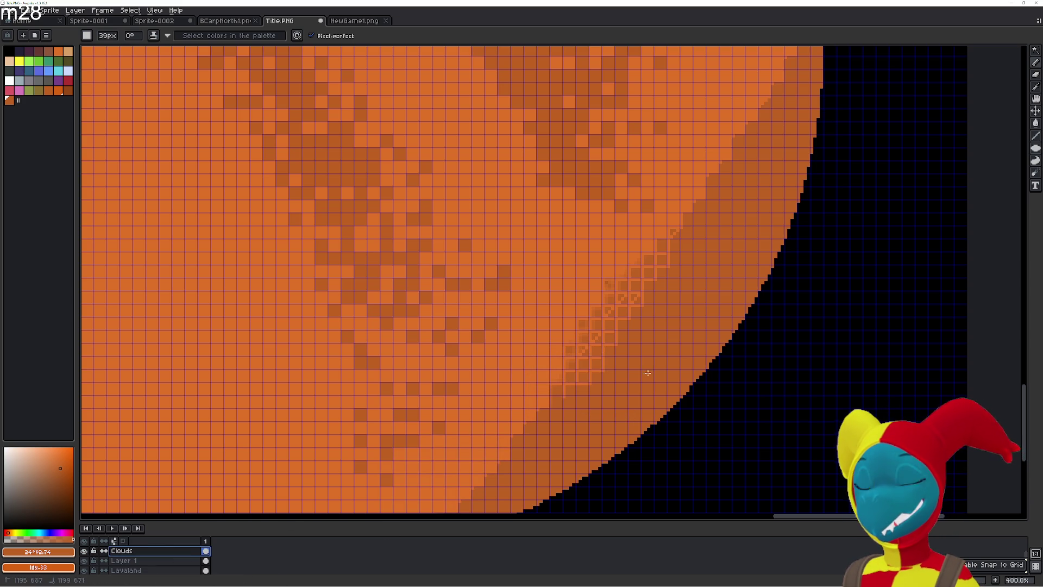
key("shift+n")
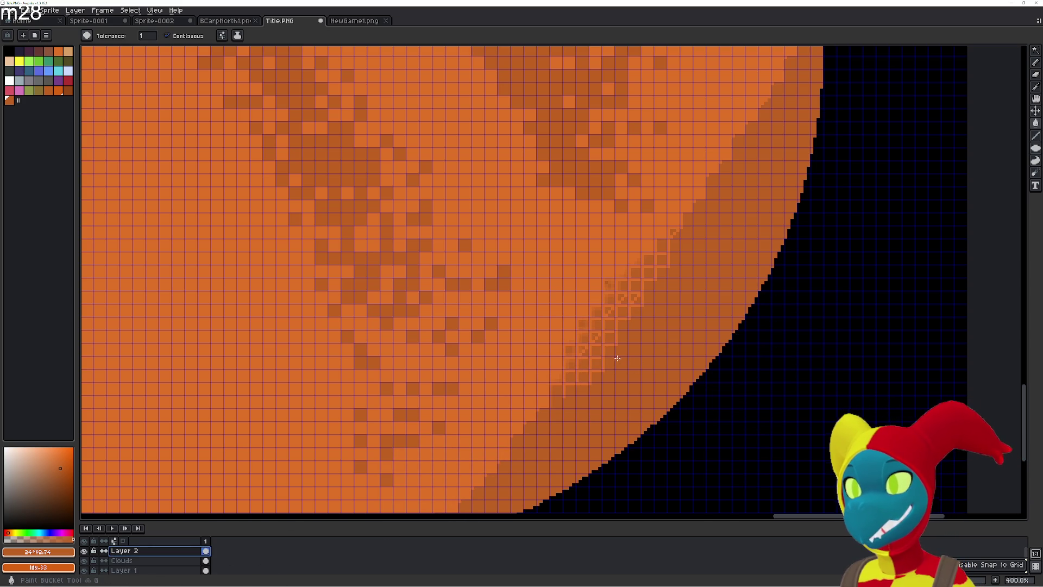
key("minus")
key("minus")
key("minus")
key("minus")
key("minus")
key("minus")
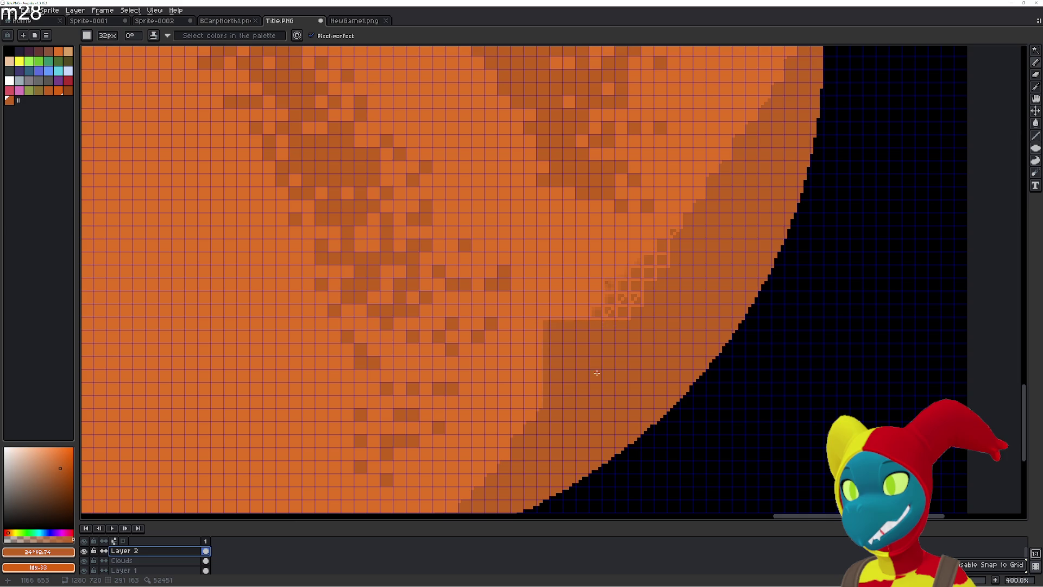
mouse_move(559, 398)
left_mouse_down()
mouse_move(614, 326)
mouse_move(565, 367)
mouse_move(680, 227)
left_mouse_up()
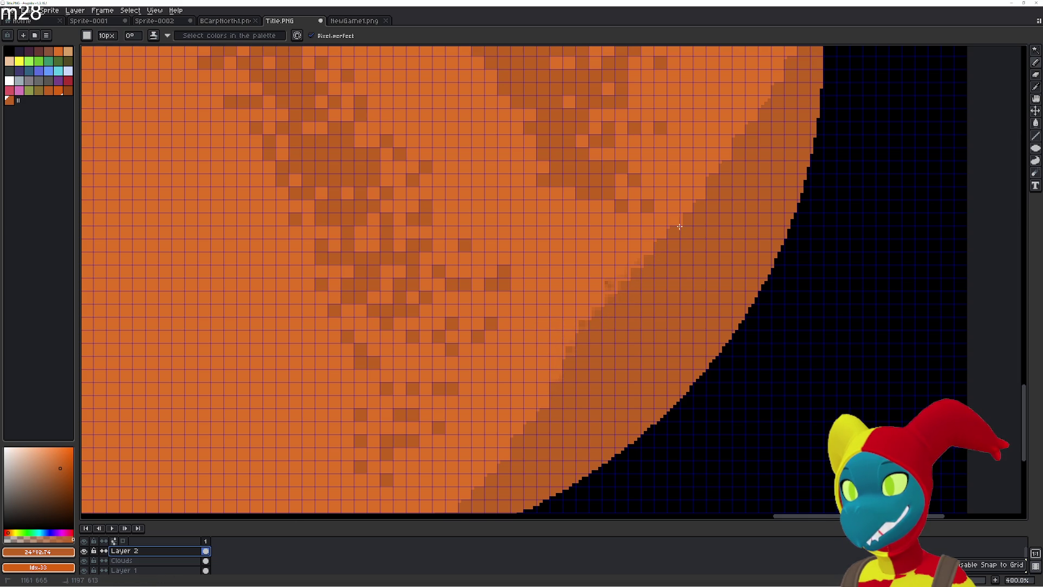
scroll(704, 195, "down", 3)
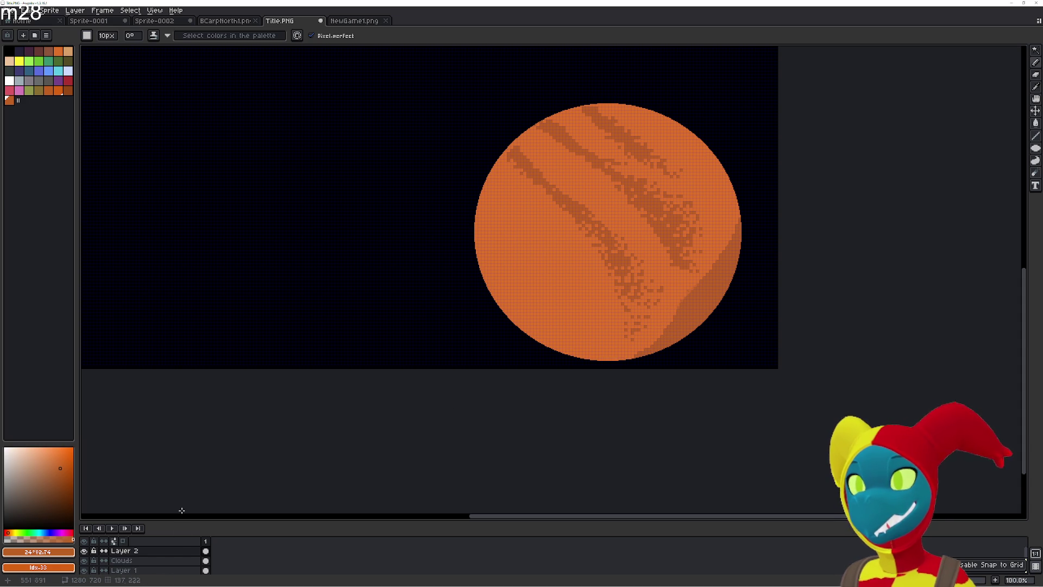
- On the Clouds layer, widen and darken the shadow band along the sun's lower-right edge
left_click(168, 560)
scroll(634, 340, "up", 2)
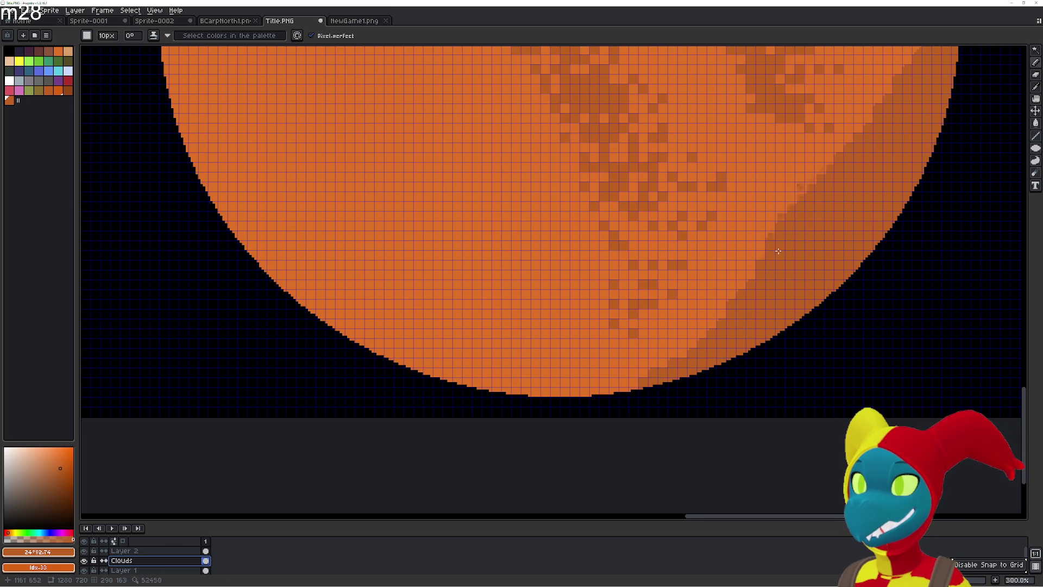
left_click_drag(755, 270, 713, 330)
mouse_move(662, 376)
left_mouse_down()
mouse_move(667, 355)
mouse_move(756, 248)
left_mouse_up()
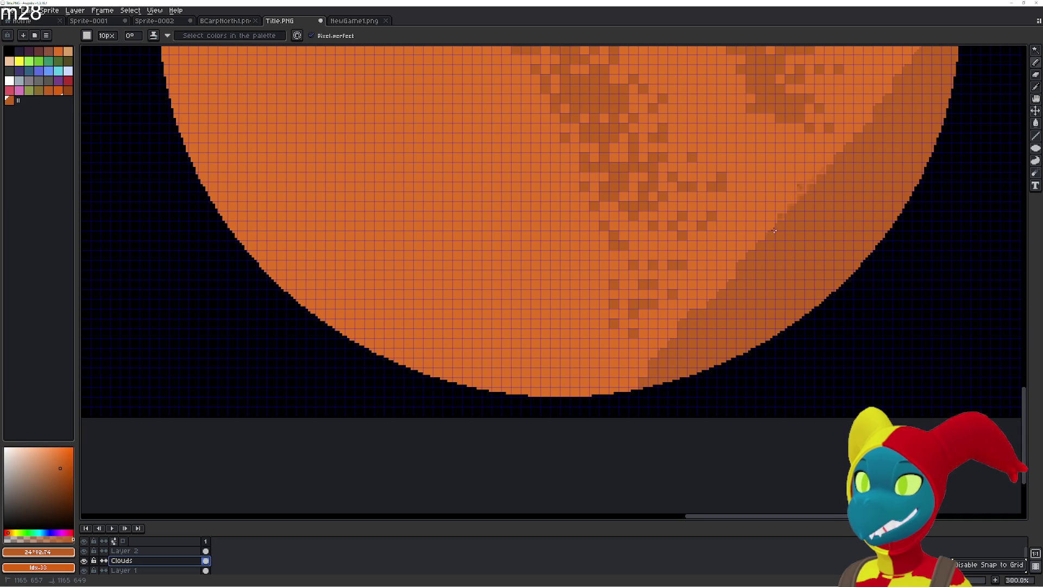
mouse_move(652, 359)
left_mouse_down()
mouse_move(598, 400)
mouse_move(739, 273)
left_mouse_up()
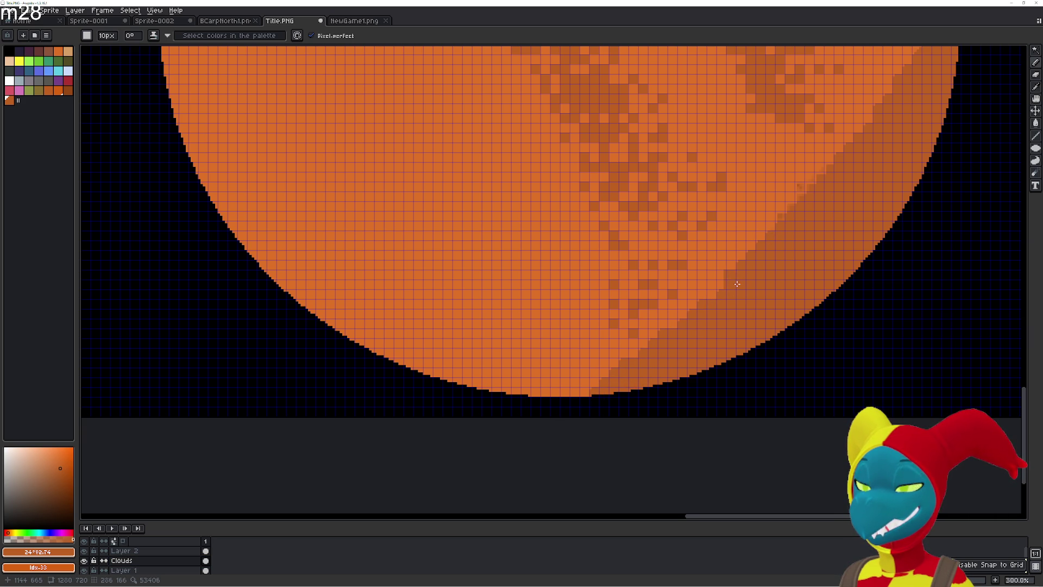
scroll(841, 270, "down", 1)
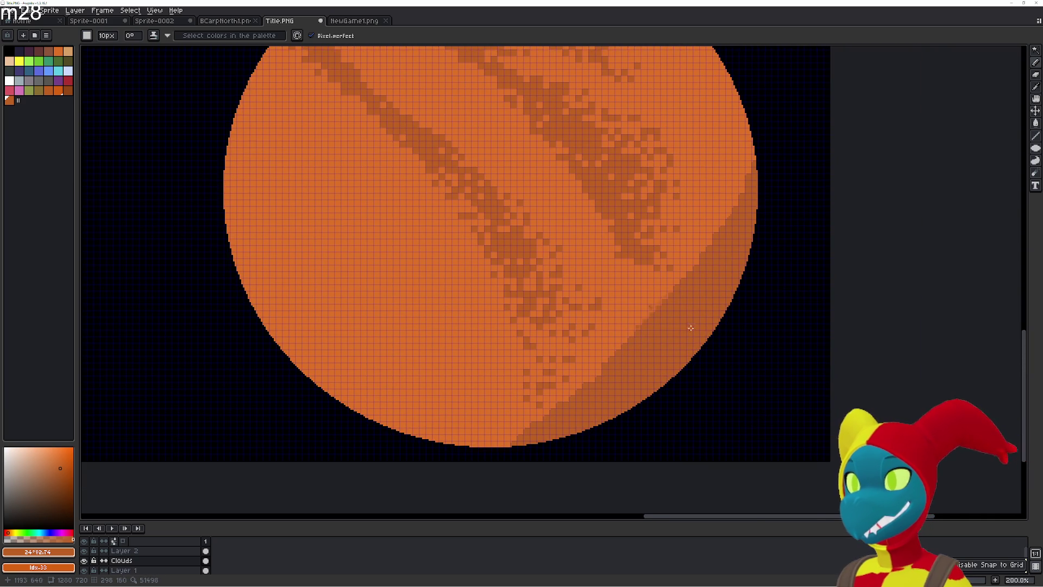
left_click_drag(731, 209, 737, 203)
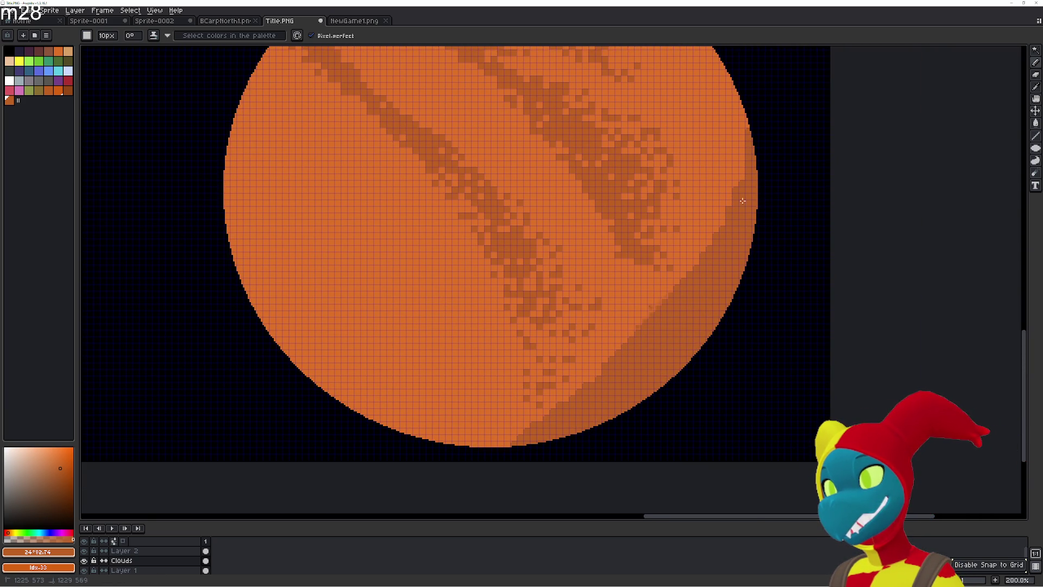
- Undo the last two shading strokes on the Clouds layer
scroll(766, 255, "down", 2)
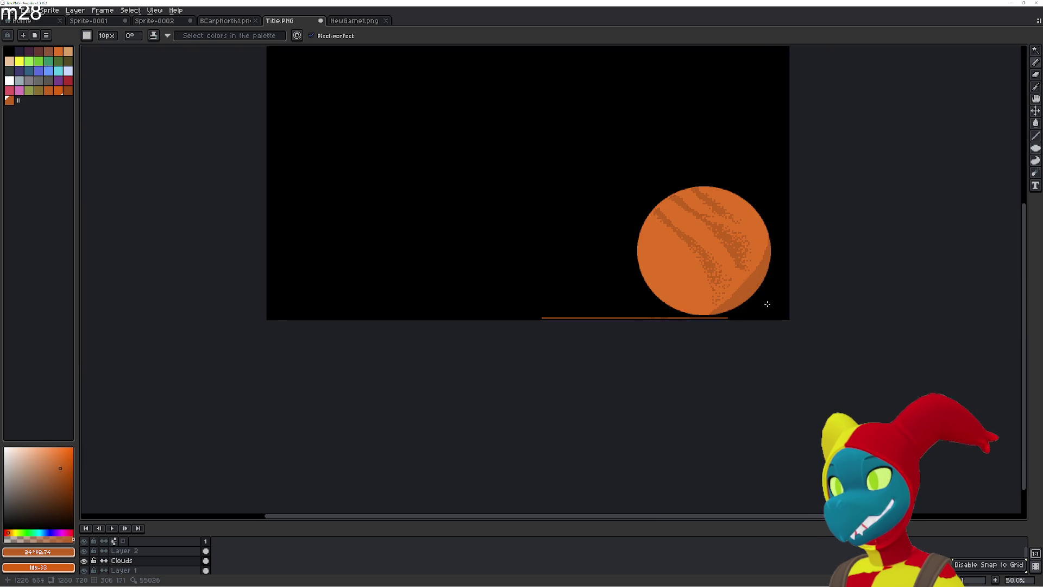
scroll(766, 302, "up", 1)
scroll(664, 284, "up", 1)
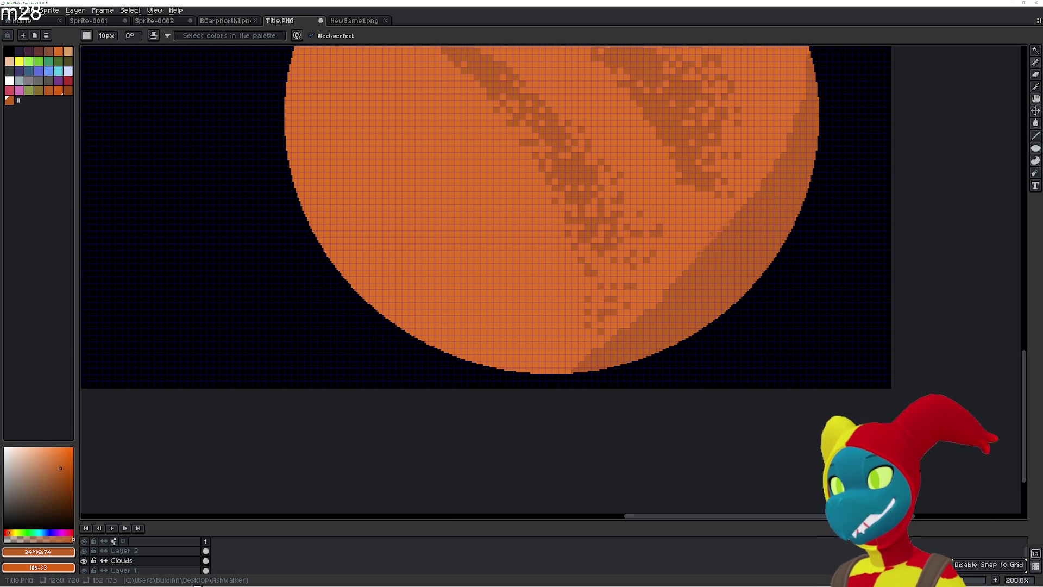
left_click(121, 561)
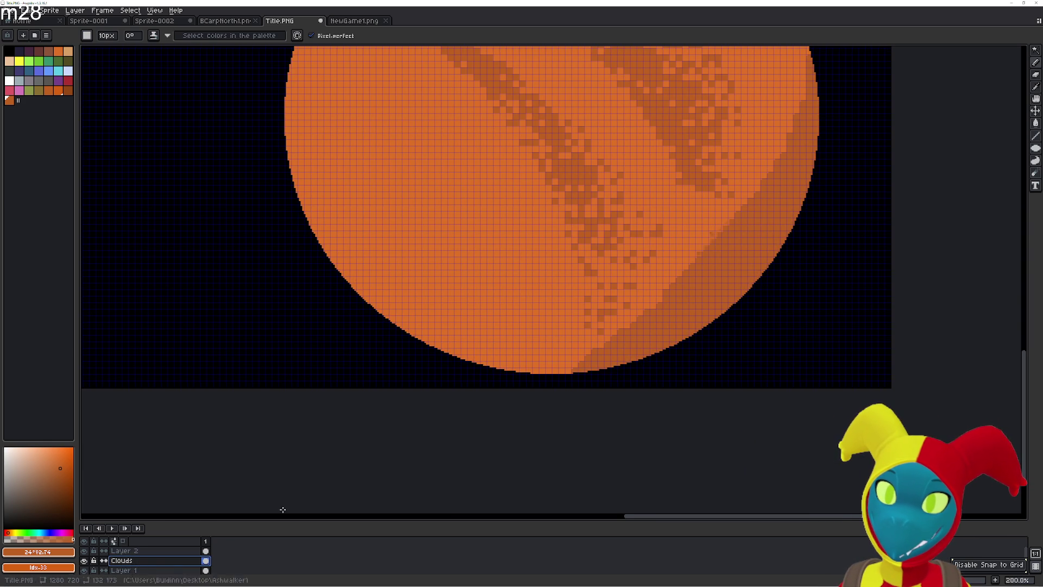
key("ctrl+z")
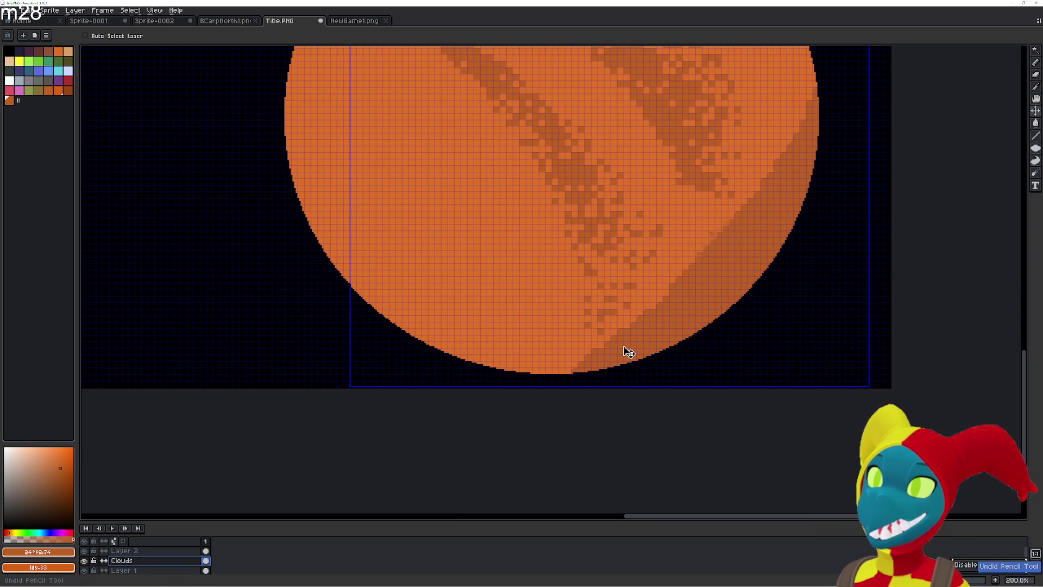
key("ctrl+z")
key("ctrl+z")
- On Layer 1, darken pixels along the shaded band's upper edge
left_click(152, 570)
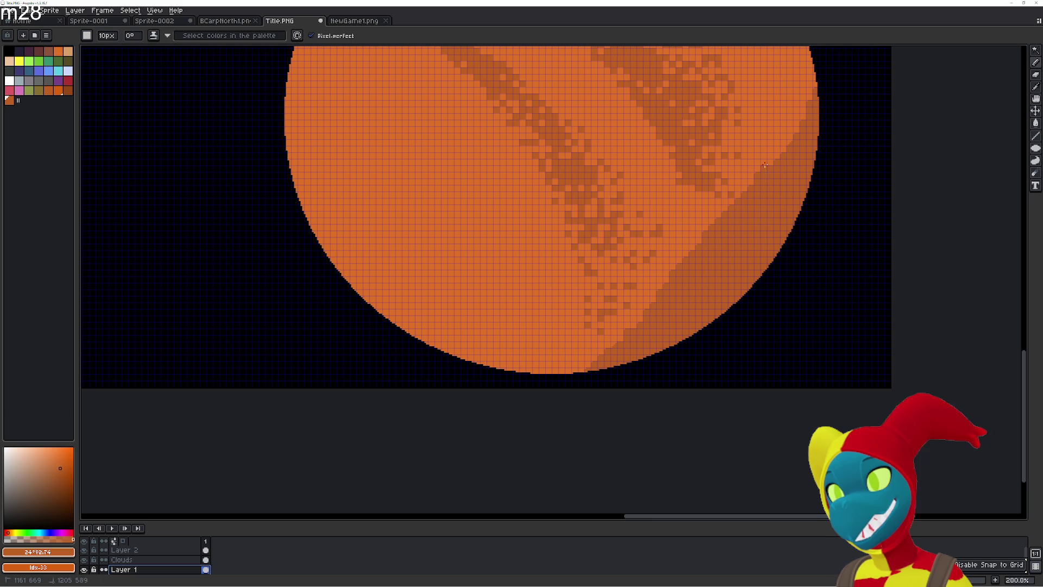
left_click_drag(765, 164, 805, 101)
left_click_drag(818, 63, 787, 173)
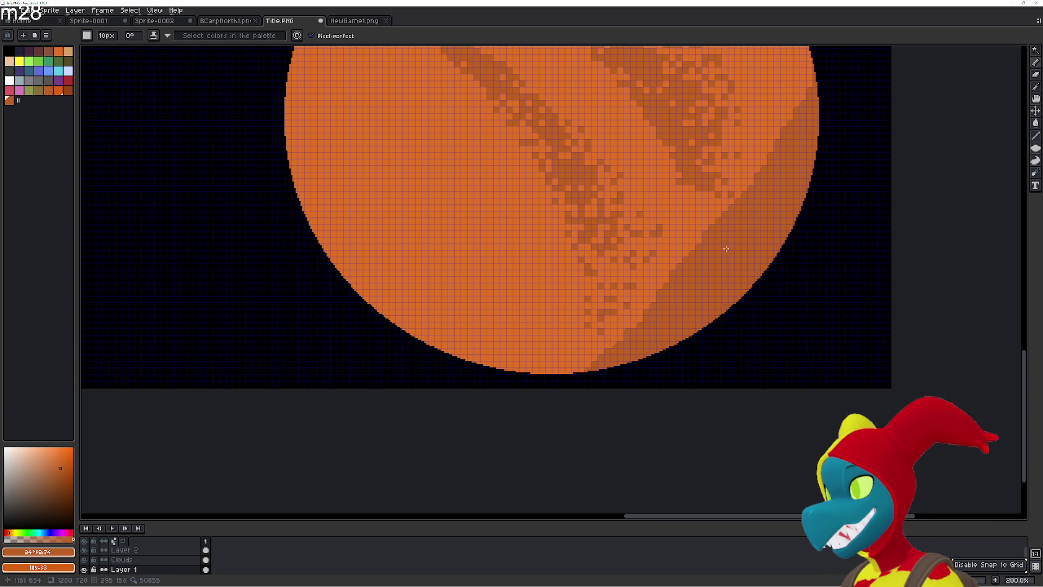
mouse_move(676, 228)
left_mouse_down()
mouse_move(658, 286)
mouse_move(697, 364)
mouse_move(633, 312)
left_mouse_up()
scroll(159, 560, "down", 1)
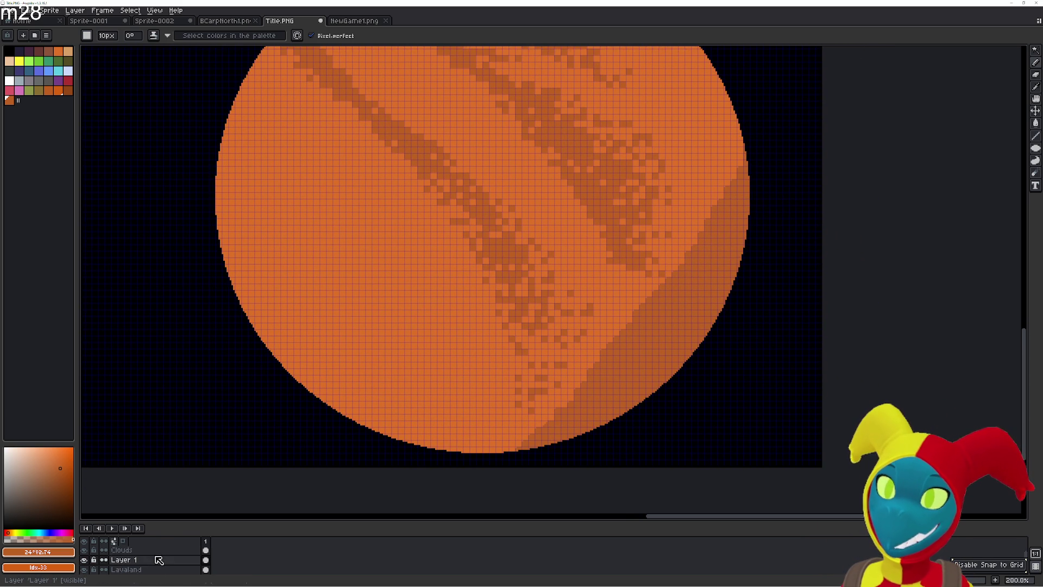
- Dither and lighten the band's edge with main orange #df7126, then undo those edits
key("u")
key("i")
left_click(628, 294)
key("g")
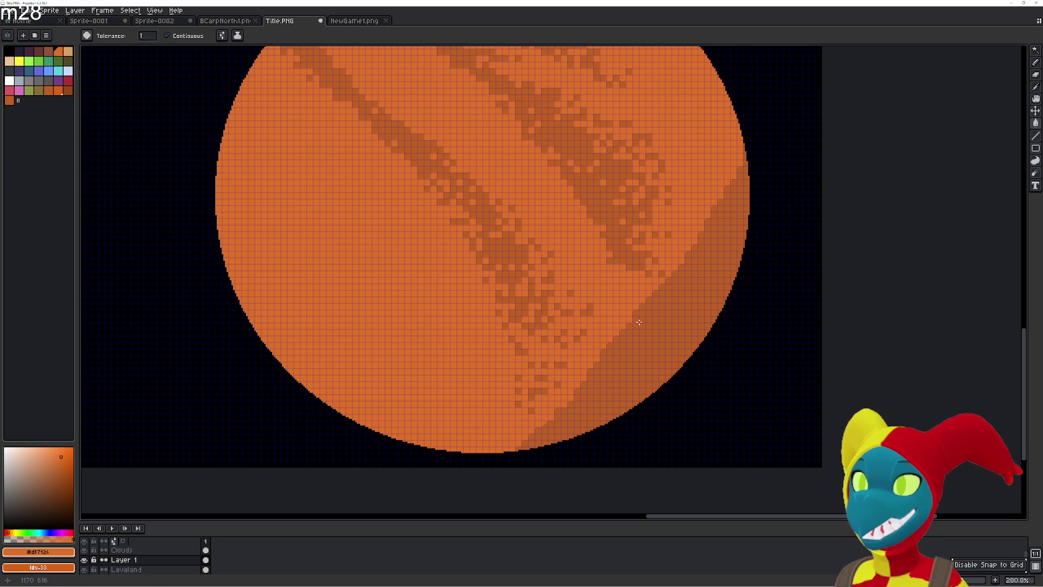
key("b")
left_click_drag(636, 318, 655, 289)
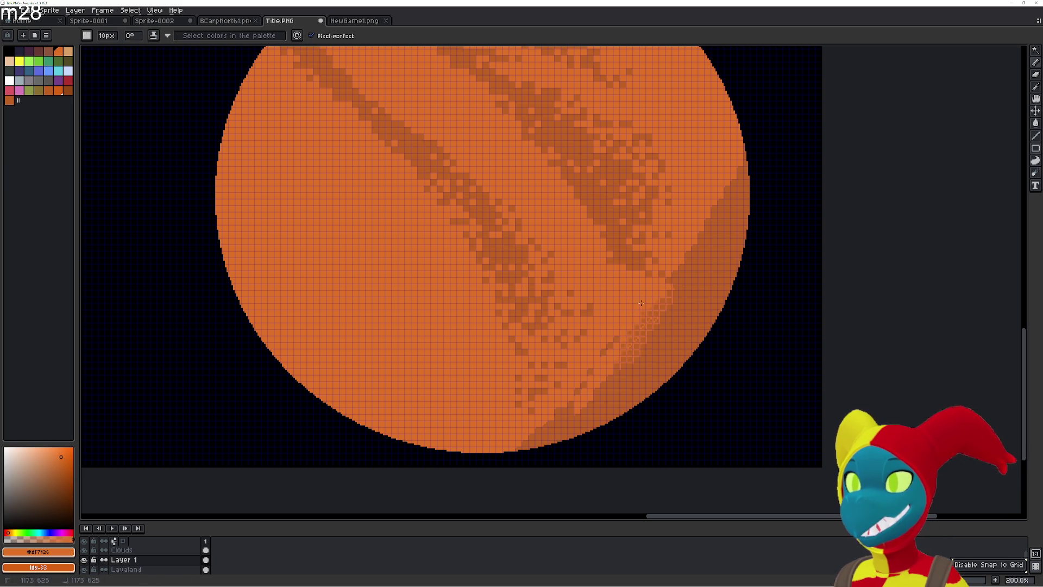
left_click_drag(732, 215, 671, 285)
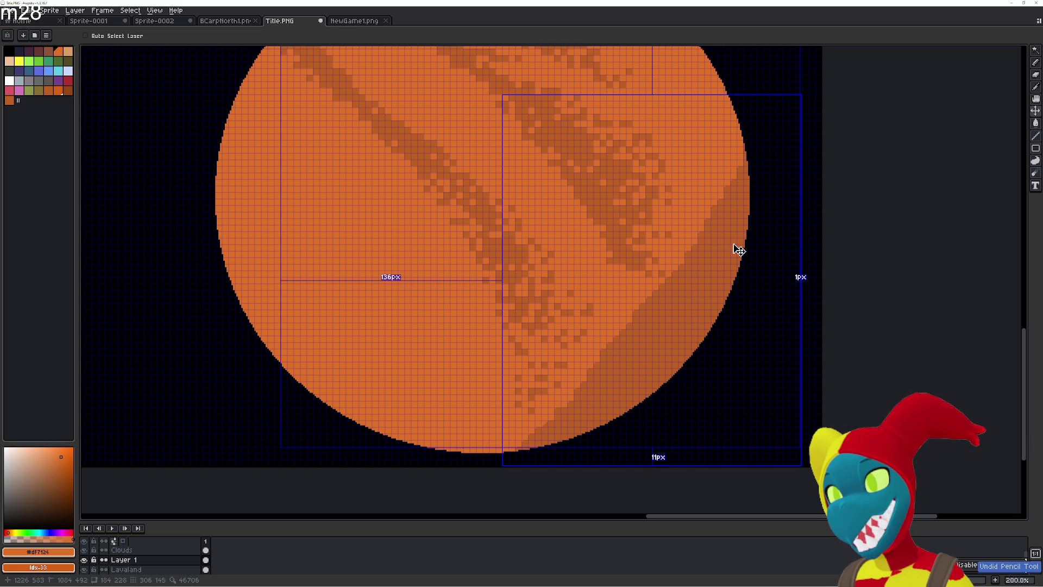
key("ctrl+z")
key("ctrl+z")
key("ctrl+z")
key("ctrl+z")
key("ctrl+z")
key("ctrl+z")
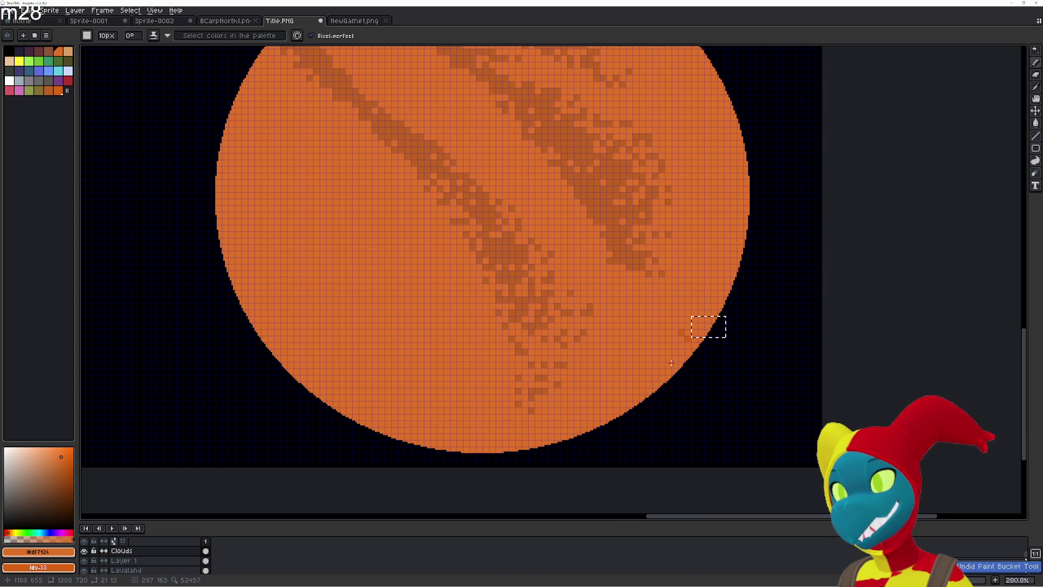
- Eyedrop the darker streak orange #df6020 from a cloud streak as the Paint Bucket fill colour
key("i")
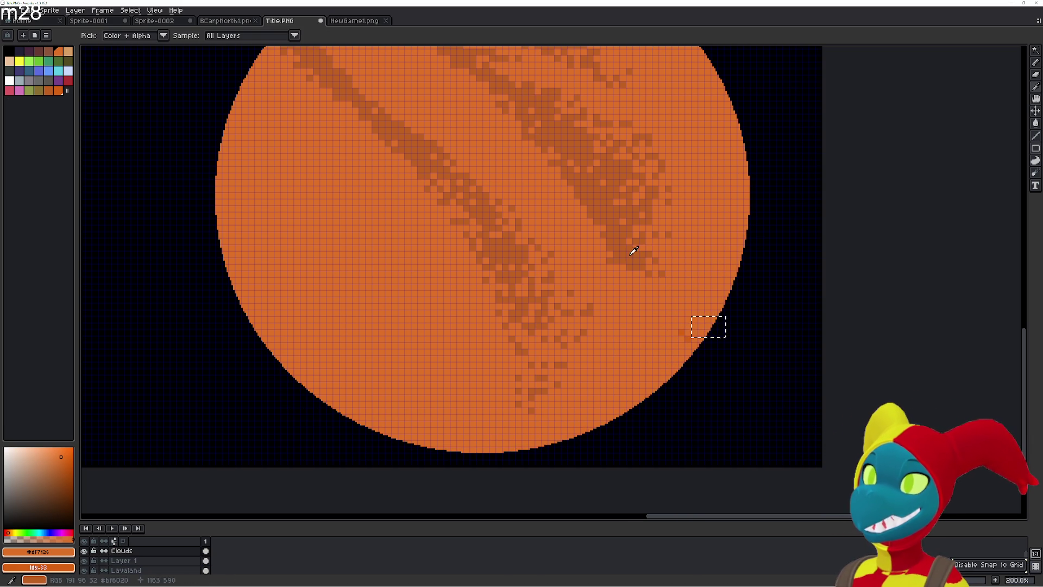
left_click(673, 310)
key("b")
scroll(161, 556, "up", 1)
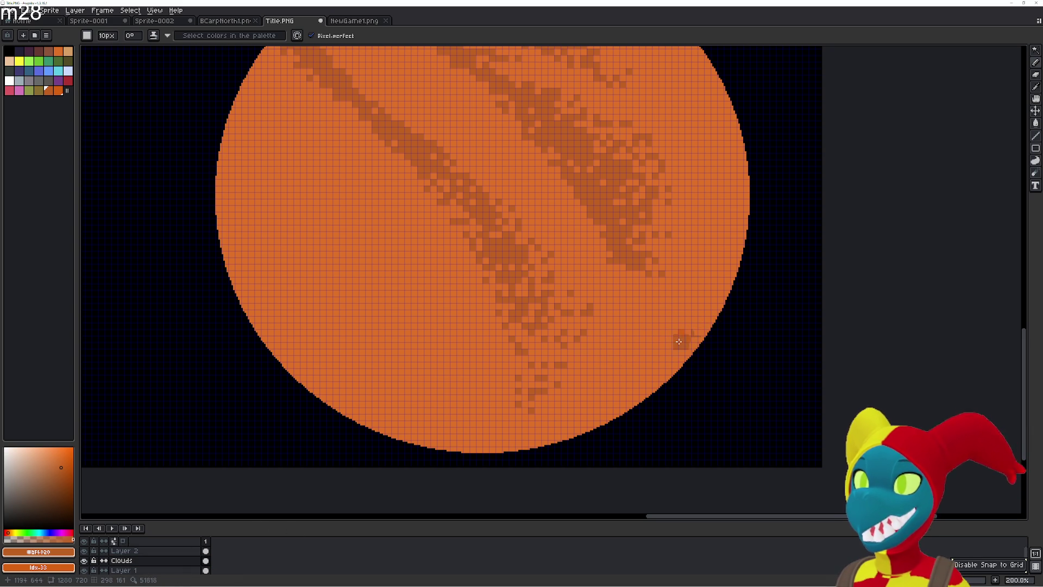
left_click(674, 334, "alt")
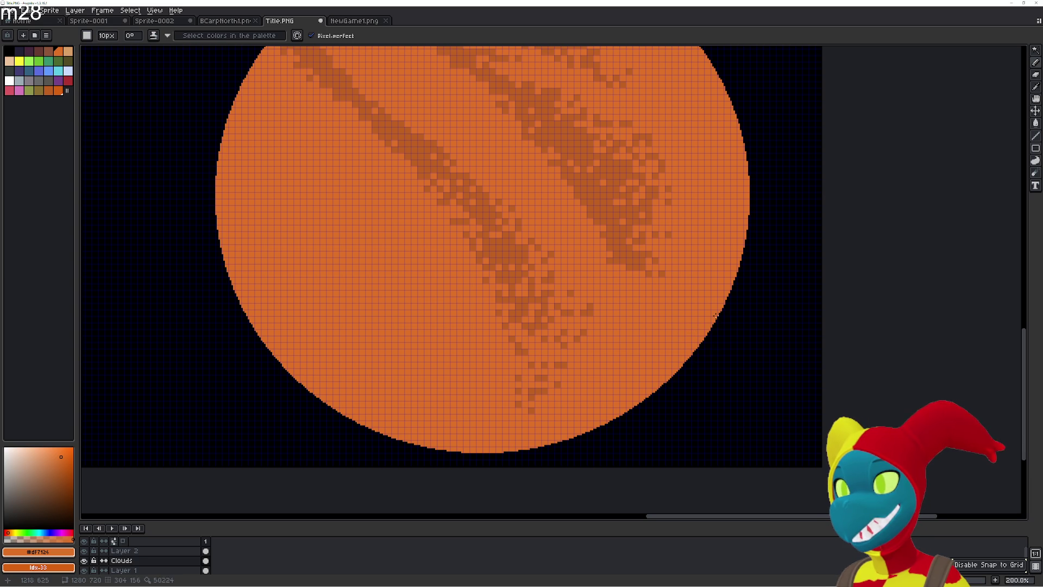
left_click(626, 225, "alt")
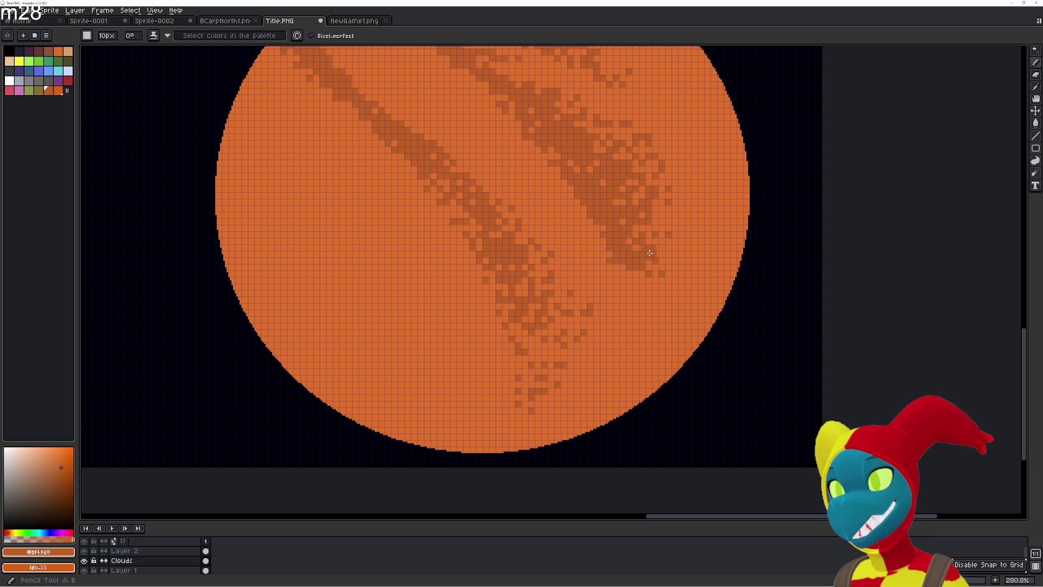
key("g")
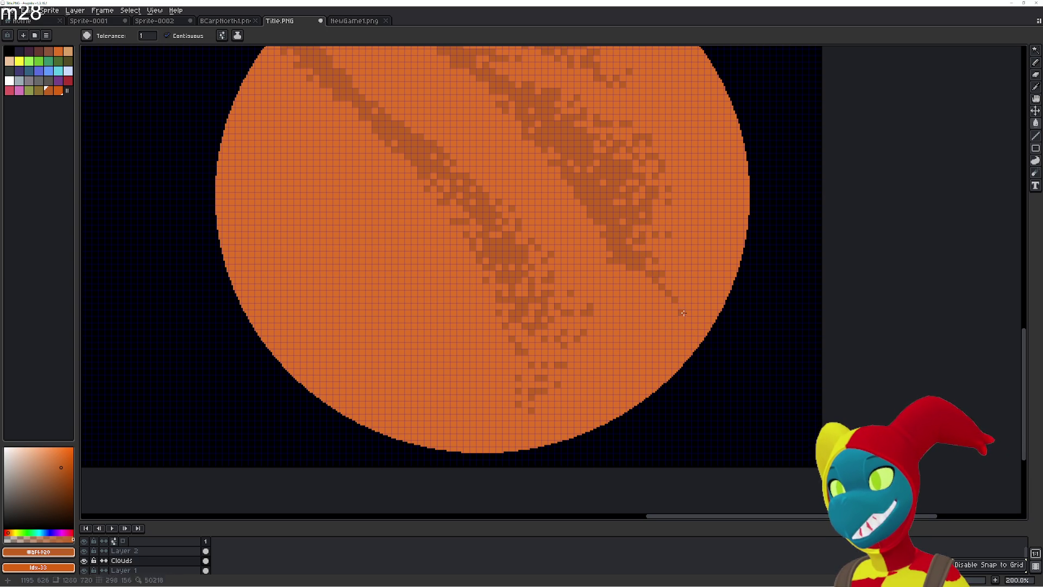
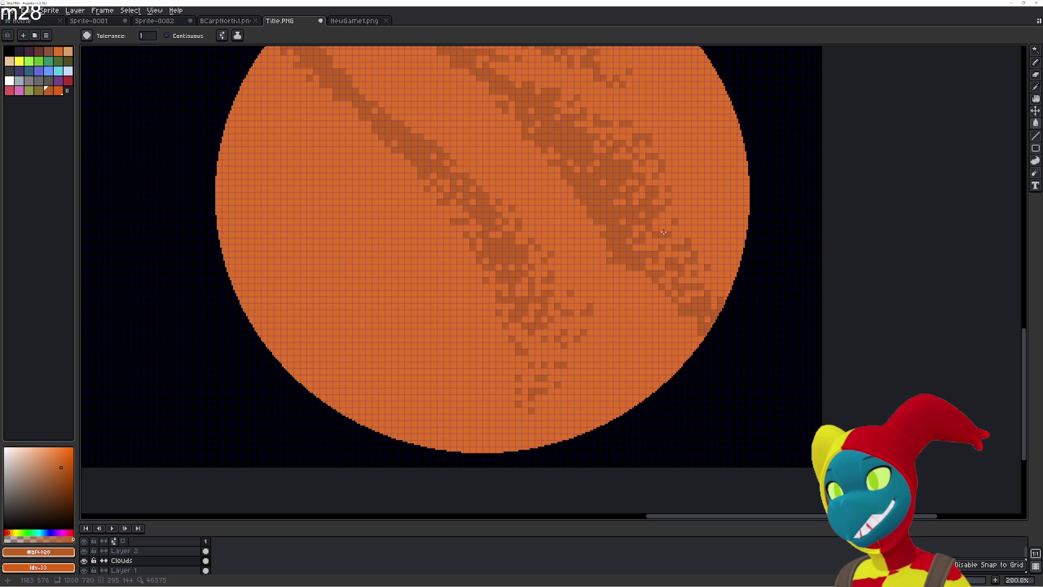
- With the Pencil, darken the pixels along the upper-right cloud stripe to the right edge
key("b")
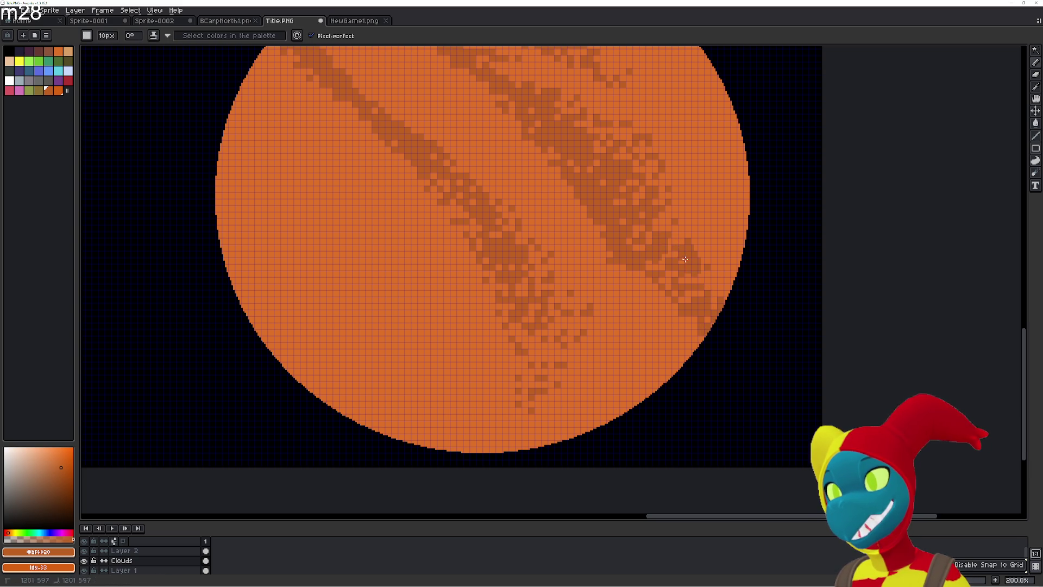
left_click_drag(694, 309, 650, 264)
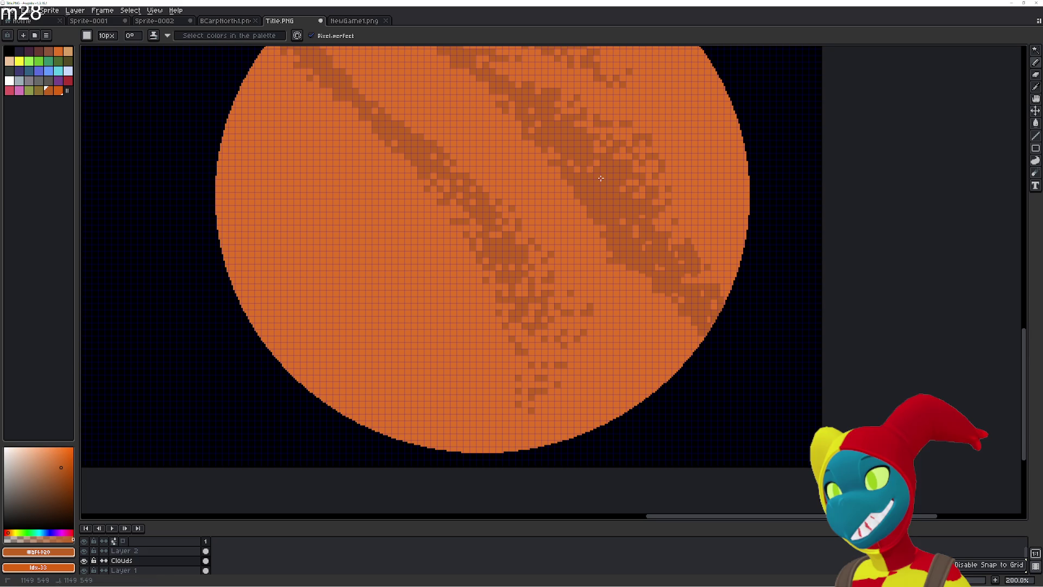
mouse_move(669, 209)
left_mouse_down()
mouse_move(713, 247)
mouse_move(710, 263)
left_mouse_up()
mouse_move(687, 228)
left_mouse_down()
mouse_move(670, 168)
mouse_move(639, 139)
mouse_move(667, 194)
mouse_move(733, 253)
mouse_move(657, 223)
mouse_move(598, 126)
mouse_move(583, 124)
left_mouse_up()
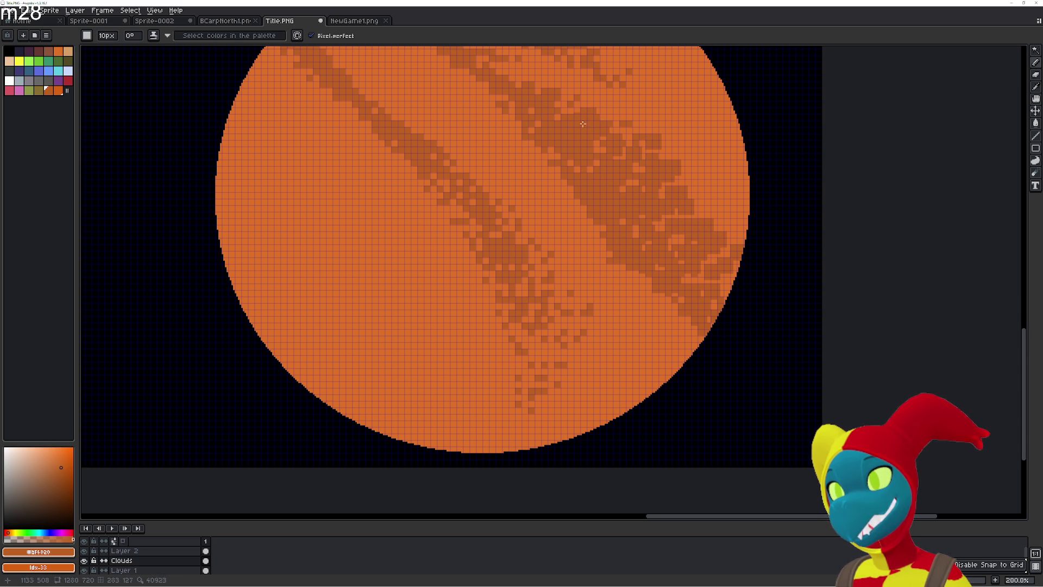
- Paint darker pixels into the middle, upper and lower diagonal stripes
mouse_move(509, 100)
left_mouse_down()
mouse_move(589, 203)
mouse_move(532, 162)
left_mouse_up()
mouse_move(485, 122)
left_mouse_down()
mouse_move(505, 160)
mouse_move(630, 255)
left_mouse_up()
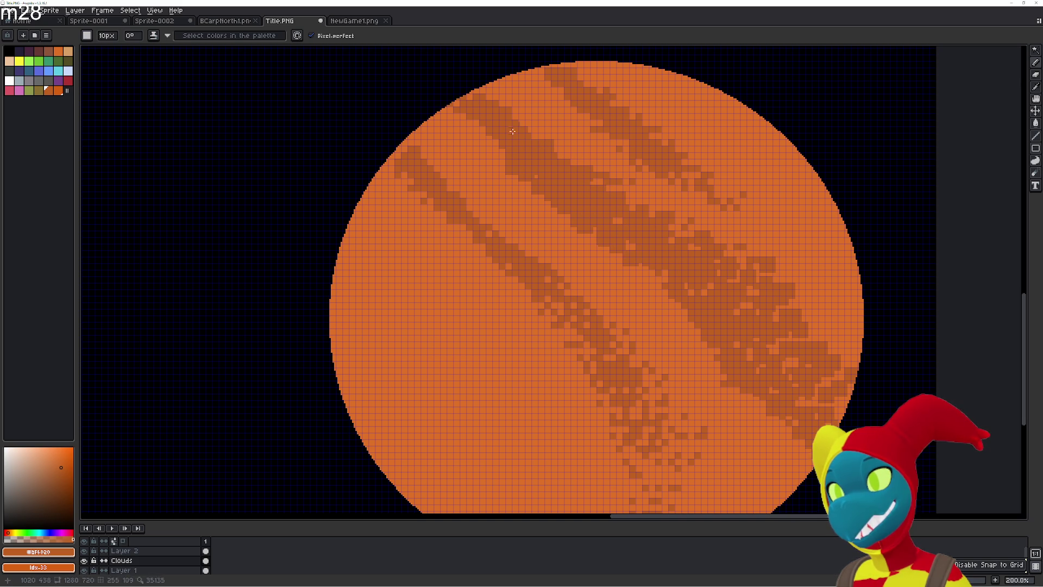
mouse_move(512, 162)
left_mouse_down()
mouse_move(462, 117)
mouse_move(497, 161)
mouse_move(489, 147)
left_mouse_up()
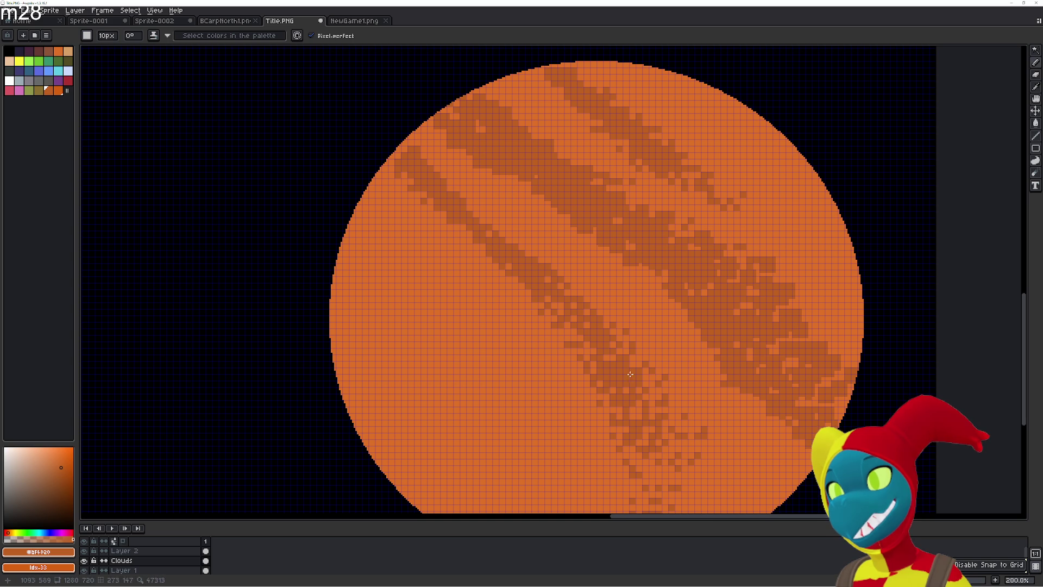
mouse_move(629, 387)
left_mouse_down()
mouse_move(664, 472)
mouse_move(574, 313)
mouse_move(630, 351)
mouse_move(603, 343)
mouse_move(619, 375)
mouse_move(587, 340)
mouse_move(575, 362)
mouse_move(595, 394)
mouse_move(581, 413)
mouse_move(557, 383)
mouse_move(541, 283)
left_mouse_up()
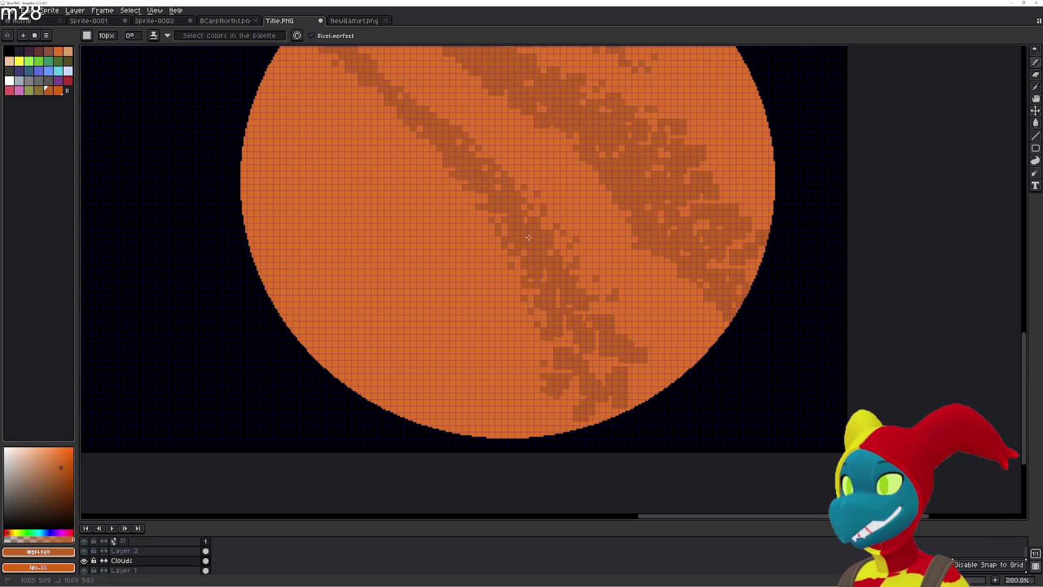
mouse_move(633, 393)
left_mouse_down()
mouse_move(651, 375)
mouse_move(587, 352)
mouse_move(588, 366)
mouse_move(557, 267)
left_mouse_up()
mouse_move(520, 225)
left_mouse_down()
mouse_move(478, 197)
mouse_move(413, 97)
mouse_move(438, 170)
mouse_move(522, 242)
mouse_move(454, 195)
mouse_move(414, 145)
left_mouse_up()
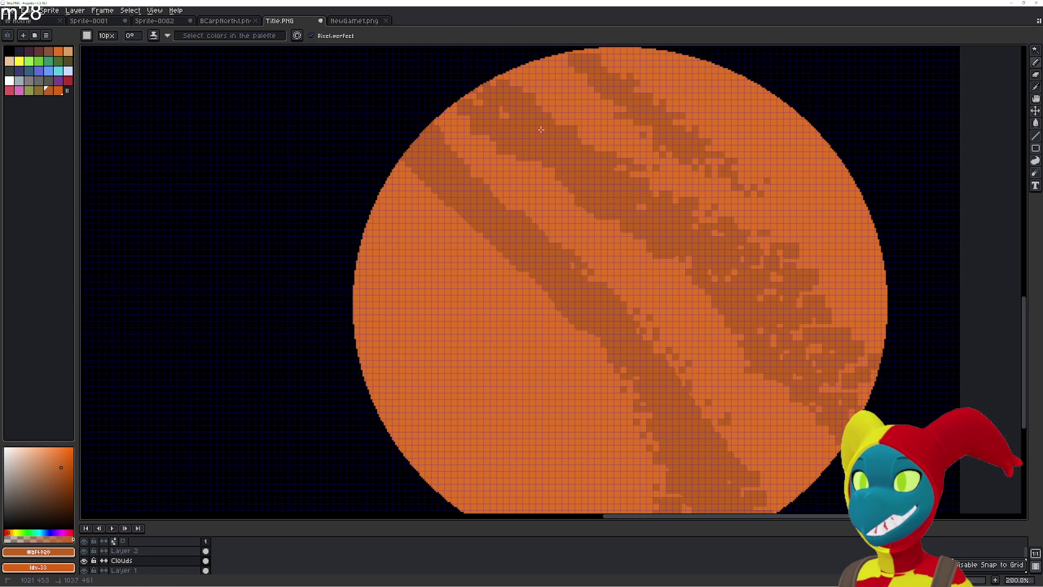
- Smooth the mottled stripes into solid dark orange, then sample the lighter planet orange
mouse_move(796, 338)
left_mouse_down()
mouse_move(774, 341)
mouse_move(708, 281)
left_mouse_up()
mouse_move(636, 193)
left_mouse_down()
mouse_move(696, 283)
mouse_move(821, 321)
mouse_move(872, 356)
left_mouse_up()
mouse_move(759, 280)
left_mouse_down()
mouse_move(652, 188)
mouse_move(663, 104)
mouse_move(875, 255)
mouse_move(782, 171)
mouse_move(624, 71)
left_mouse_up()
mouse_move(588, 206)
left_mouse_down()
mouse_move(551, 111)
mouse_move(608, 266)
mouse_move(600, 200)
left_mouse_up()
left_click(774, 218, "alt")
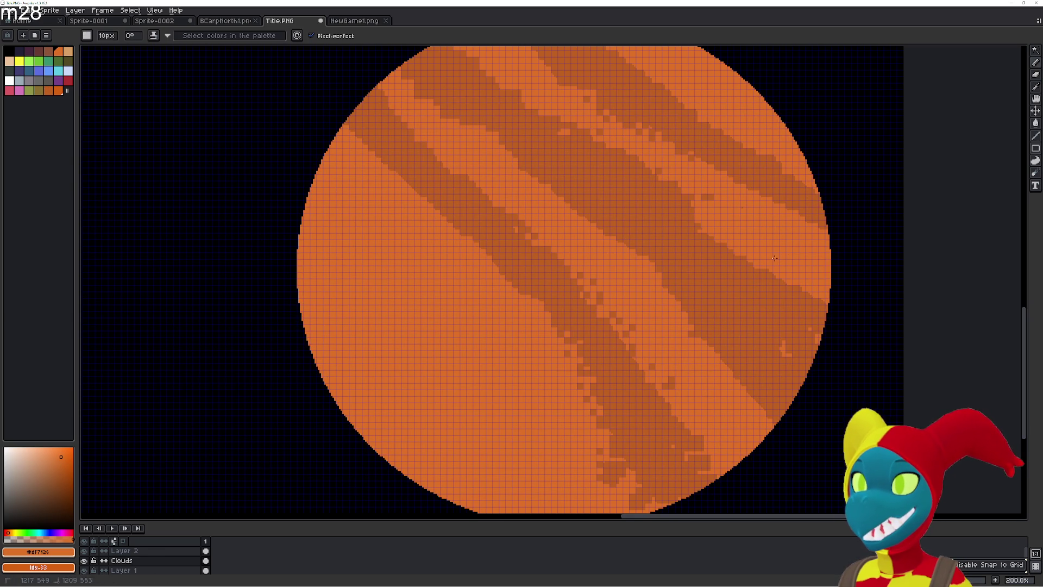
key("e")
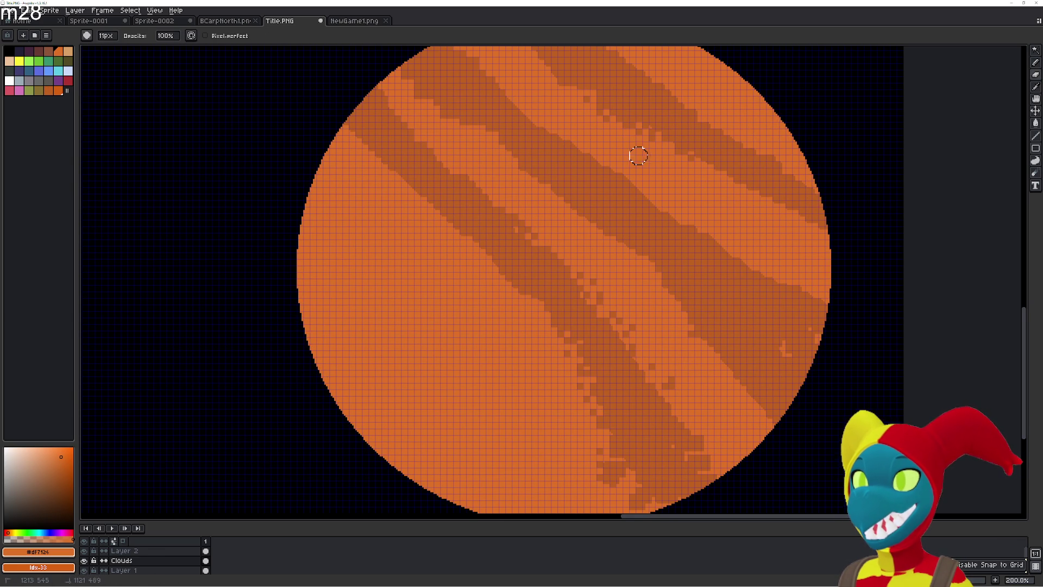
- Tidy the dark stripe edges by painting lighter orange over them
scroll(634, 154, "up", 1)
mouse_move(642, 149)
left_mouse_down()
mouse_move(641, 135)
mouse_move(552, 70)
mouse_move(740, 230)
mouse_move(691, 196)
left_mouse_up()
left_click_drag(828, 337, 690, 206)
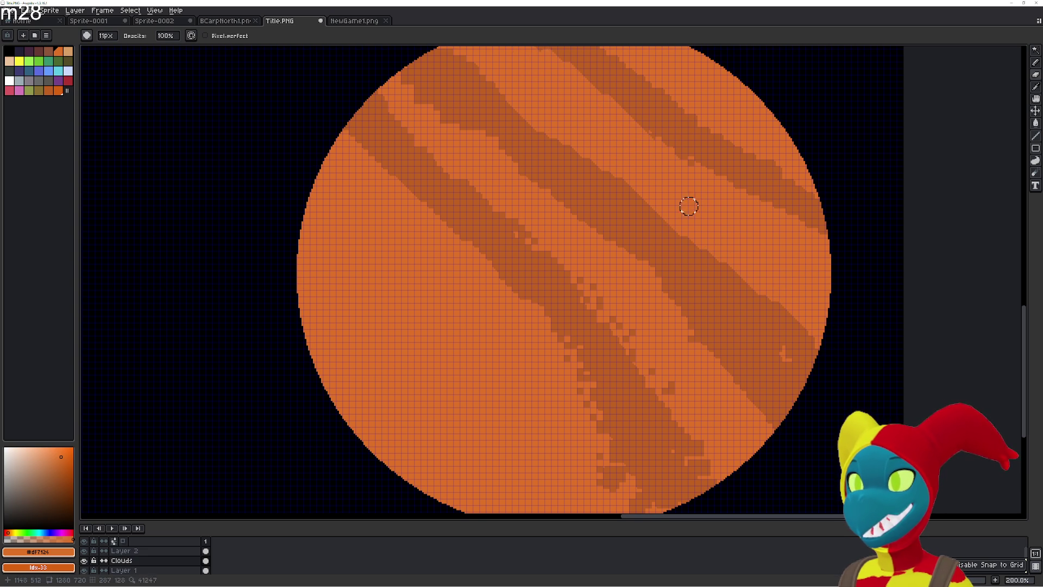
left_click_drag(651, 281, 637, 248)
mouse_move(663, 328)
left_mouse_down()
mouse_move(631, 270)
mouse_move(720, 333)
mouse_move(534, 209)
mouse_move(616, 305)
left_mouse_up()
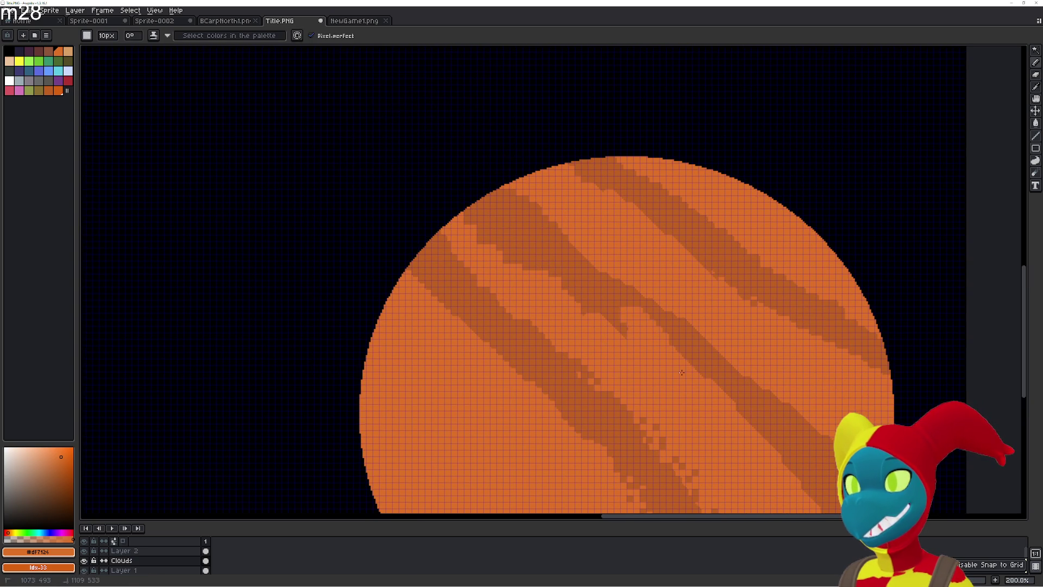
- Sample the darker stripe orange and widen the stripe's right edge with darker strokes
key("g")
key("b")
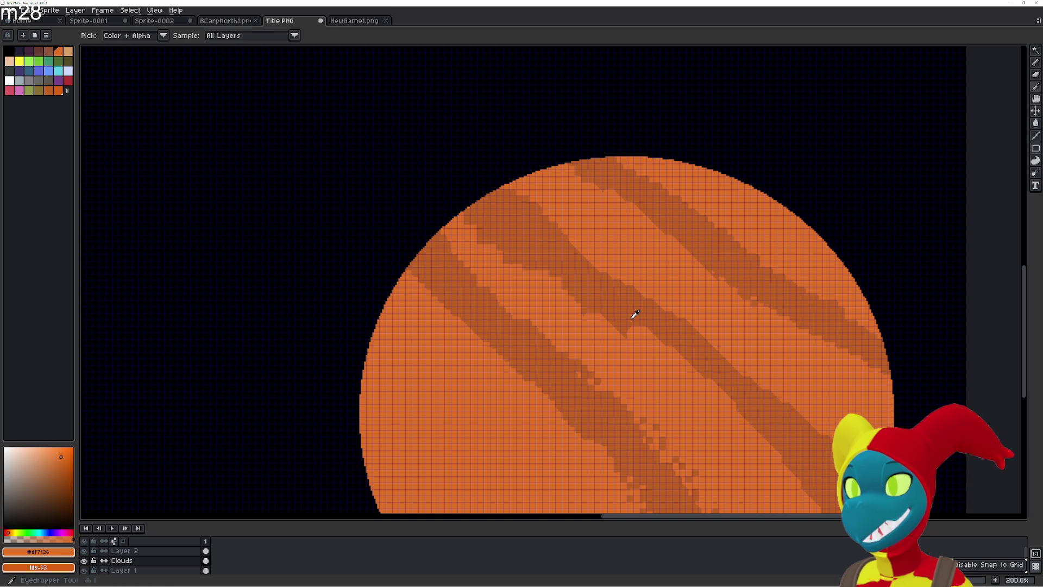
left_click(634, 312, "alt")
left_click_drag(644, 334, 798, 467)
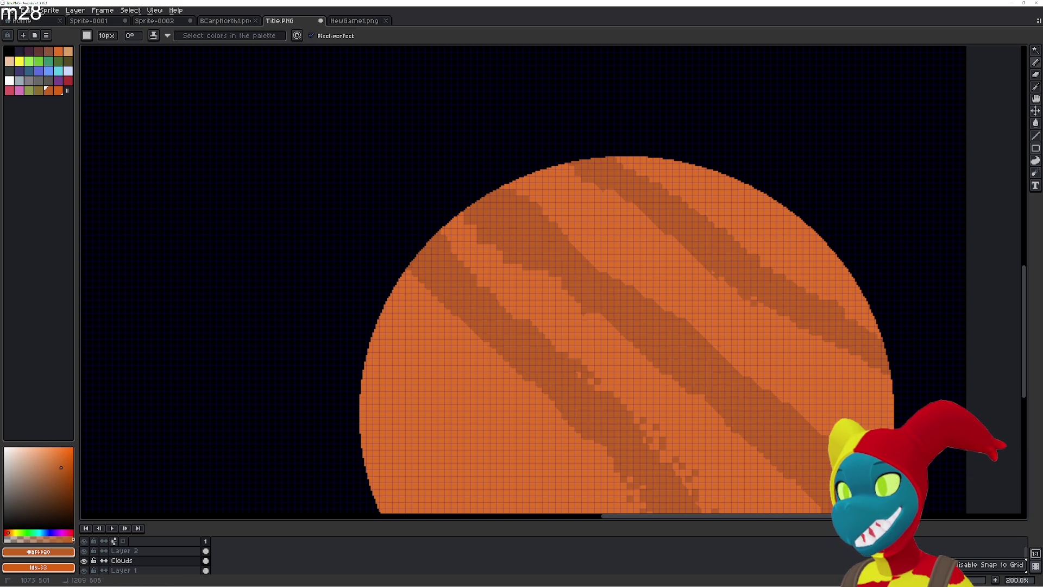
left_click_drag(621, 283, 506, 77)
left_click_drag(550, 267, 630, 368)
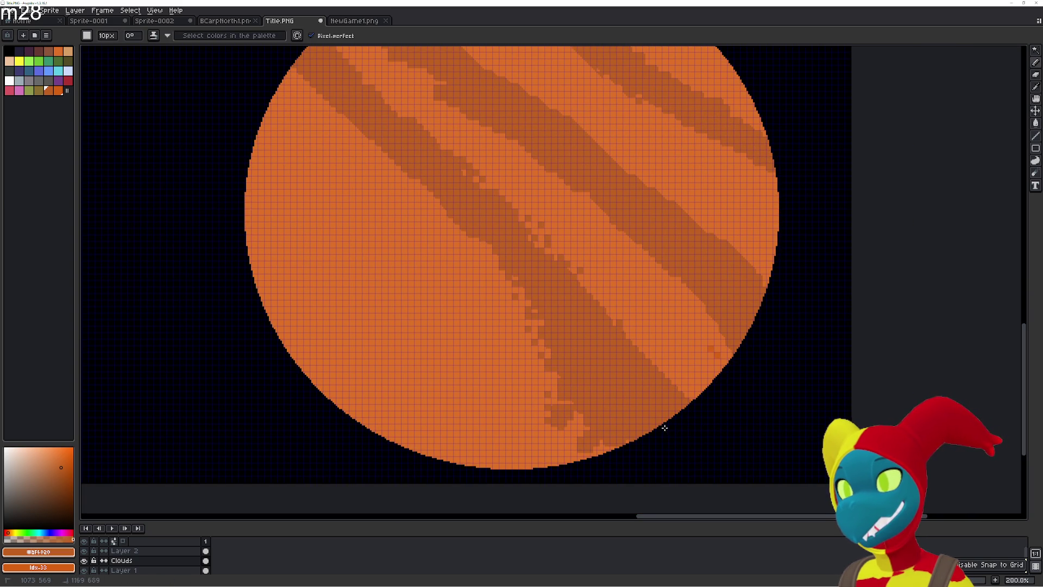
- Repaint the stripe's lower-left edge in lighter orange to narrow it
left_click(579, 353, "alt")
mouse_move(548, 407)
left_mouse_down()
mouse_move(579, 435)
mouse_move(527, 310)
left_mouse_up()
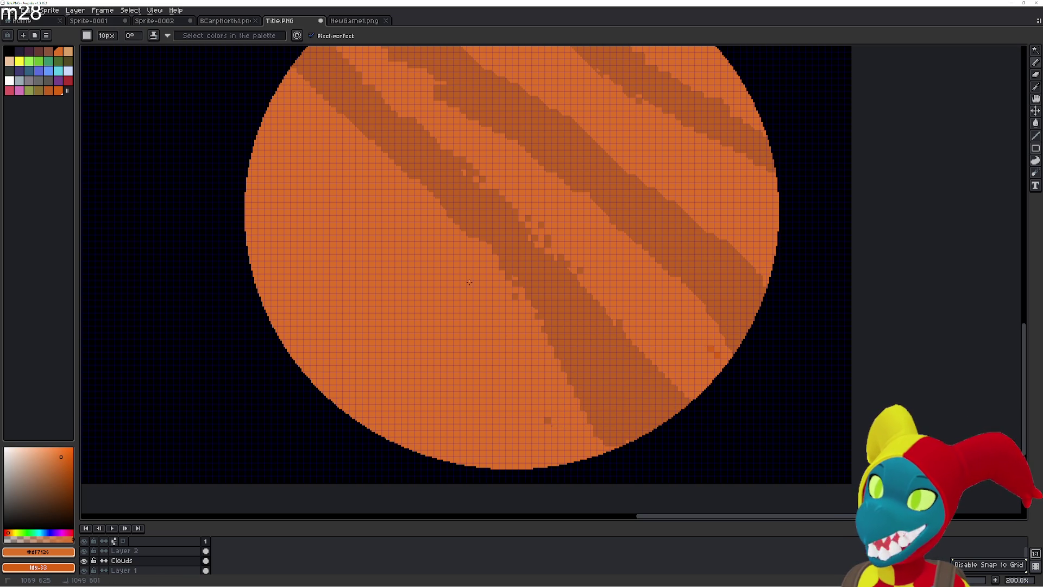
left_click_drag(560, 382, 606, 441)
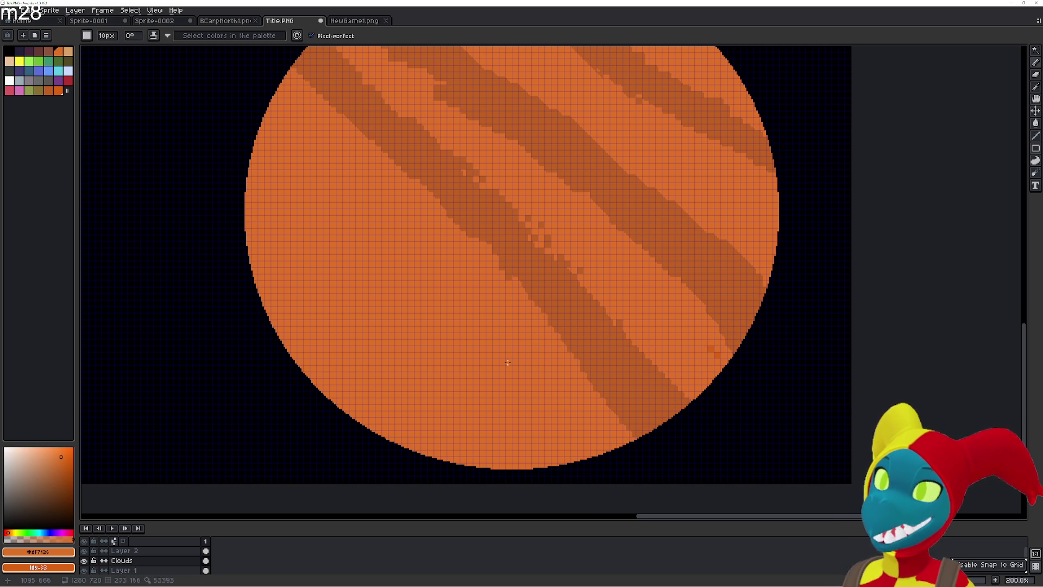
- Sample the darker orange and paint strokes along the planet's left bands
scroll(625, 380, "up", 5)
scroll(625, 380, "left", 3)
scroll(609, 337, "down", 2)
left_click(602, 304, "alt")
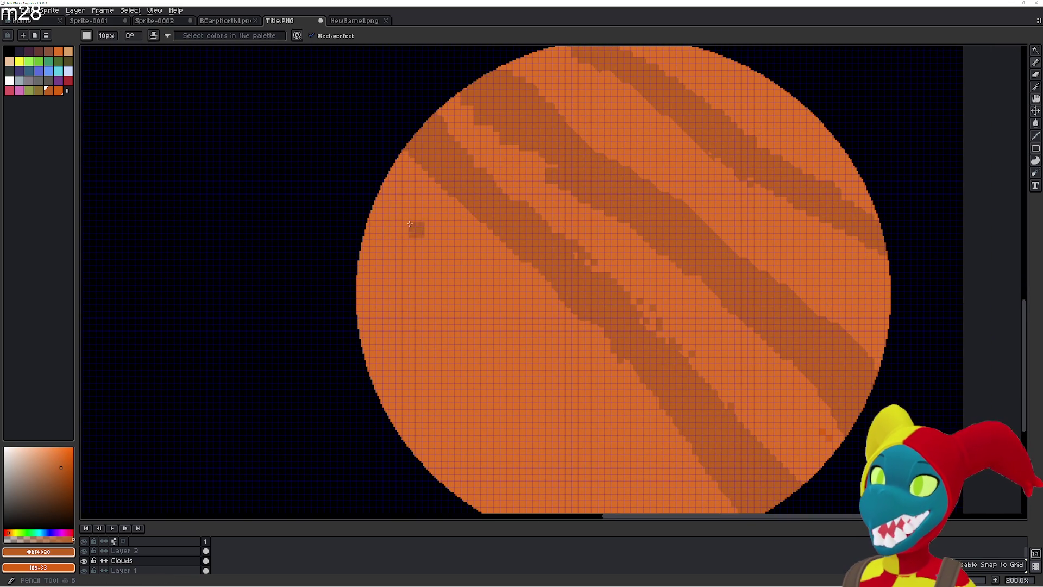
left_click_drag(375, 204, 552, 435)
left_click_drag(386, 239, 453, 329)
scroll(463, 316, "down", 2)
scroll(463, 316, "down", 2)
mouse_move(463, 276)
left_mouse_down()
mouse_move(571, 435)
mouse_move(652, 489)
mouse_move(386, 139)
mouse_move(471, 299)
mouse_move(482, 354)
left_mouse_up()
scroll(485, 352, "down", 1)
- Trim the upper-left and lower-left dark bands back with light orange
left_click_drag(557, 421, 604, 472)
mouse_move(433, 262)
left_mouse_down()
mouse_move(375, 149)
mouse_move(499, 237)
mouse_move(713, 503)
left_mouse_up()
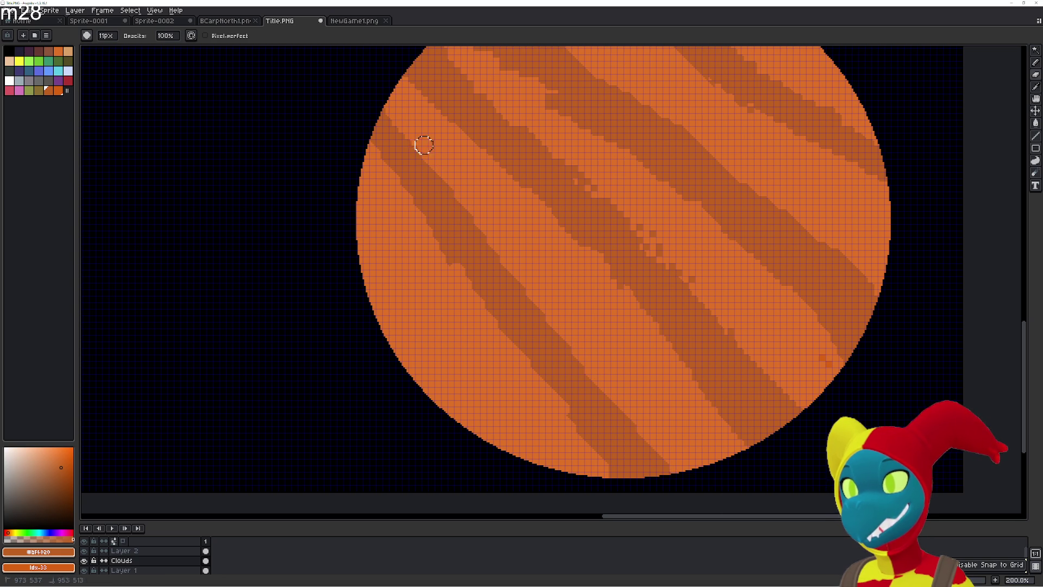
left_click_drag(476, 296, 634, 505)
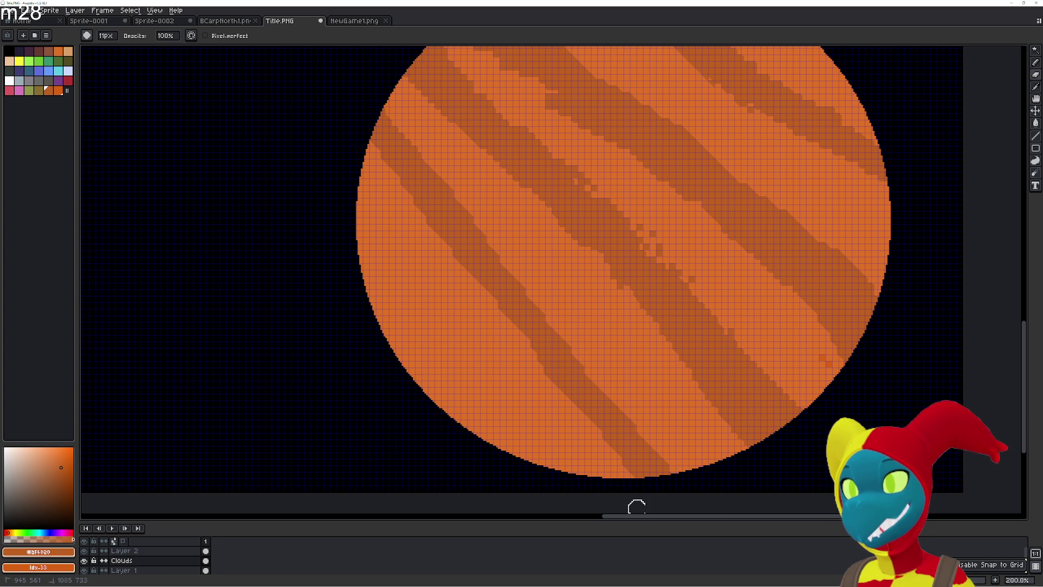
scroll(524, 253, "up", 2)
- Switch from the Eyedropper to the Paint Bucket and pan to the planet's lower part
key("i")
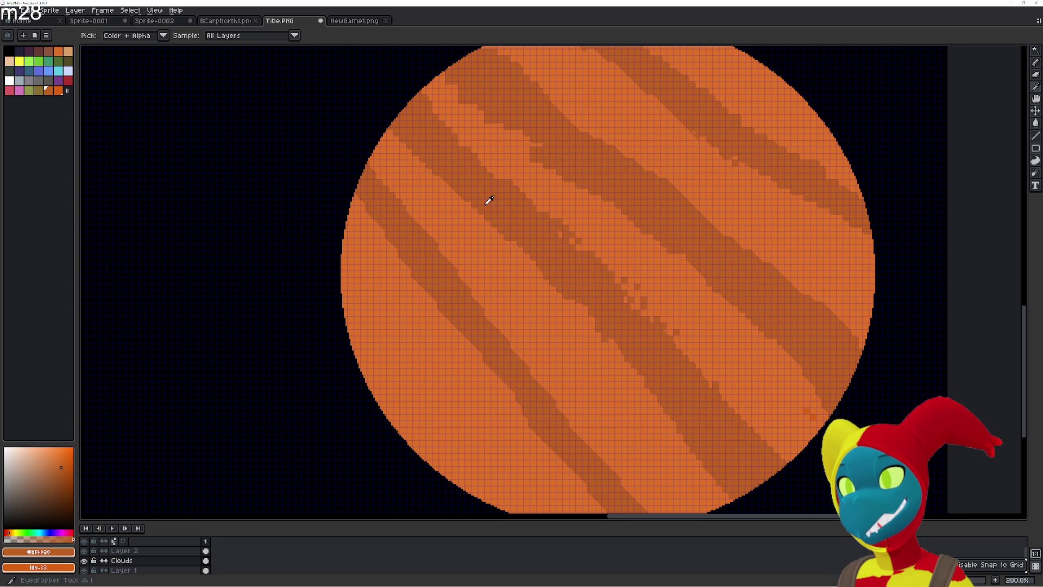
key("g")
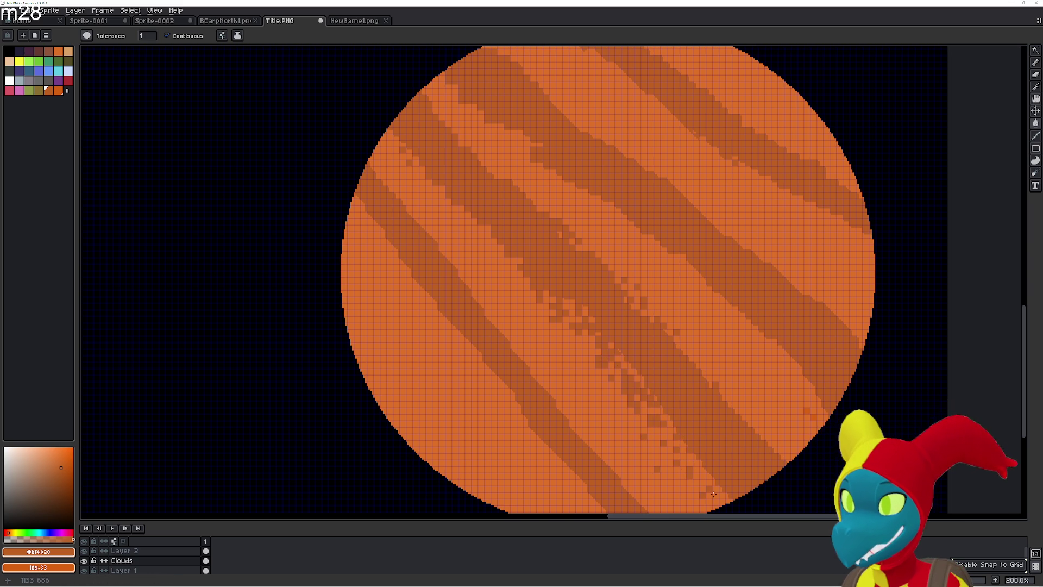
mouse_move(722, 495)
left_mouse_down()
mouse_move(692, 424)
mouse_move(669, 403)
left_mouse_up()
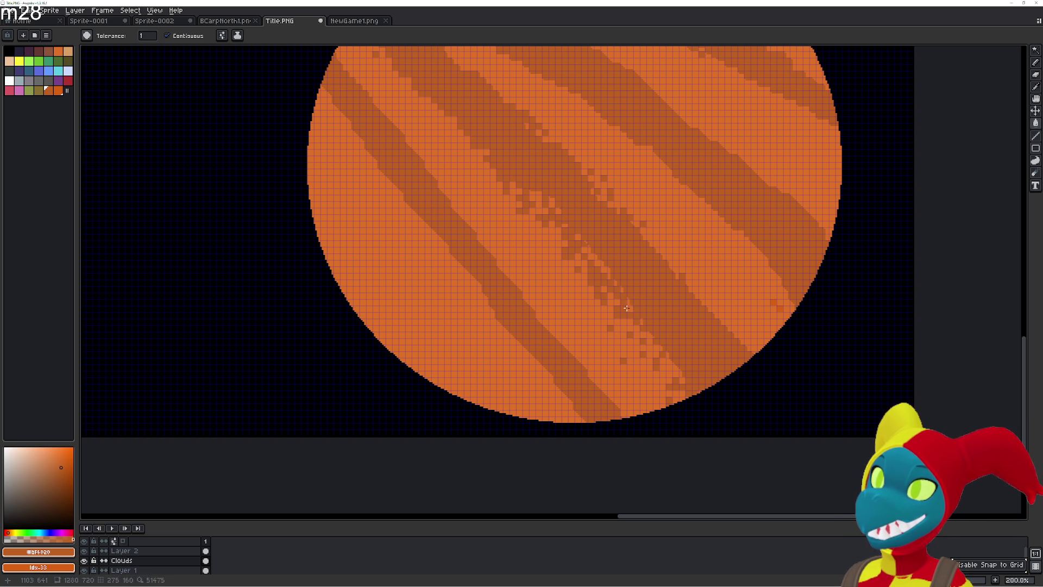
- Fill stray light cells up along the dark band with #DF6020 using the Paint Bucket
scroll(627, 308, "up", 3)
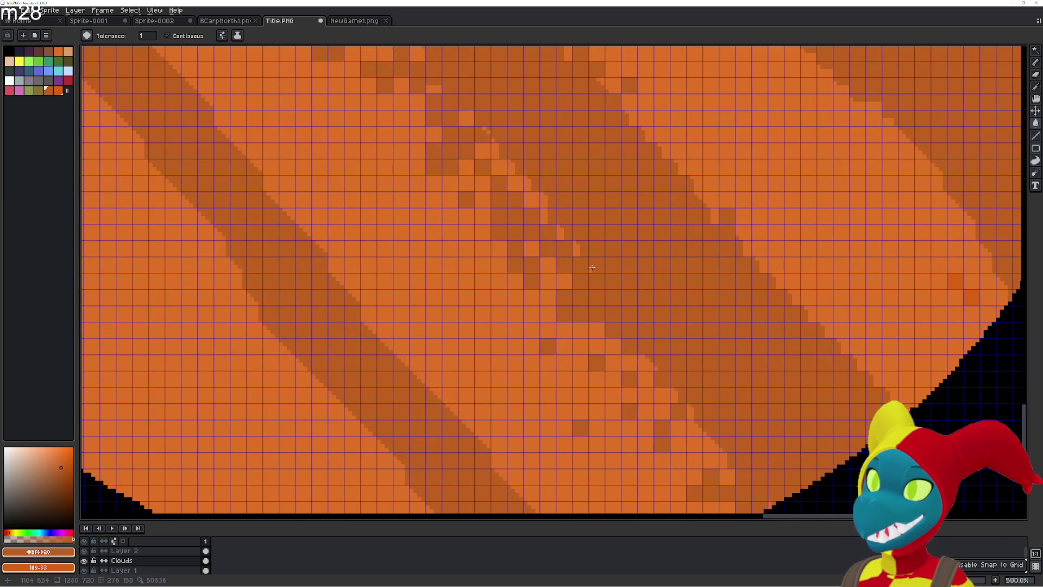
left_click(543, 215)
left_click(538, 196)
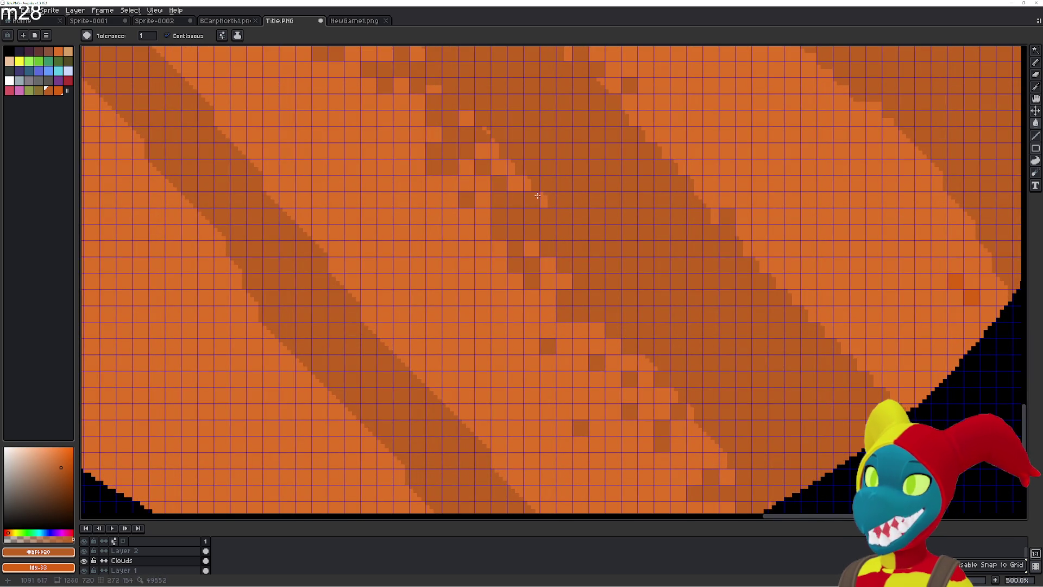
left_click(523, 181)
left_click(505, 162)
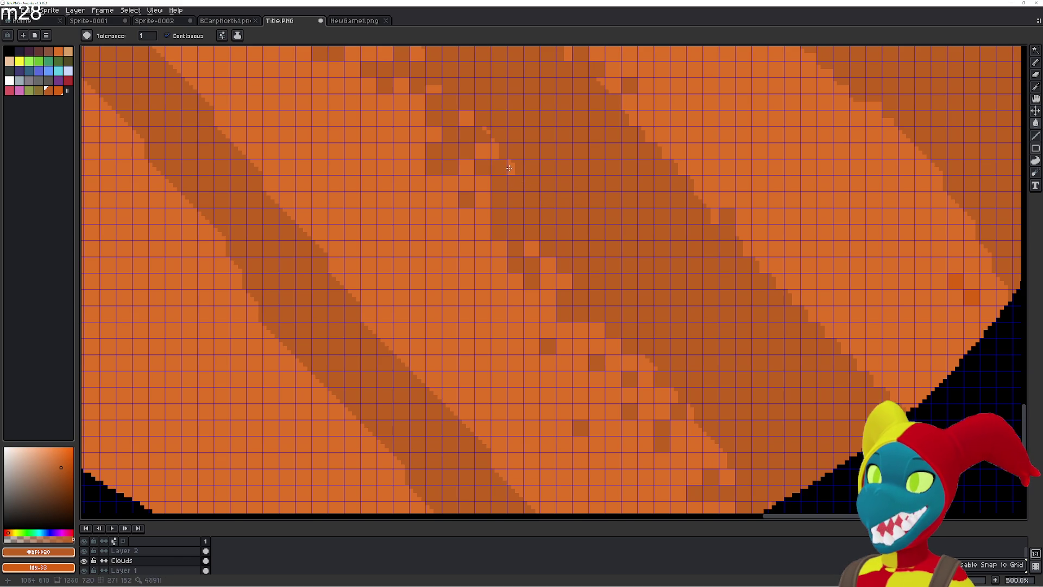
left_click(485, 130)
left_click(466, 117)
left_click(435, 90)
left_click(484, 152)
left_click_drag(483, 152, 516, 170)
left_click(516, 170)
left_click(540, 200)
left_click(490, 166)
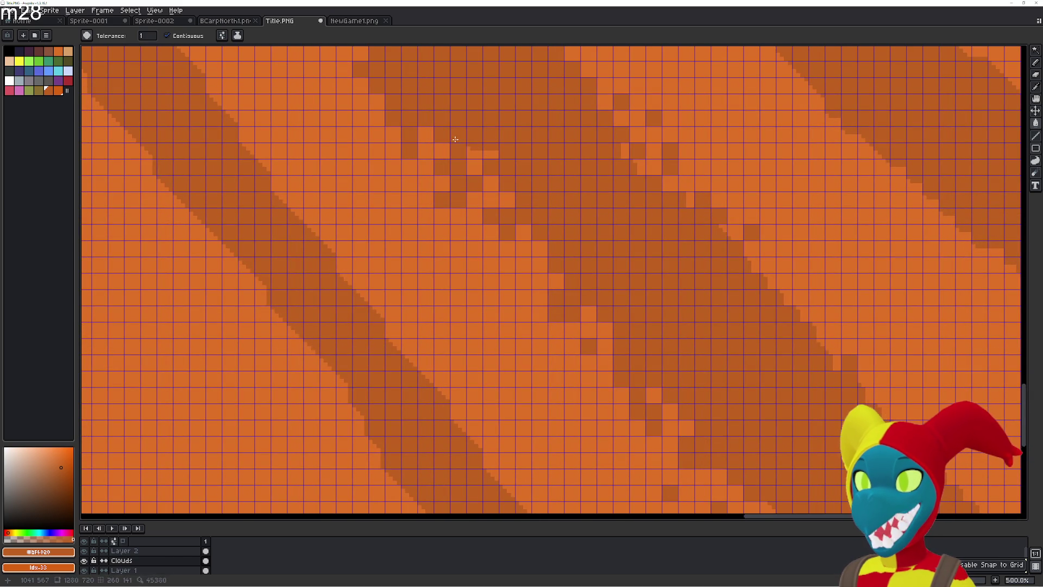
- On the planet's left side, darken the stray light cells running up the band
left_click_drag(448, 135, 619, 209)
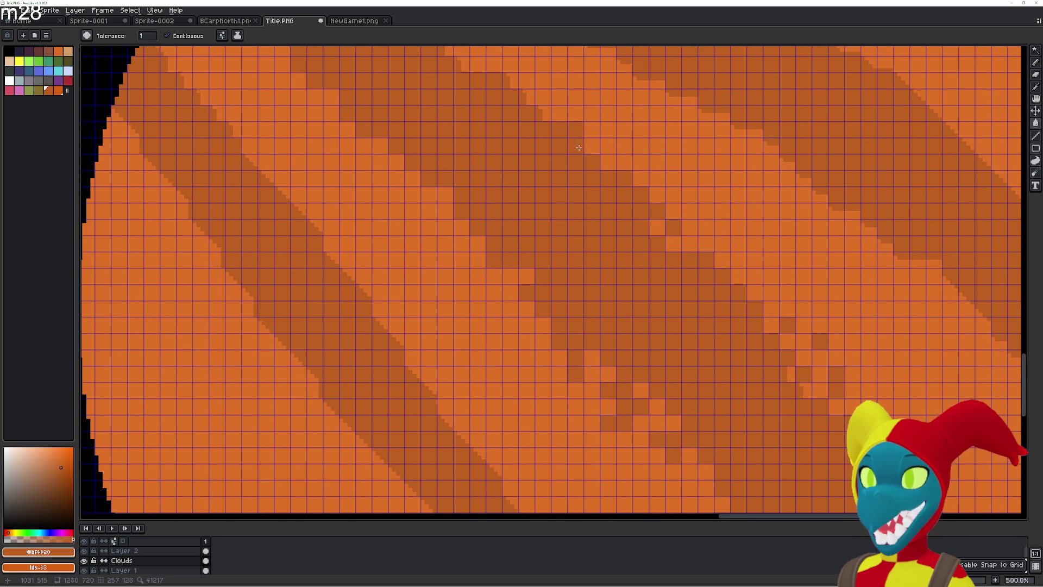
left_click_drag(576, 145, 636, 246)
left_click(599, 213)
left_click(611, 227)
left_click(579, 195)
left_click(545, 181)
left_click(532, 163)
left_click(515, 163)
left_click(500, 146)
left_click(482, 114)
left_click(465, 98)
left_click(449, 96)
left_click(450, 65)
- Darken the remaining light cells inside the band and along its diagonal
scroll(447, 128, "up", 3)
left_click(401, 237)
left_click(383, 226)
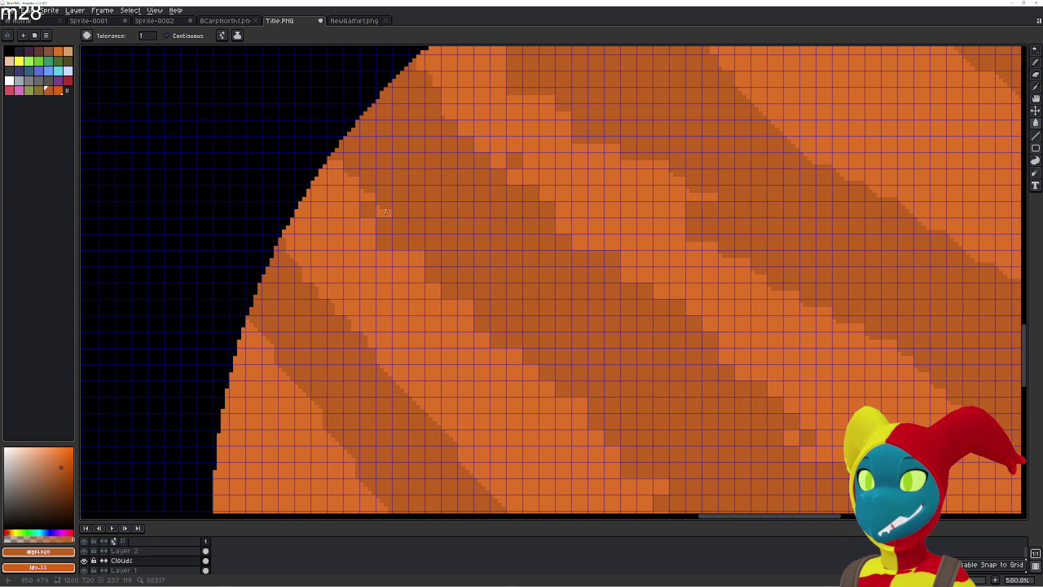
left_click(344, 171)
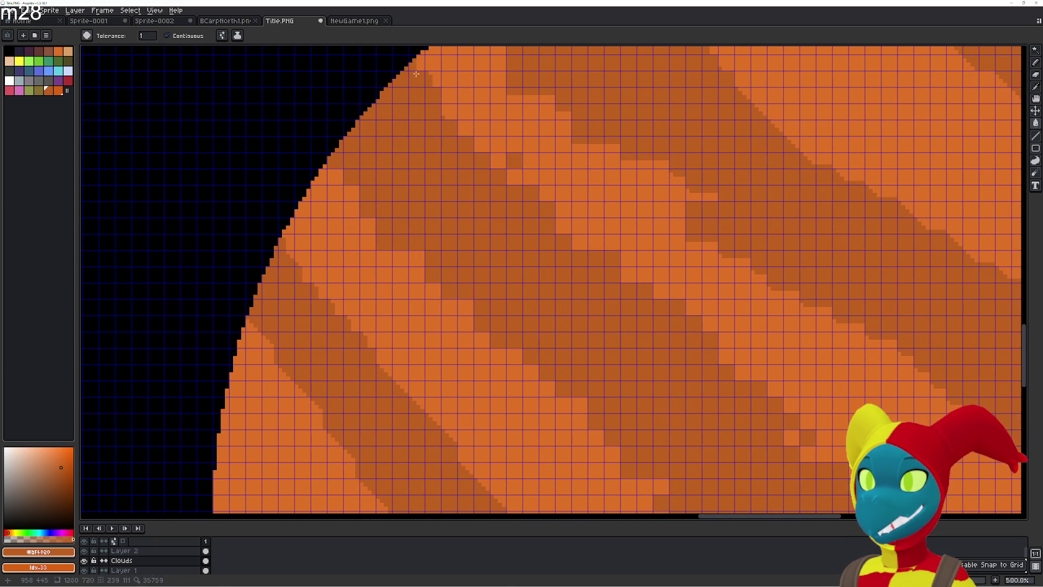
mouse_move(489, 156)
left_mouse_down()
mouse_move(596, 245)
mouse_move(583, 247)
left_mouse_up()
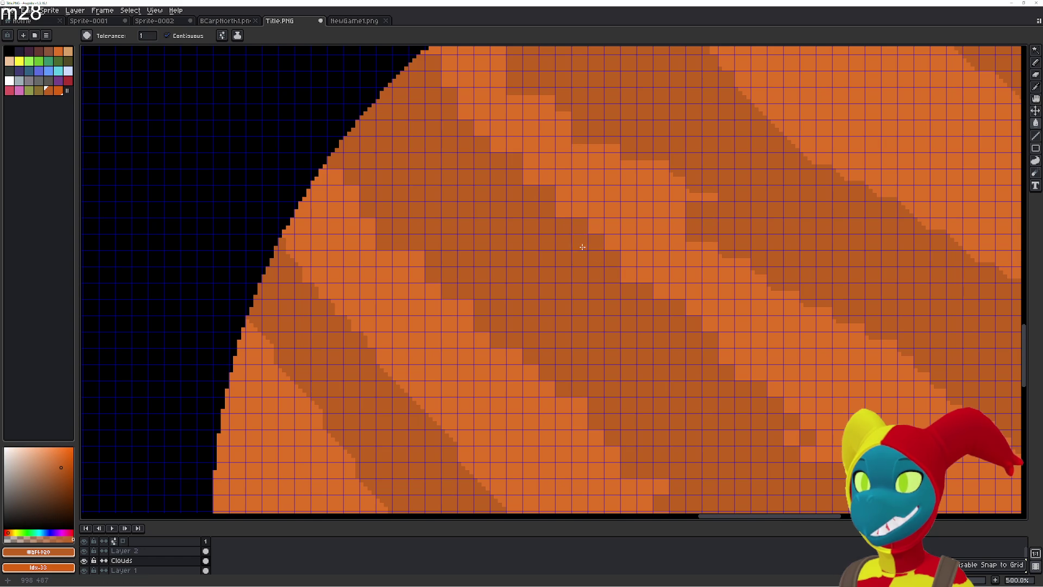
- Move to the middle bands and paint darker orange cells along the band edge
scroll(583, 247, "up", 5)
scroll(582, 247, "left", 3)
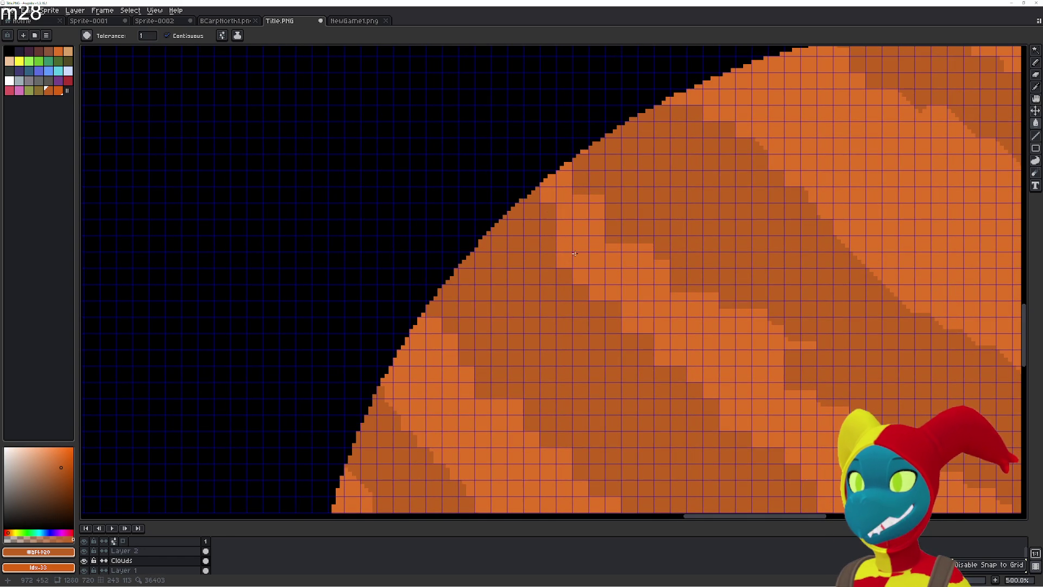
scroll(549, 220, "down", 3)
scroll(545, 224, "right", 3)
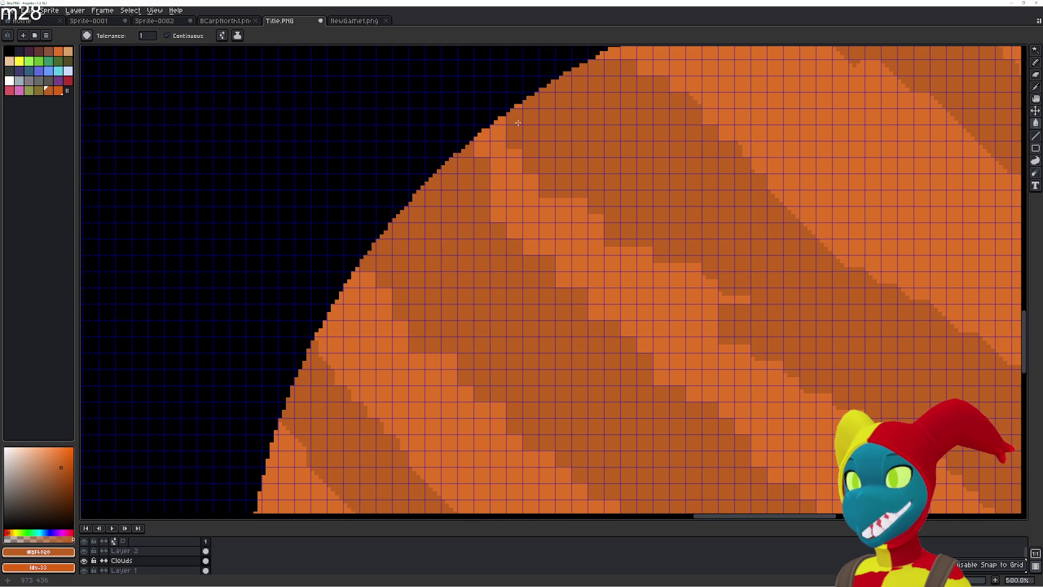
scroll(522, 139, "right", 1)
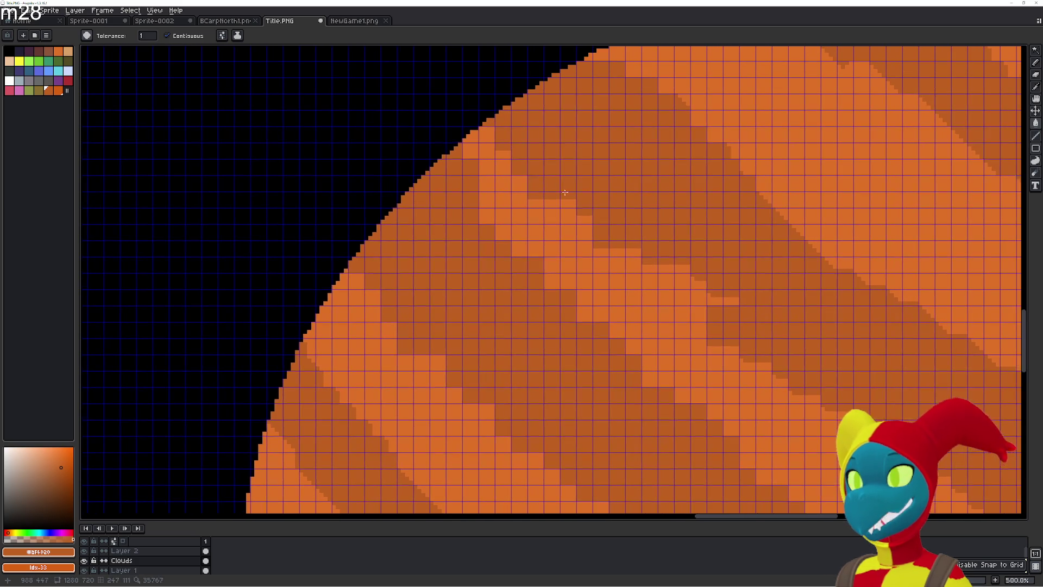
left_click(571, 206)
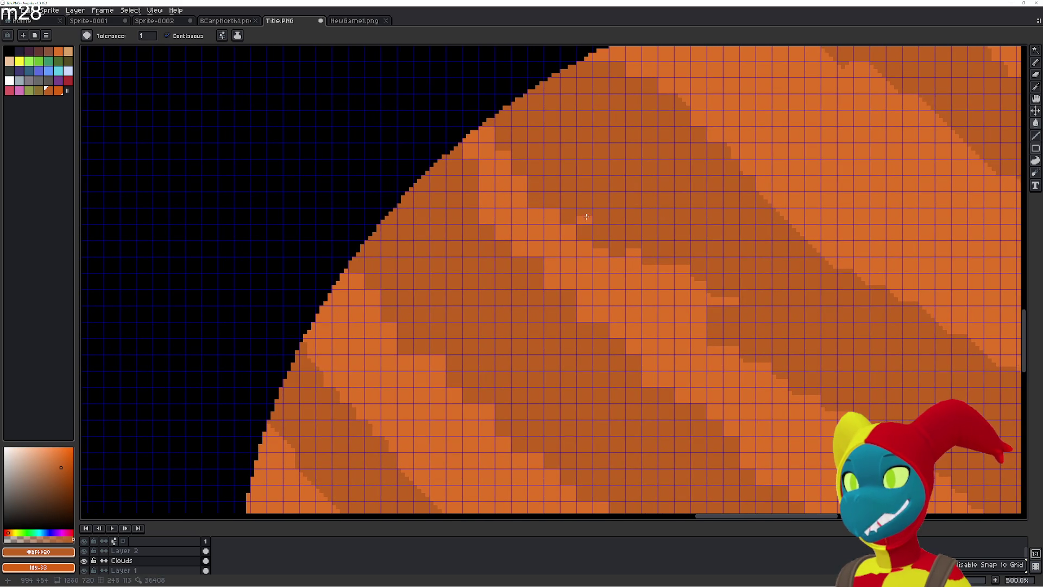
left_click(599, 251)
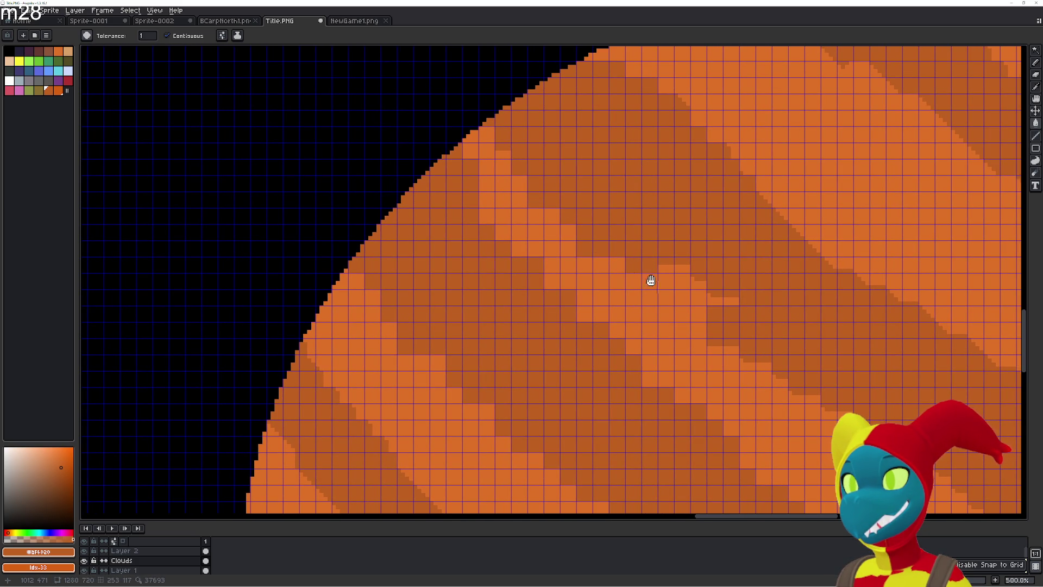
left_click_drag(651, 279, 596, 230)
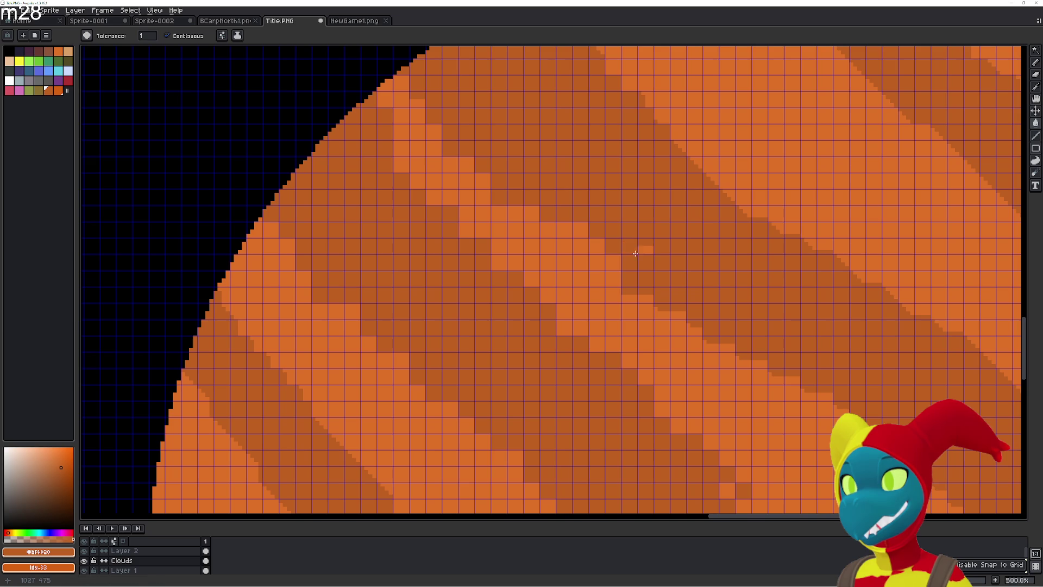
left_click_drag(635, 253, 554, 216)
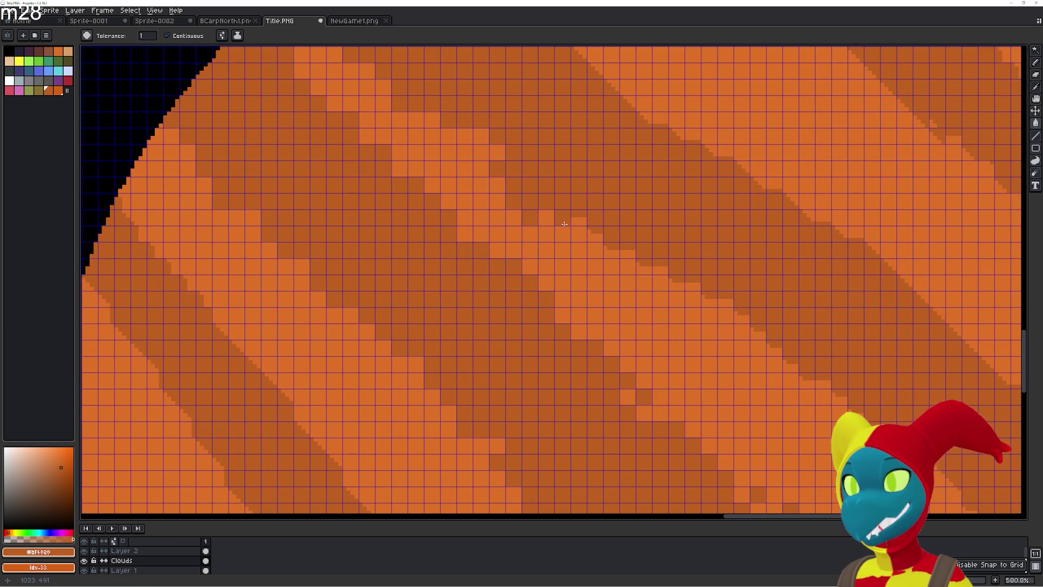
left_click_drag(582, 225, 714, 306)
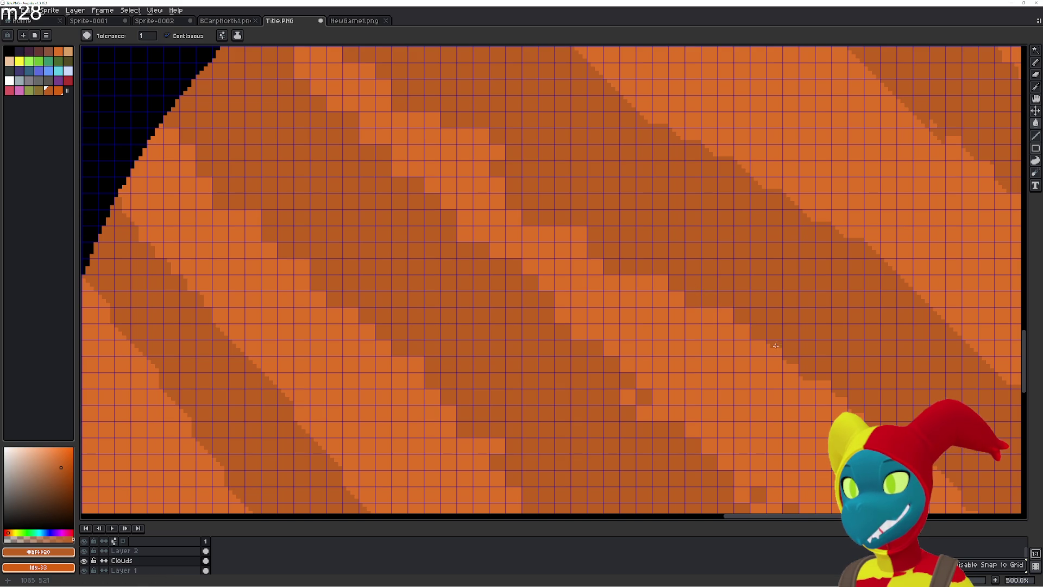
left_click_drag(786, 364, 814, 383)
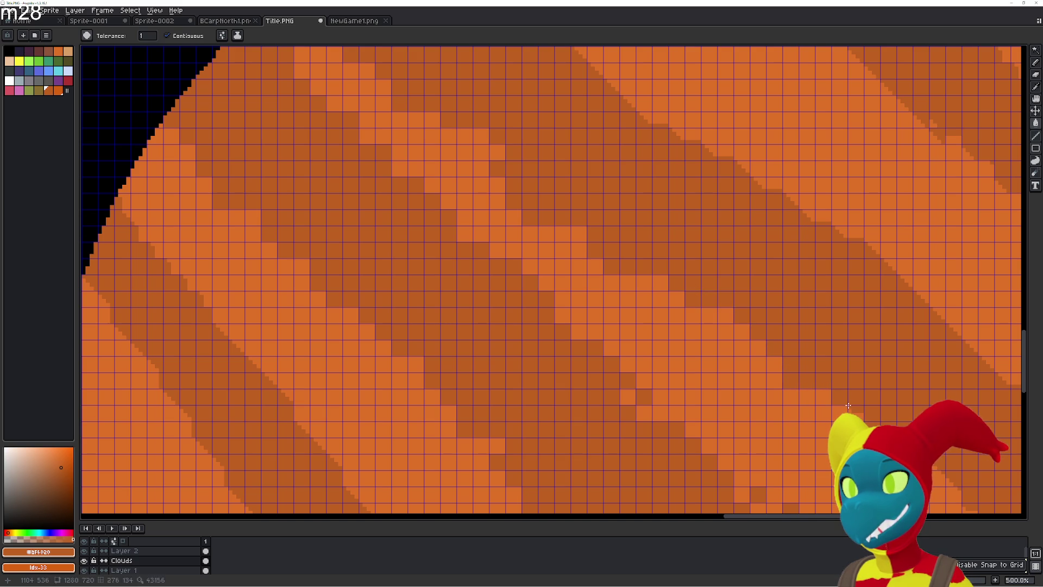
- Fill the lighter cells along the band's diagonal edge with darker orange
mouse_move(850, 410)
left_mouse_down()
mouse_move(713, 307)
mouse_move(502, 203)
left_mouse_up()
left_click(506, 194)
left_click(522, 207)
left_click(521, 193)
left_click(506, 206)
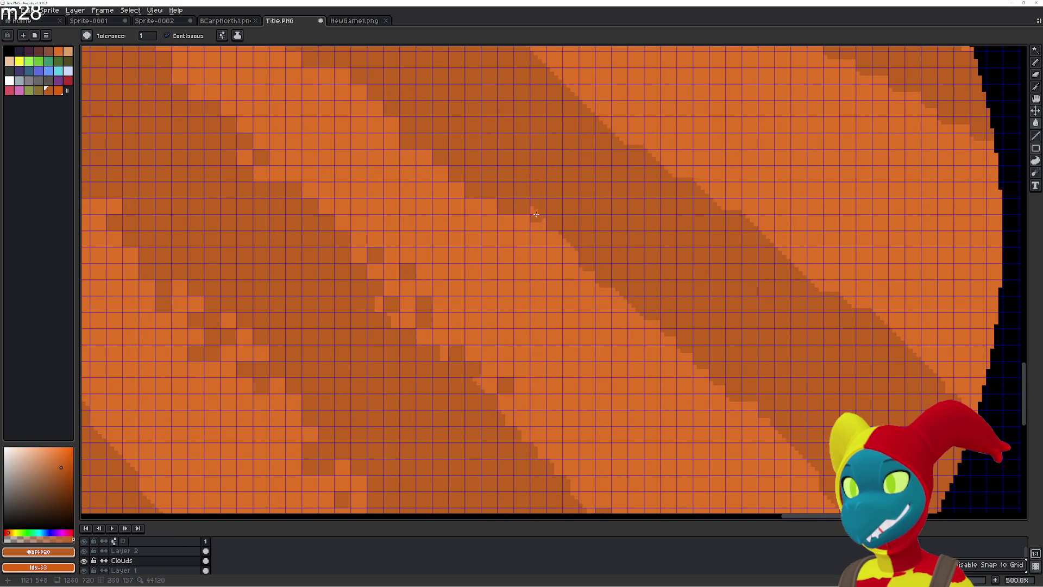
left_click(522, 220)
left_click(555, 238)
left_click(574, 247)
left_click(556, 256)
left_click(574, 270)
left_click(587, 274)
left_click(595, 287)
left_click(603, 301)
- Continue darkening lighter cells down the diagonal band edge toward the lower right
left_click(619, 301)
left_click(636, 310)
left_click(651, 325)
left_click(653, 336)
left_click(669, 352)
left_click(685, 368)
left_click(716, 389)
left_click(705, 386)
left_click(719, 401)
left_click(751, 412)
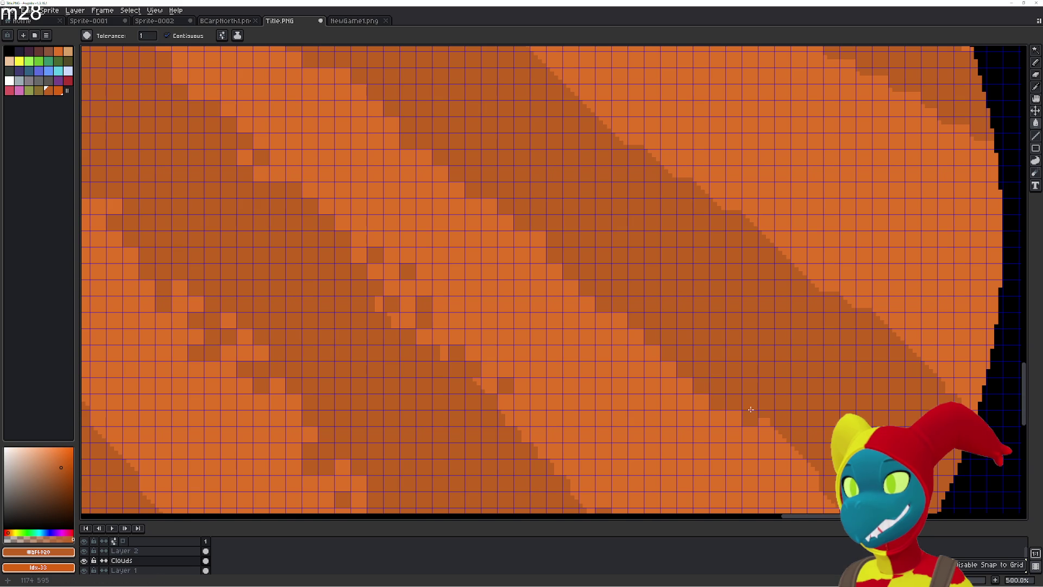
left_click(783, 440)
left_click(766, 434)
- Fill the lighter cells on the band's lower edge with darker orange
scroll(442, 214, "right", 4)
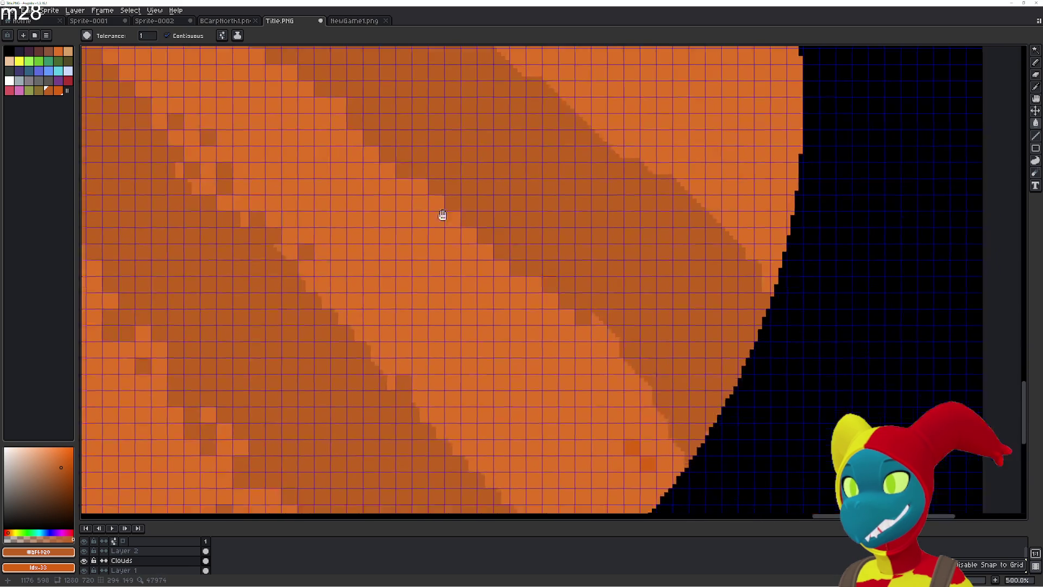
left_click(447, 243)
left_click(414, 227)
left_click(446, 230)
left_click(462, 246)
left_click(465, 263)
left_click(432, 243)
left_click(448, 261)
left_click(478, 280)
- Keep darkening lighter cells further down the band's lower edge
left_click(468, 276)
left_click(492, 294)
left_click(473, 291)
left_click(494, 308)
left_click(497, 325)
left_click(512, 327)
left_click(501, 342)
left_click(509, 342)
left_click(517, 358)
left_click(529, 372)
left_click(525, 364)
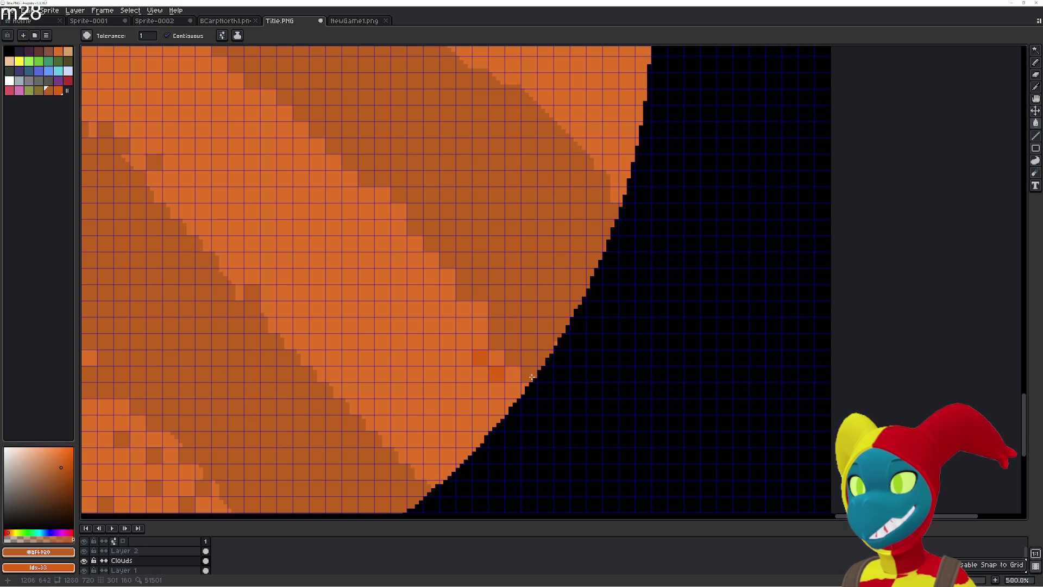
- Eyedrop the lighter orange, recolour two stray redder cells, then pick the darker orange back
left_click(500, 357, "alt")
left_click(481, 358)
left_click(496, 373)
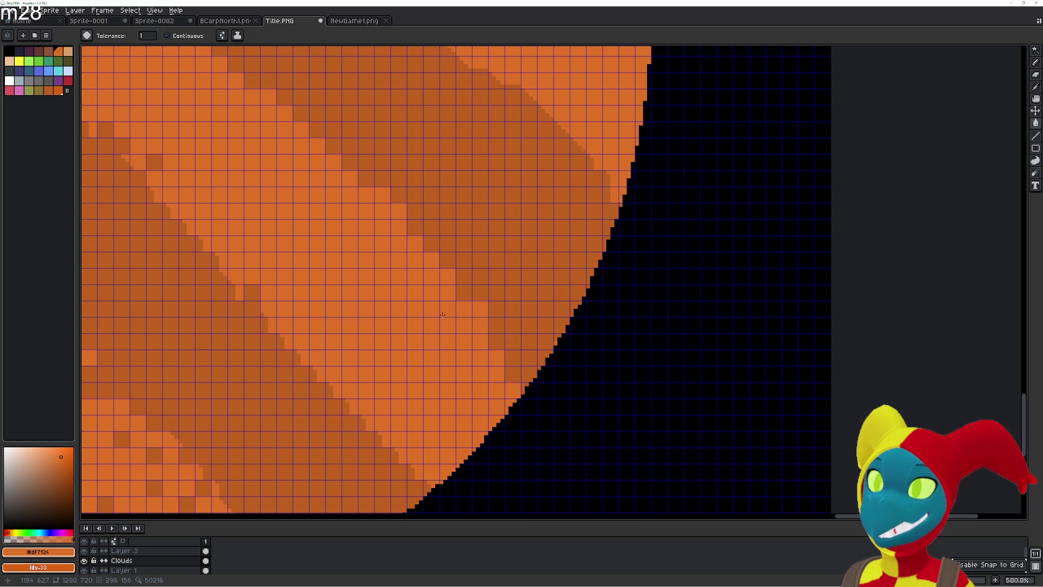
left_click(489, 287, "alt")
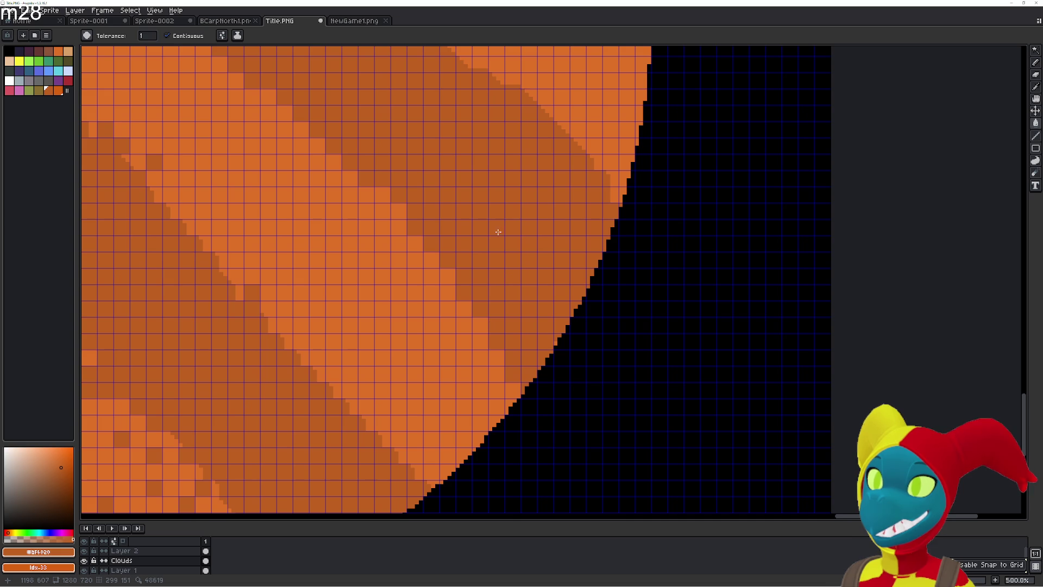
- Darken cells near the planet's lower-right edge
left_click_drag(478, 198, 657, 380)
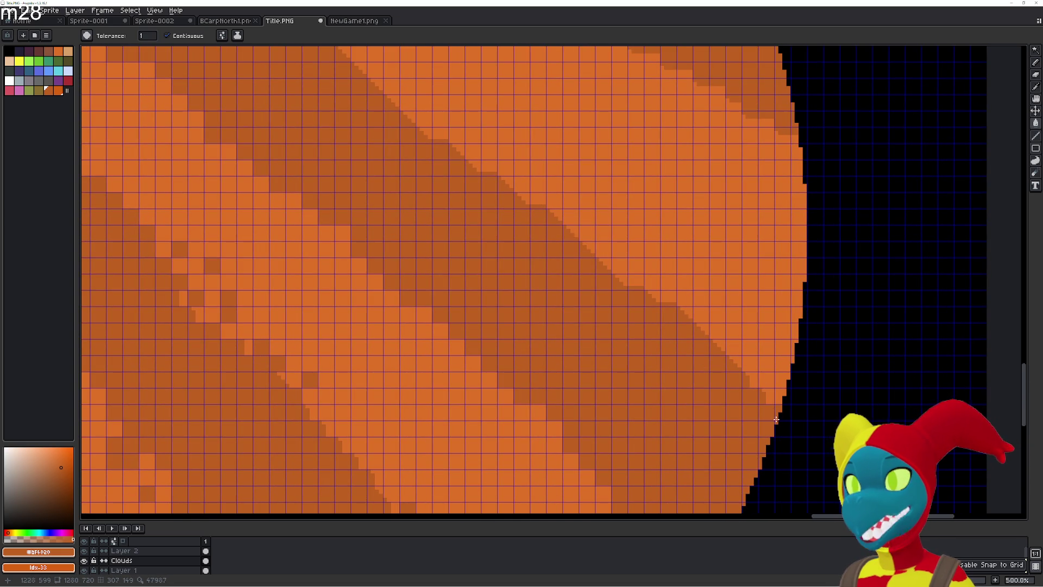
left_click(766, 380)
left_click(751, 380)
- Paint darker orange Pencil strokes near the lower-right edge and along the band boundary, darkening a pixel column
mouse_move(767, 396)
left_mouse_down()
mouse_move(781, 396)
mouse_move(619, 262)
mouse_move(622, 281)
mouse_move(570, 218)
mouse_move(426, 130)
mouse_move(586, 351)
left_mouse_up()
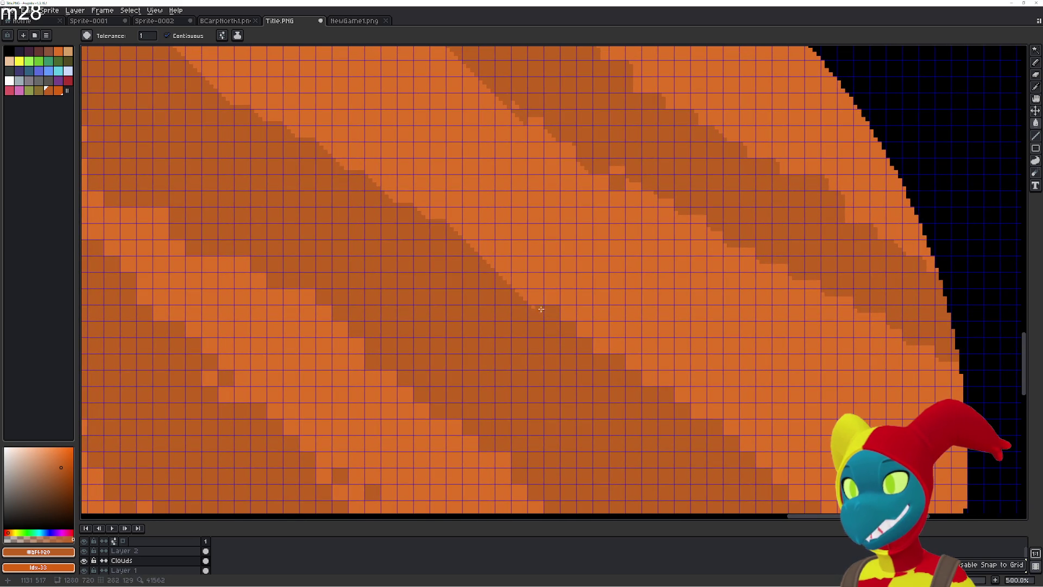
mouse_move(519, 281)
left_mouse_down()
mouse_move(452, 231)
mouse_move(571, 377)
mouse_move(549, 351)
mouse_move(436, 283)
mouse_move(349, 245)
mouse_move(253, 135)
mouse_move(422, 388)
left_mouse_up()
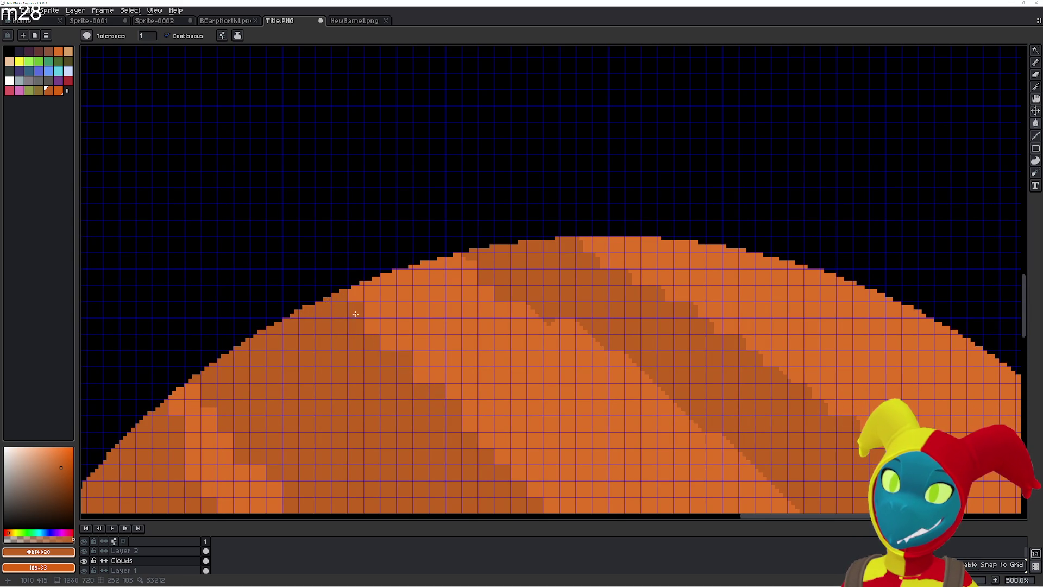
scroll(398, 367, "down", 2)
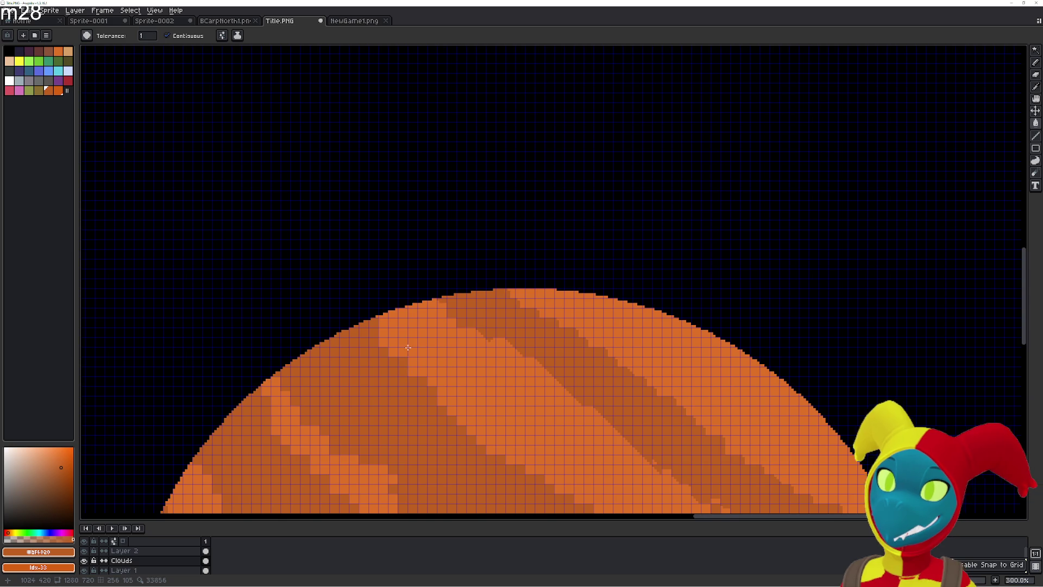
scroll(368, 301, "up", 2)
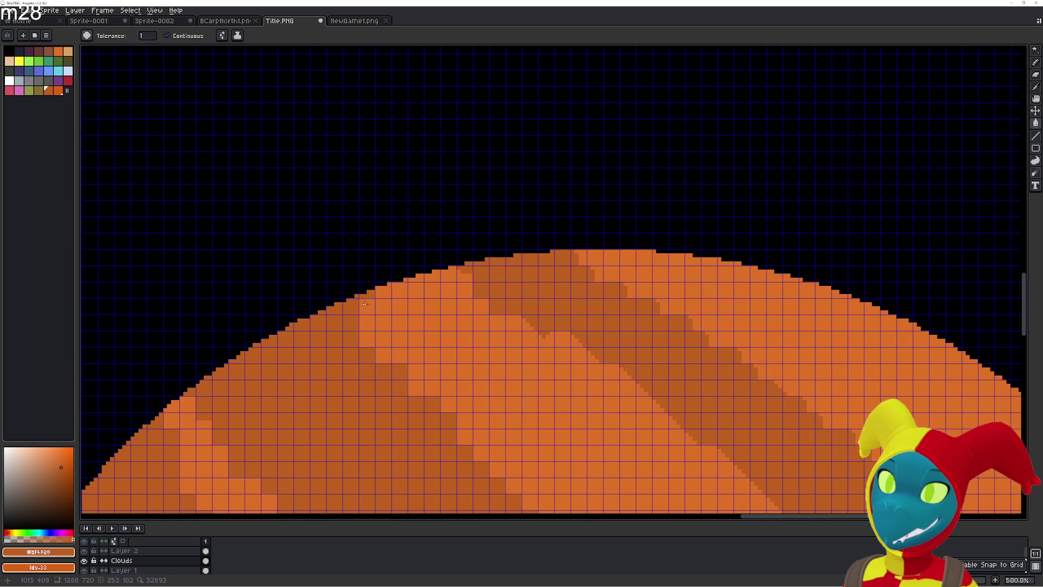
left_click_drag(366, 304, 369, 344)
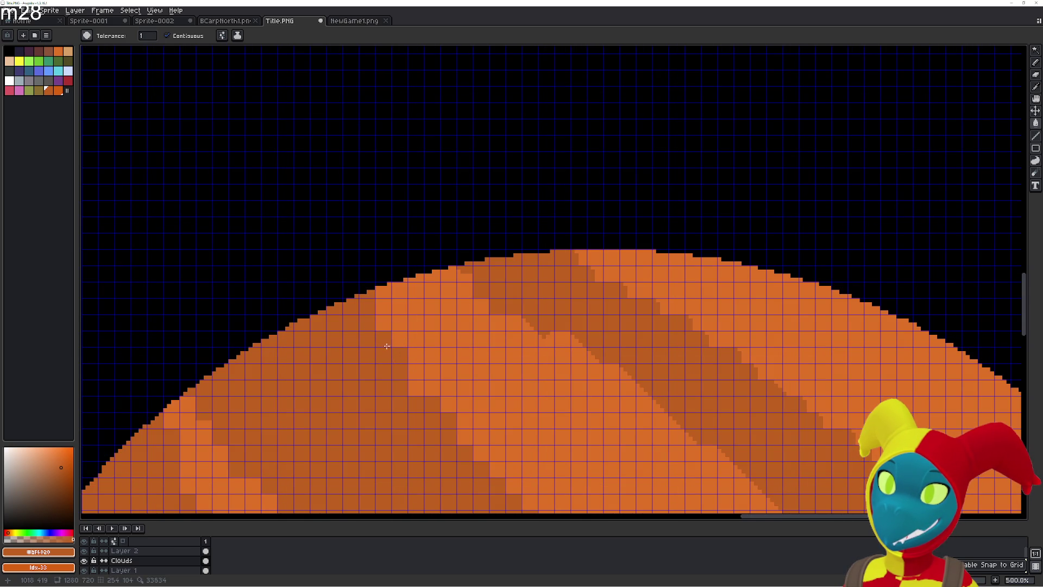
scroll(462, 425, "down", 3)
scroll(381, 353, "up", 2)
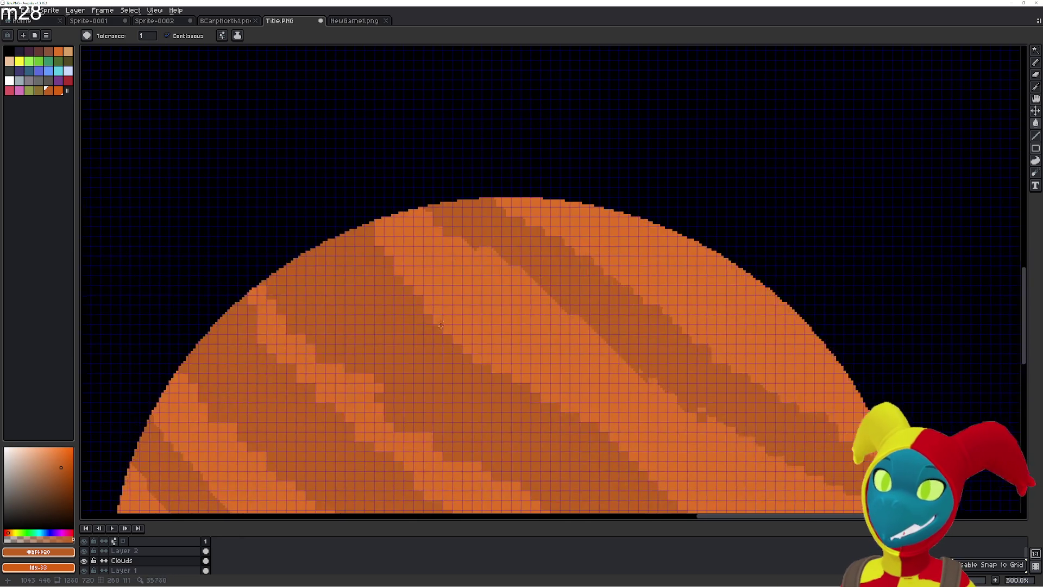
scroll(324, 319, "down", 2)
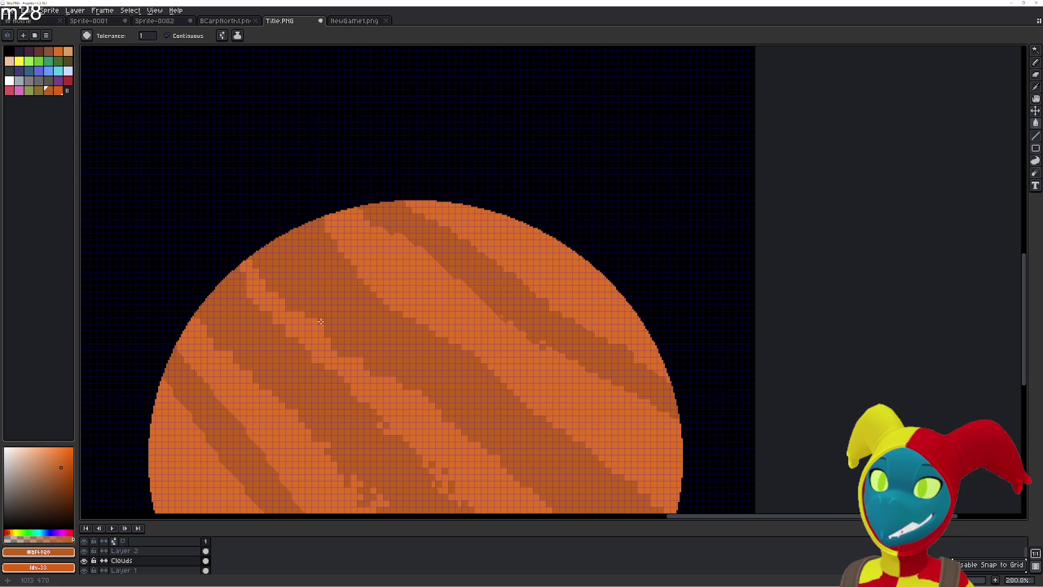
- Extend the dark band's lower edge down and right toward the planet's rim
left_click_drag(414, 386, 355, 319)
scroll(500, 360, "up", 3)
scroll(499, 359, "up", 5)
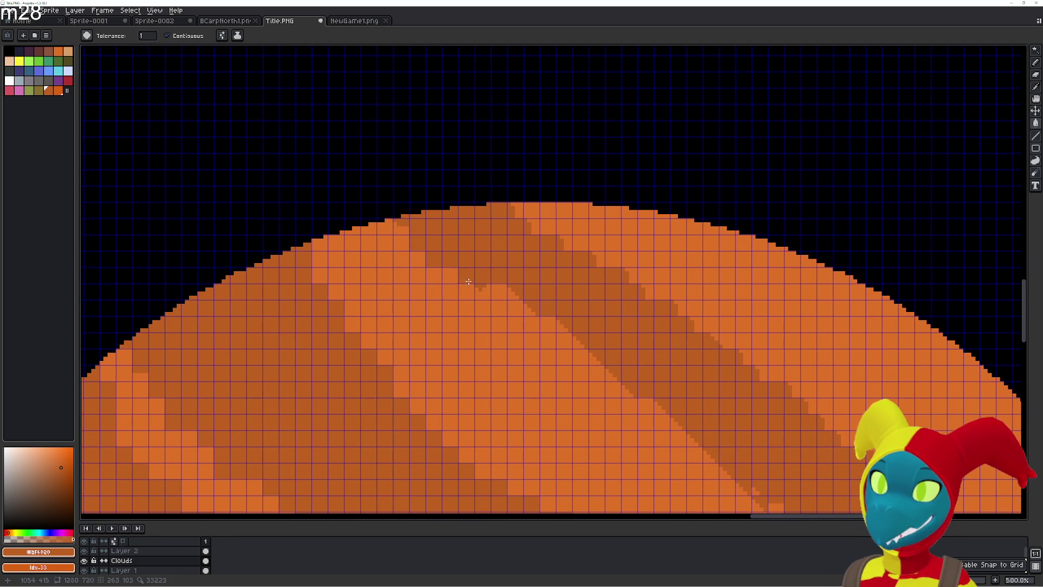
mouse_move(519, 297)
left_mouse_down()
mouse_move(532, 324)
mouse_move(567, 332)
mouse_move(619, 390)
mouse_move(704, 455)
left_mouse_up()
mouse_move(736, 487)
left_mouse_down()
mouse_move(571, 344)
mouse_move(622, 377)
left_mouse_up()
mouse_move(659, 411)
left_mouse_down()
mouse_move(781, 481)
mouse_move(781, 468)
left_mouse_up()
mouse_move(781, 468)
left_mouse_down()
mouse_move(635, 361)
mouse_move(552, 316)
left_mouse_up()
- Darken pixels along the band's lower edge, pushing it further right across the planet
left_click(496, 296)
left_click(525, 312)
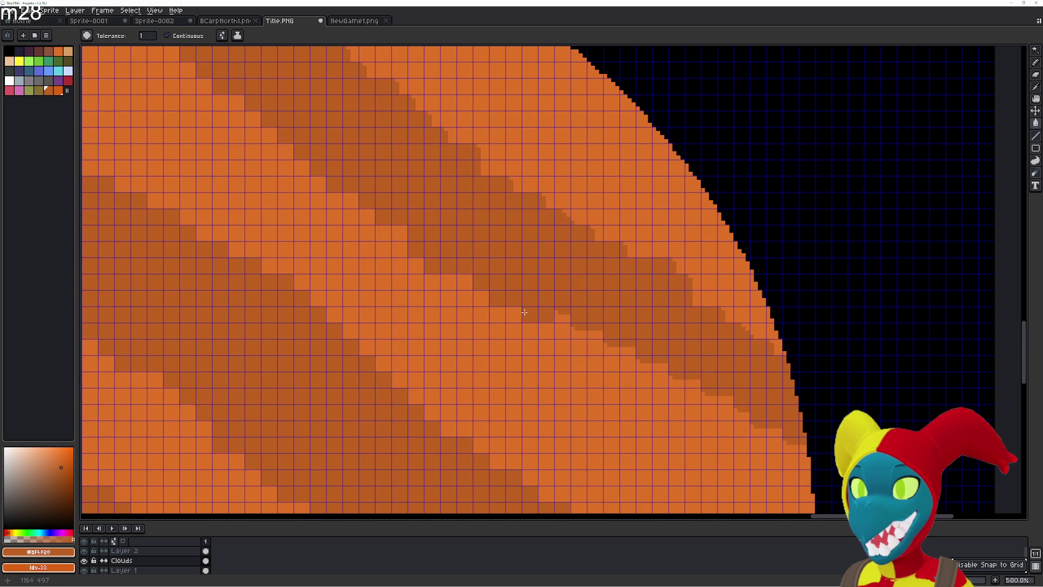
left_click(559, 332)
left_click(611, 354)
left_click(629, 361)
left_click(644, 365)
left_click(660, 380)
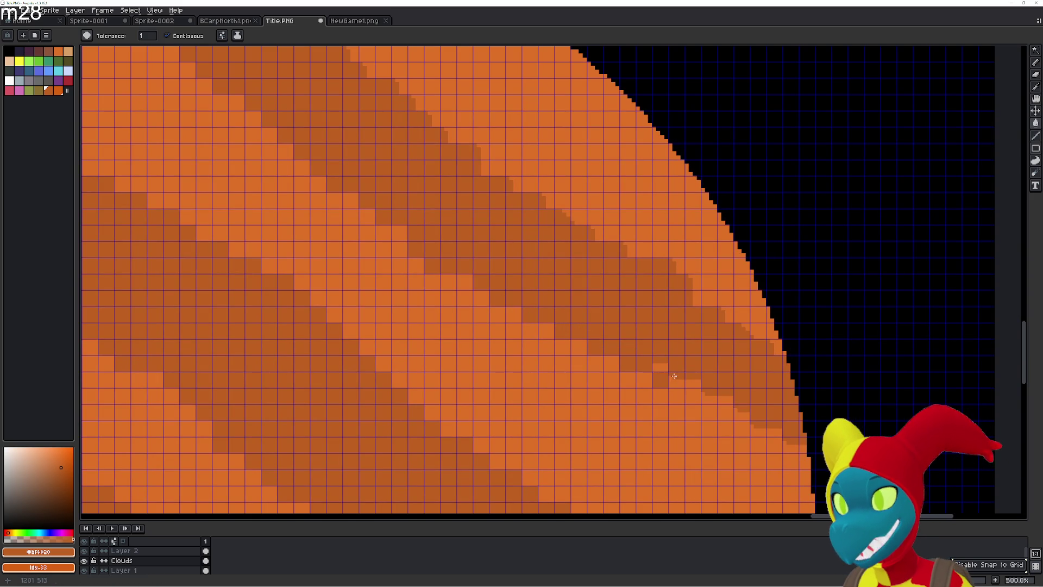
left_click(679, 383)
left_click(693, 394)
left_click(700, 387)
left_click(710, 398)
left_click(720, 409)
left_click(725, 402)
left_click(741, 414)
left_click(758, 429)
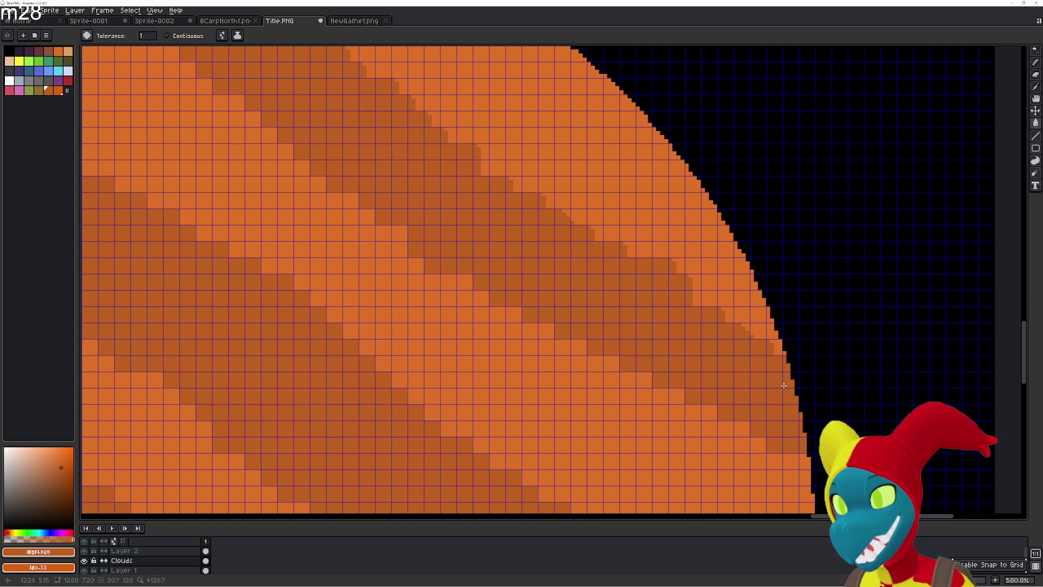
- Carry the dark band out to the planet's right edge and close it off there
left_click(779, 350)
left_click(763, 333)
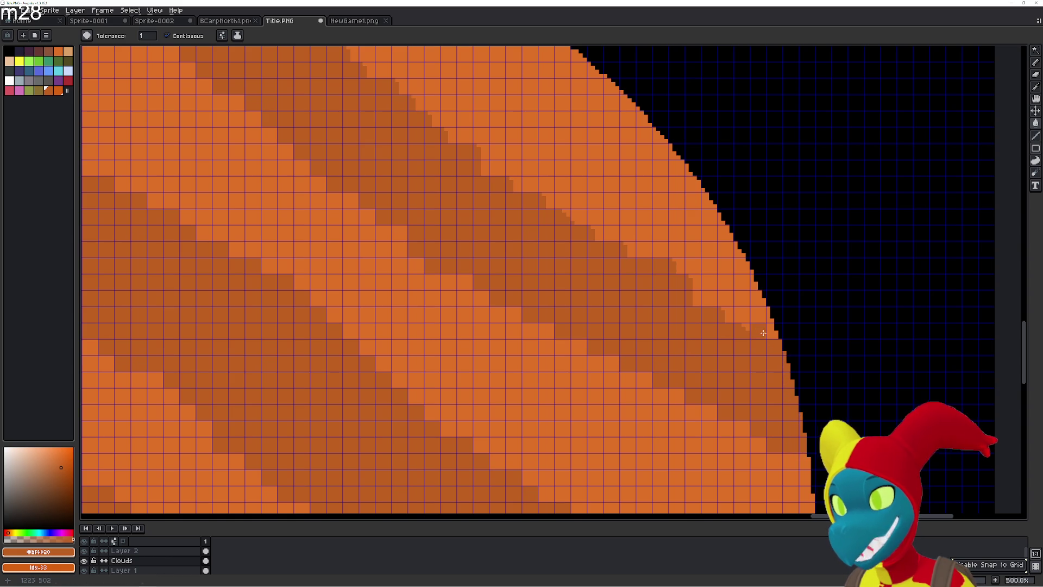
left_click(735, 322)
left_click(727, 315)
left_click(773, 332)
- Extend the dark band up-left along the planet's rim and thicken it
left_click(709, 298)
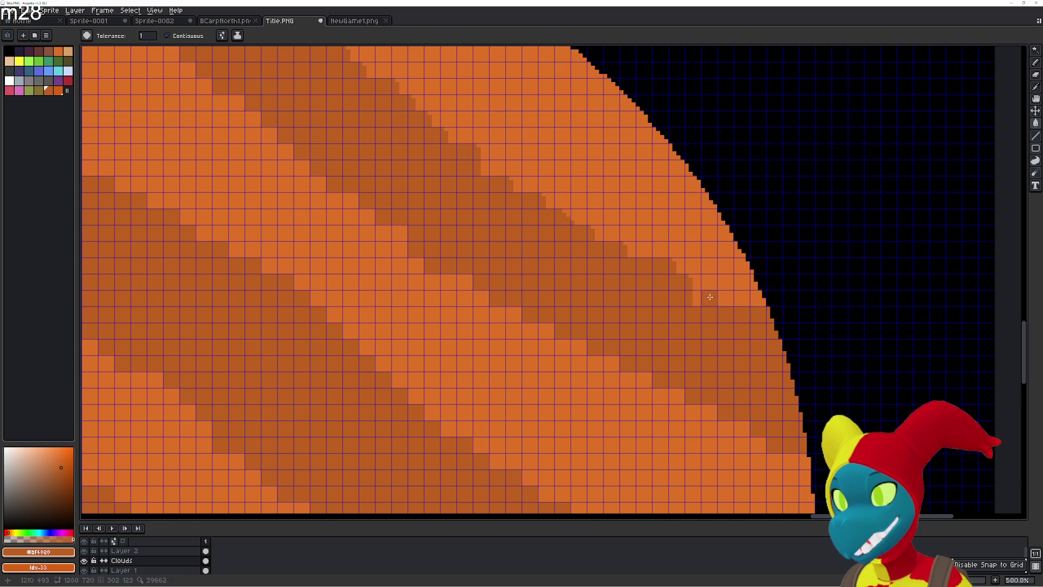
left_click(696, 299)
left_click(693, 282)
left_click(678, 266)
left_click(669, 251)
left_click(632, 250)
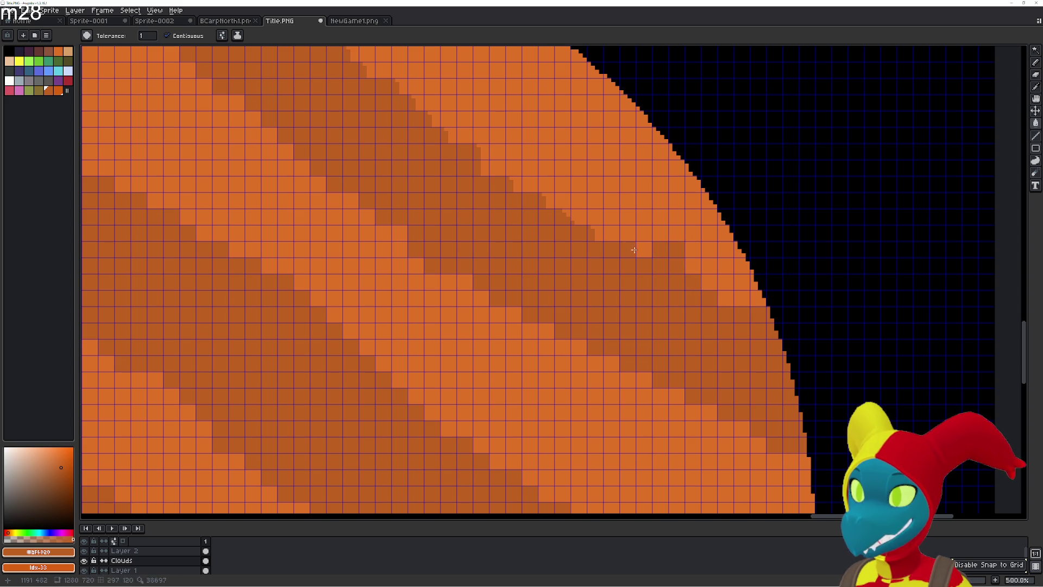
- Roughen the band's upper edge by darkening scattered light pixels along it
left_click(606, 235)
left_click(595, 234)
left_click(573, 217)
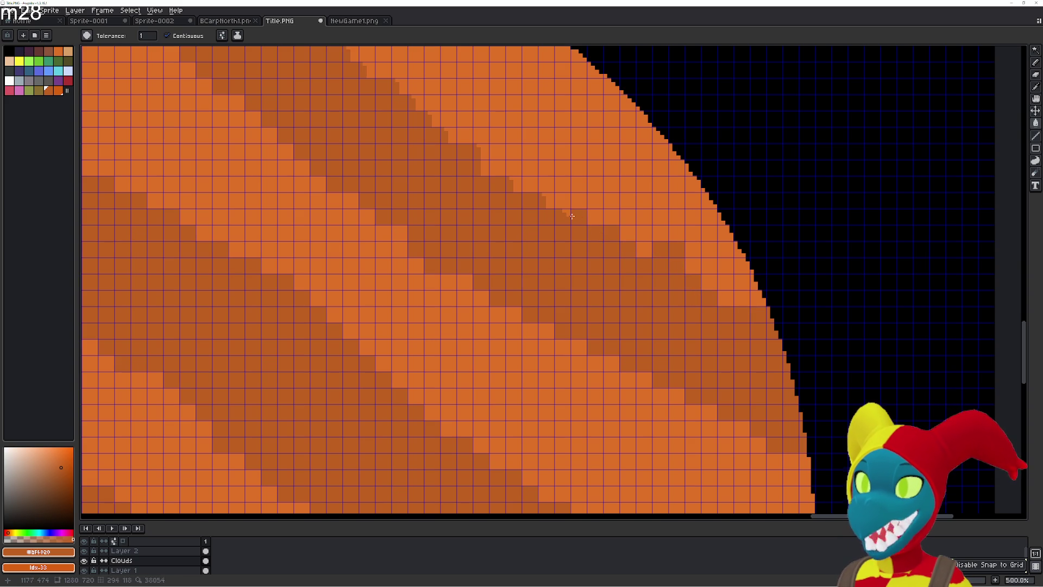
left_click(548, 200)
left_click(546, 185)
left_click(516, 184)
left_click(497, 168)
left_click(488, 163)
scroll(506, 174, "up", 2)
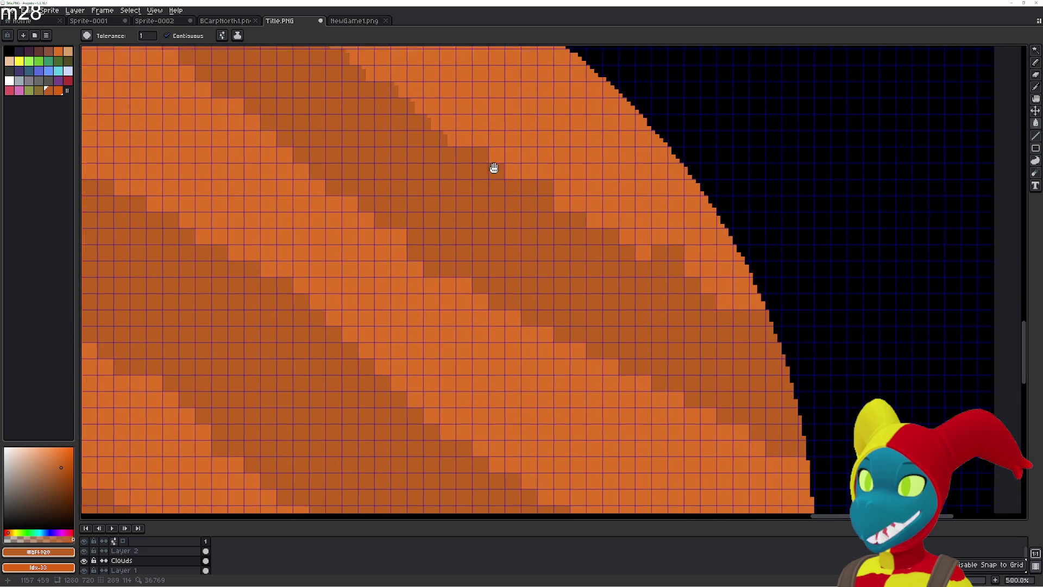
left_click(497, 218)
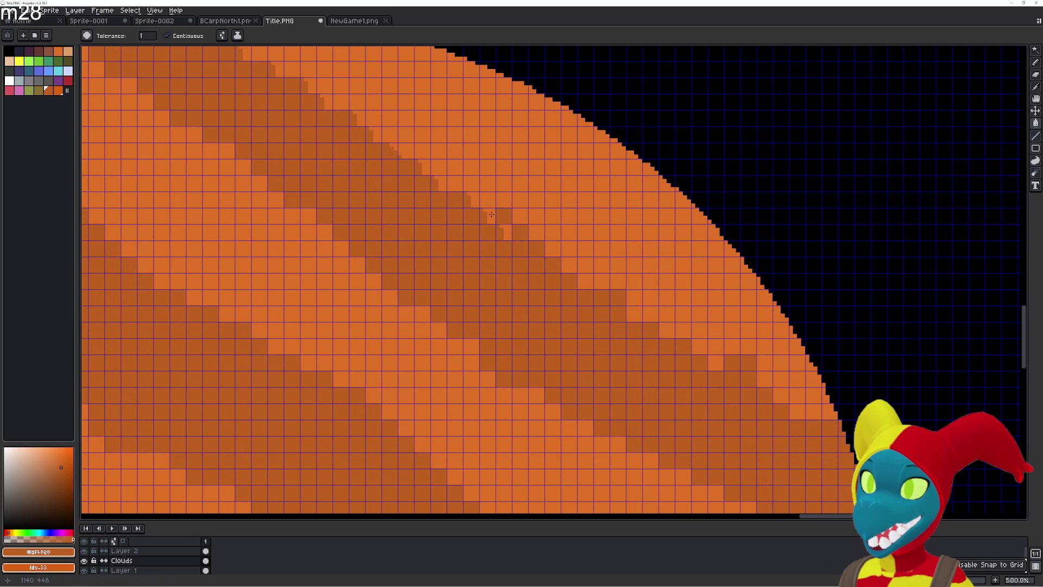
left_click(471, 201)
left_click(487, 199)
left_click(441, 184)
- Scatter dark pixels to break up the band's upper edge near the planet's top
mouse_move(463, 182)
left_mouse_down()
mouse_move(507, 261)
mouse_move(531, 344)
left_mouse_up()
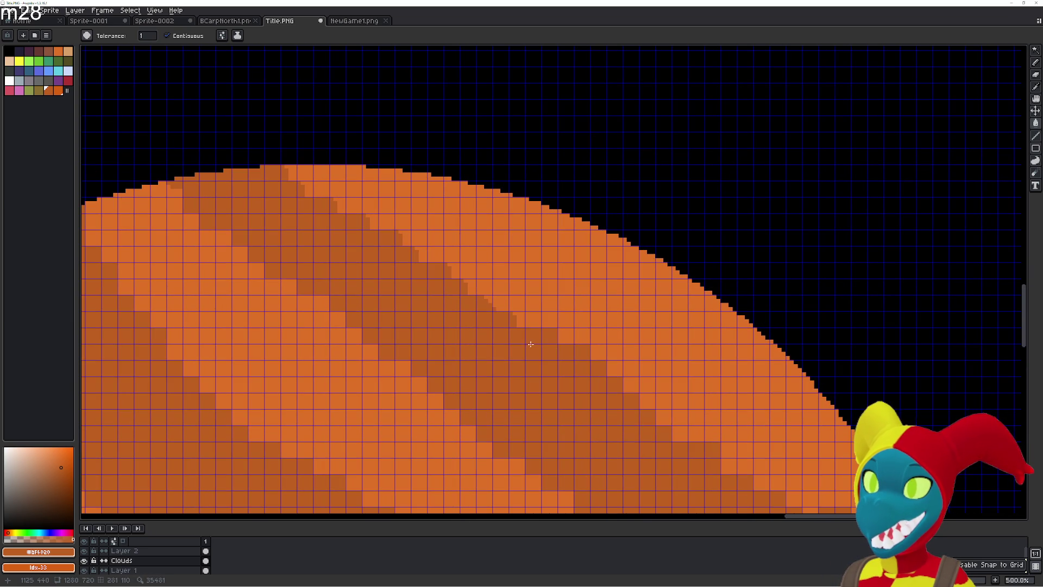
left_click(473, 288)
left_click(460, 273)
left_click(445, 256)
left_click(431, 254)
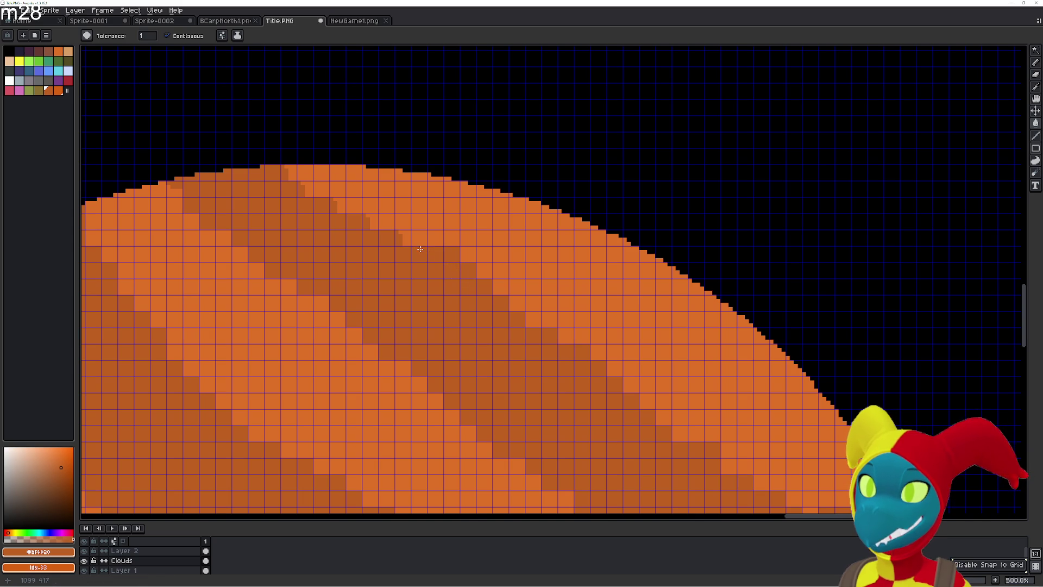
left_click(407, 237)
left_click(419, 238)
left_click(385, 223)
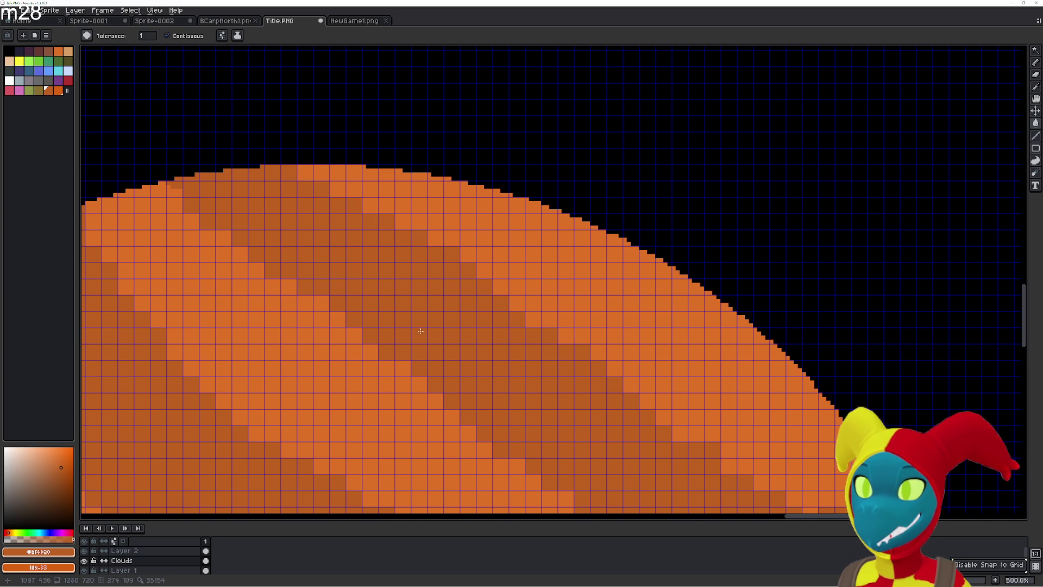
- Paint diagonal runs of darker orange pixels along the stripe on the planet's left side
scroll(421, 331, "down", 4)
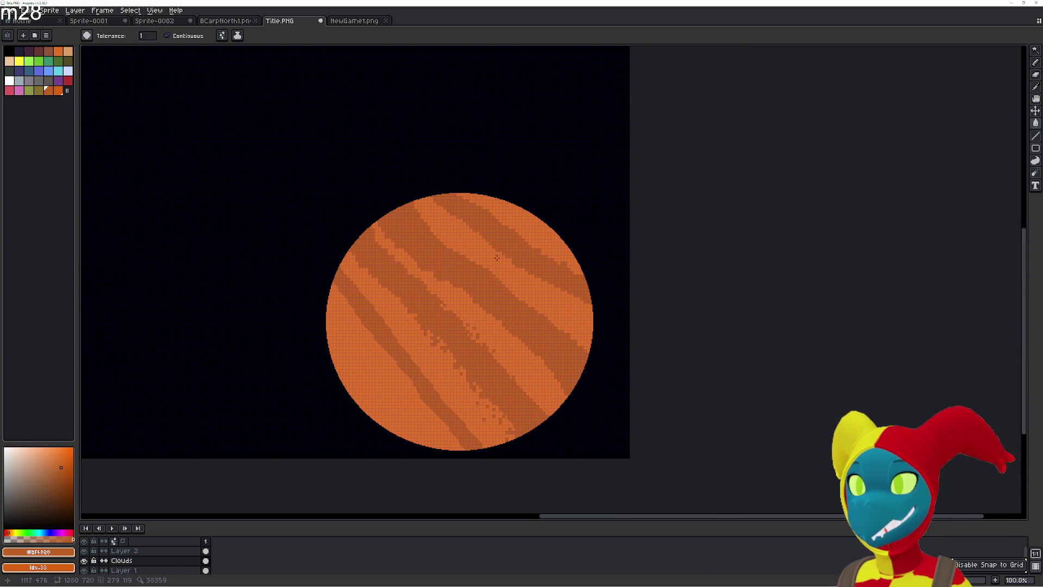
scroll(625, 288, "down", 3)
scroll(562, 266, "up", 1)
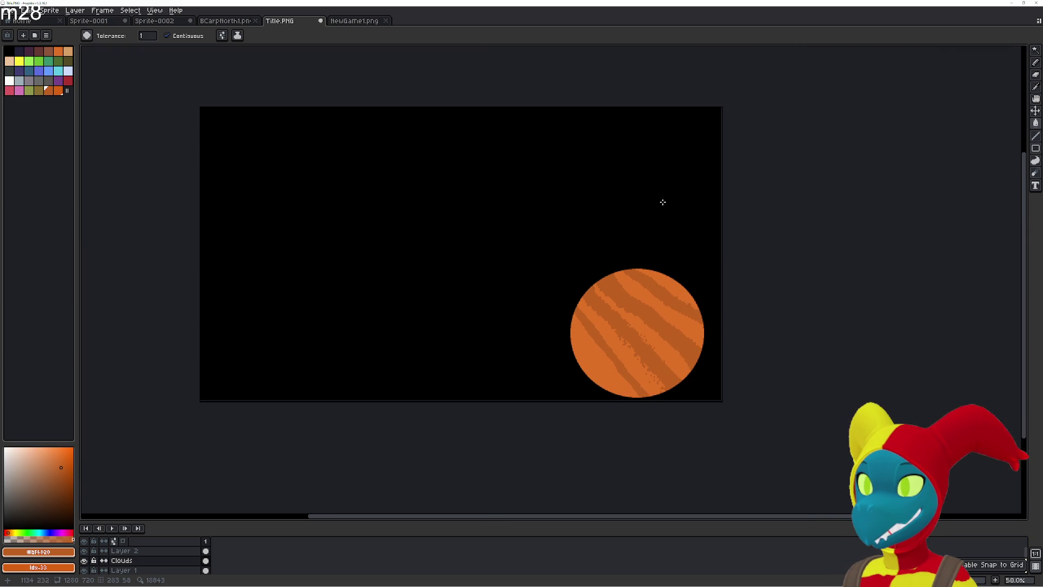
scroll(663, 202, "up", 3)
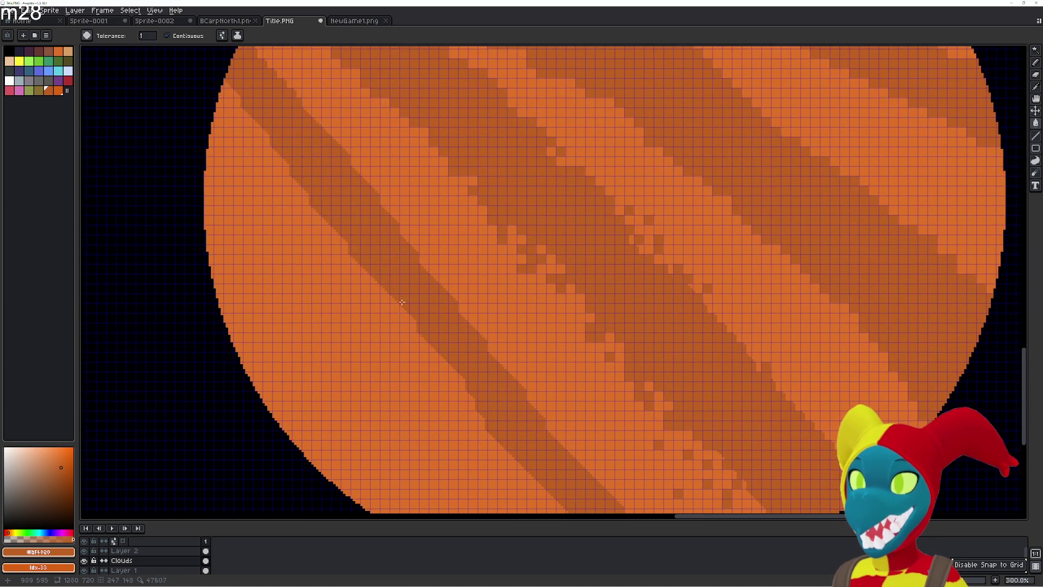
scroll(475, 345, "up", 1)
mouse_move(475, 345)
left_mouse_down()
mouse_move(468, 326)
mouse_move(502, 303)
left_mouse_up()
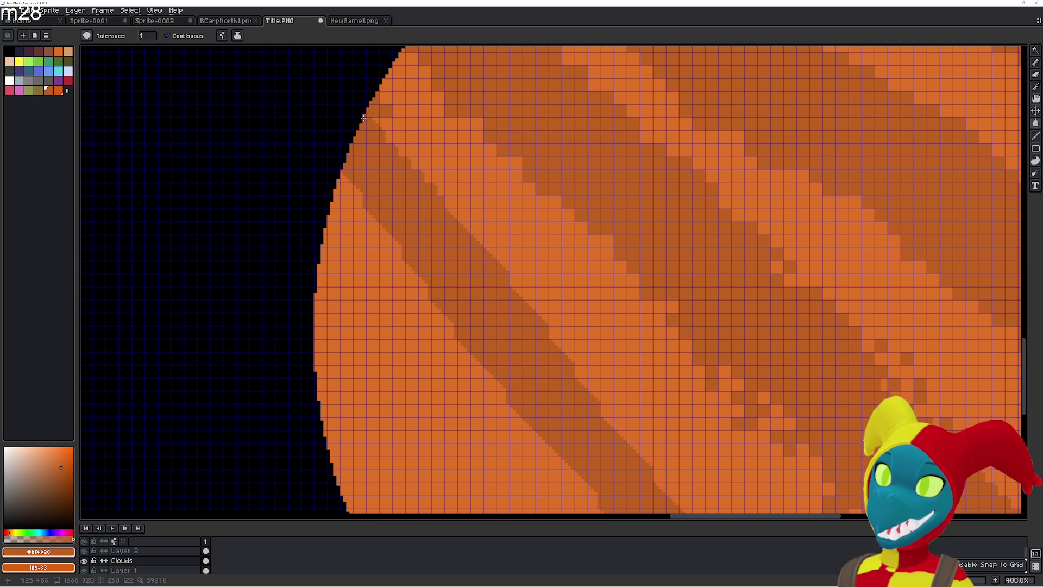
left_click_drag(399, 139, 431, 183)
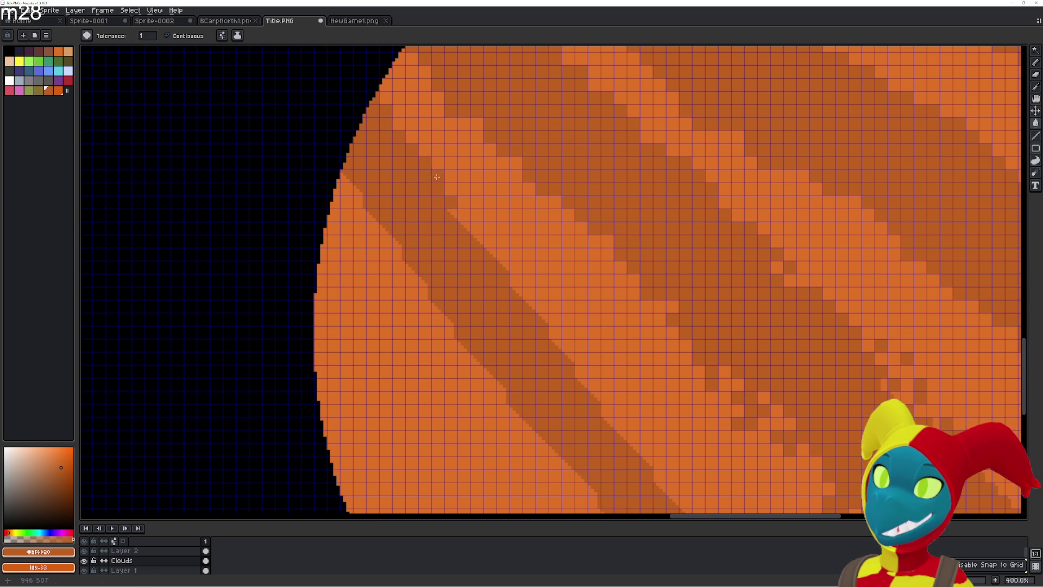
left_click(470, 233)
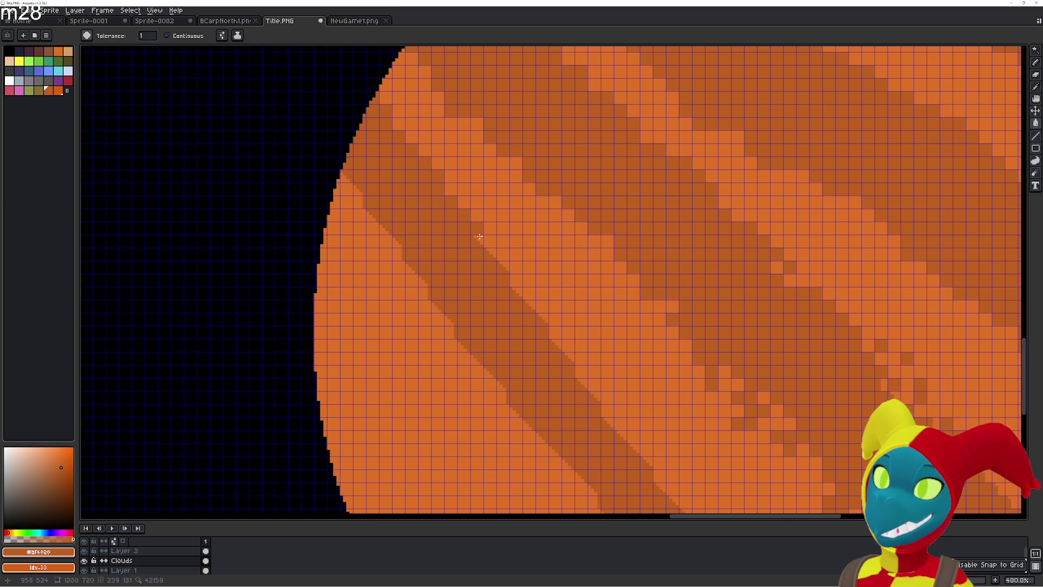
left_click(507, 257)
left_click_drag(516, 280, 535, 298)
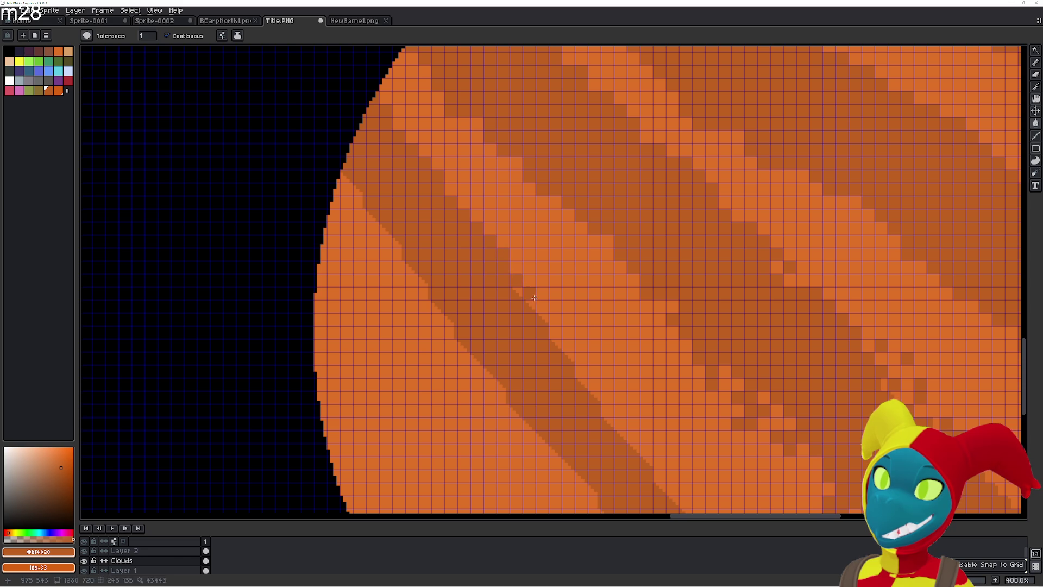
left_click(517, 268)
left_click(535, 303)
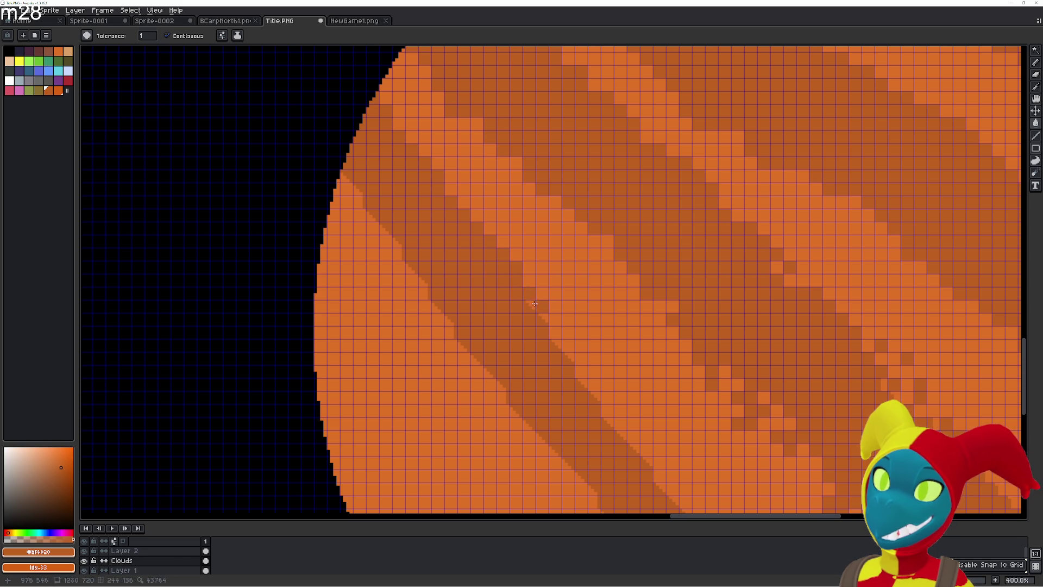
mouse_move(540, 294)
left_mouse_down()
mouse_move(558, 335)
mouse_move(570, 347)
mouse_move(572, 332)
mouse_move(592, 358)
mouse_move(577, 369)
mouse_move(645, 451)
left_mouse_up()
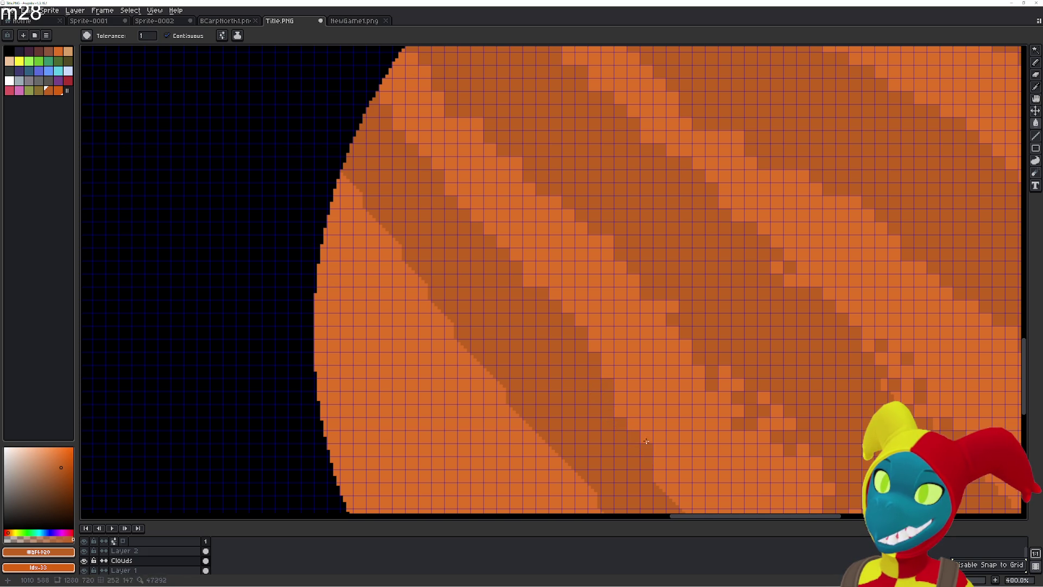
- Fill the light stair cells along the stripe's lower edge with darker orange
mouse_move(615, 397)
left_mouse_down()
mouse_move(494, 250)
mouse_move(489, 227)
left_mouse_up()
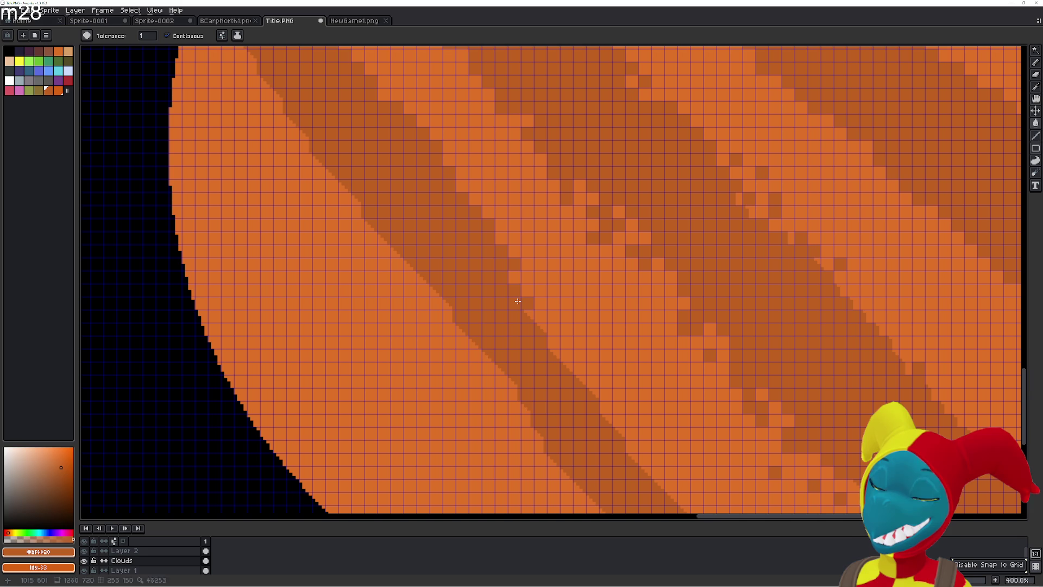
left_click(535, 293)
left_click(541, 319)
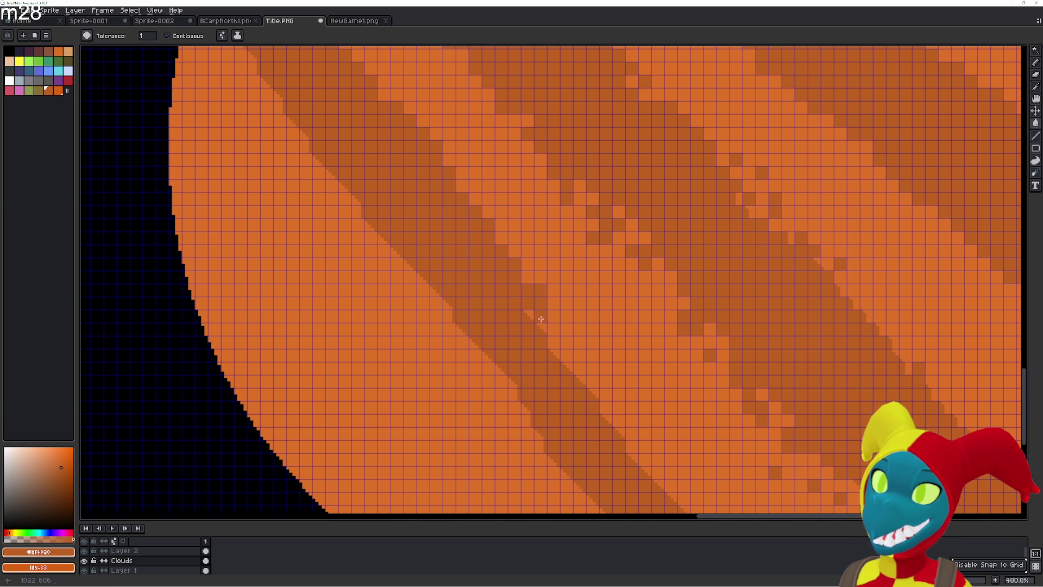
left_click(545, 333)
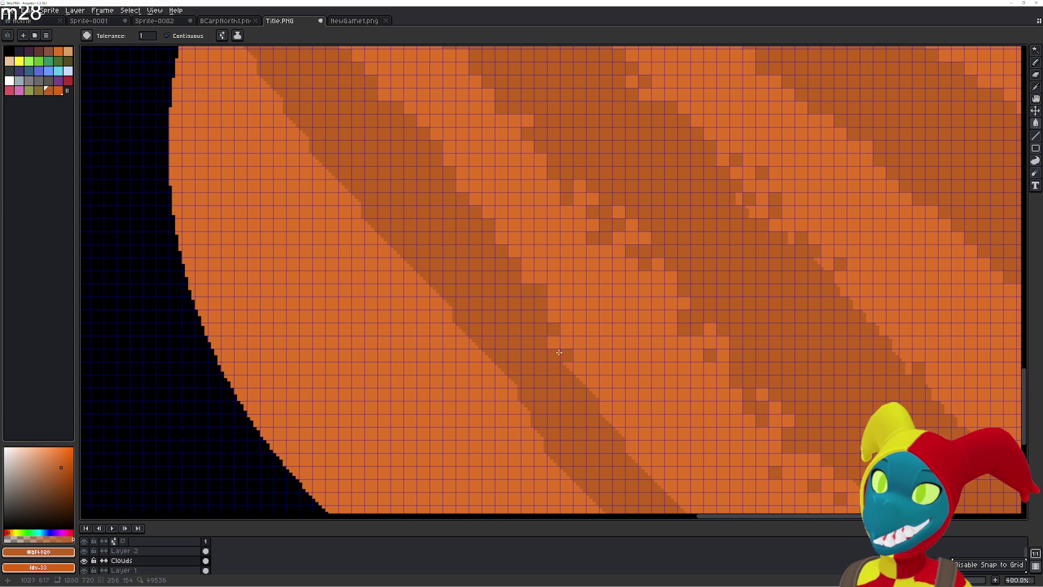
left_click(553, 324)
left_click(567, 330)
left_click(572, 360)
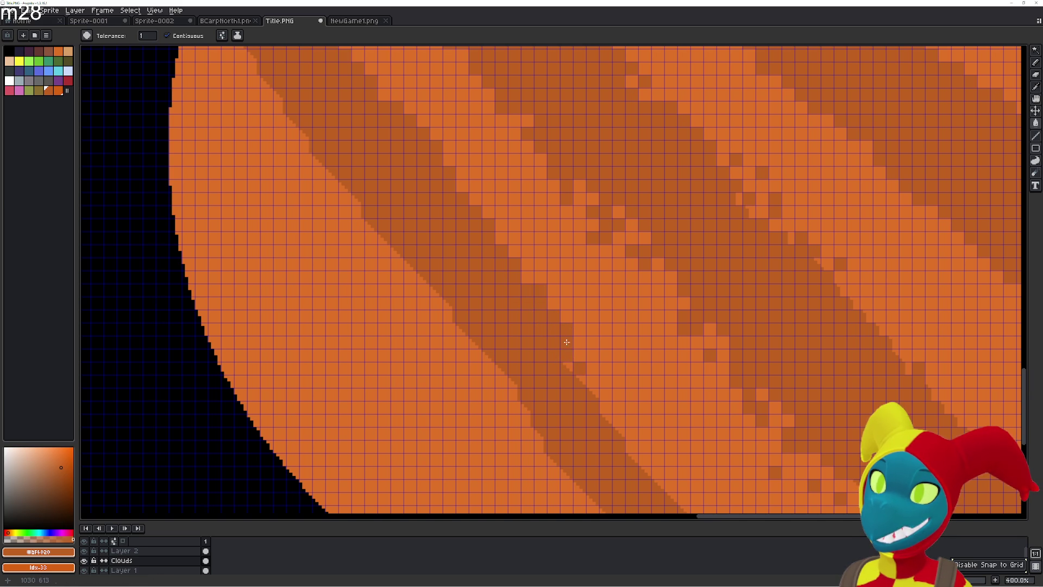
left_click(573, 369)
left_click(589, 382)
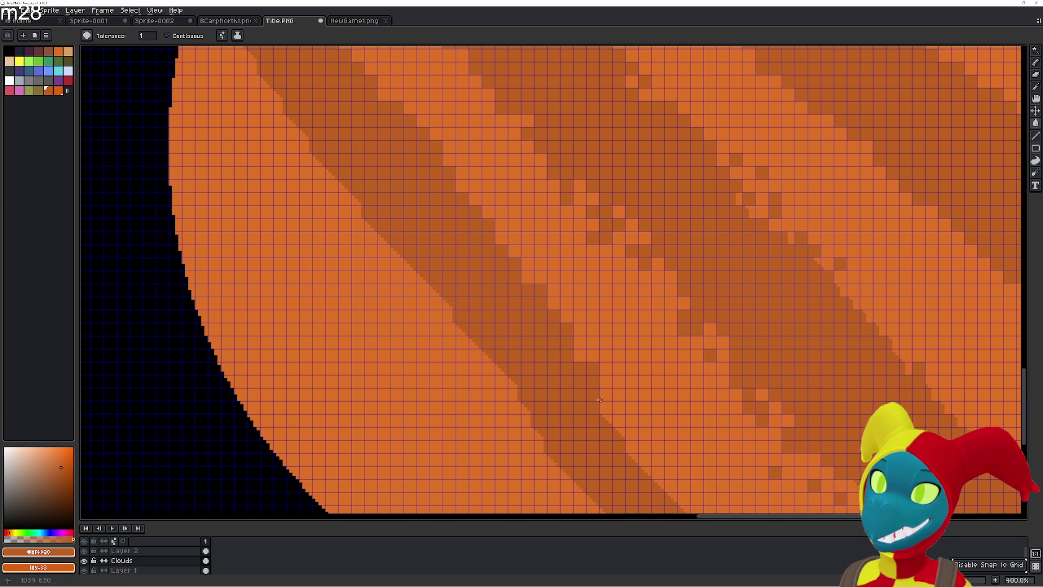
left_click(620, 407)
left_click(609, 396)
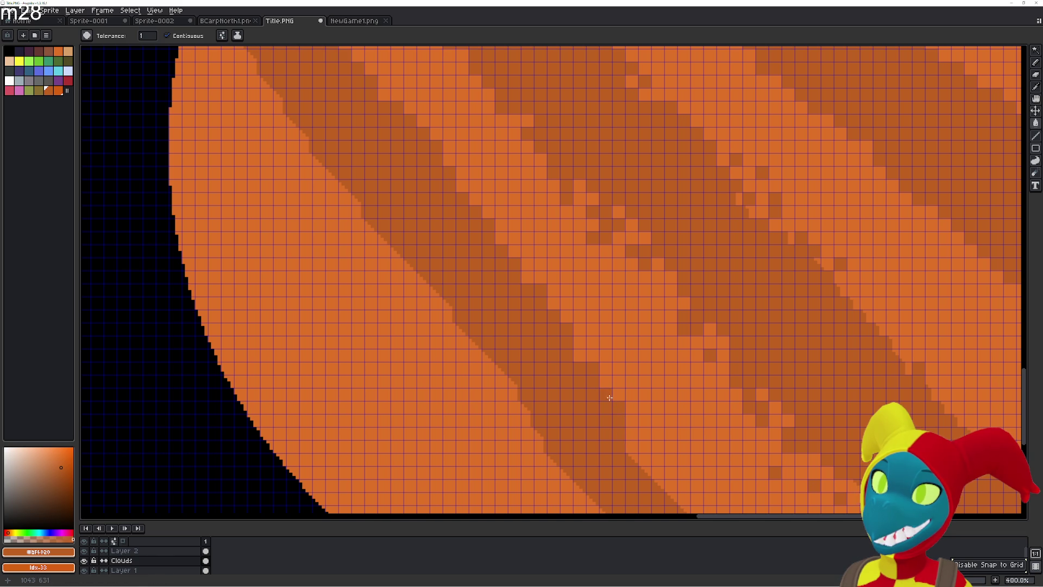
- Fill another run of light cells down the stripe edge with darker orange
left_click_drag(615, 400, 461, 251)
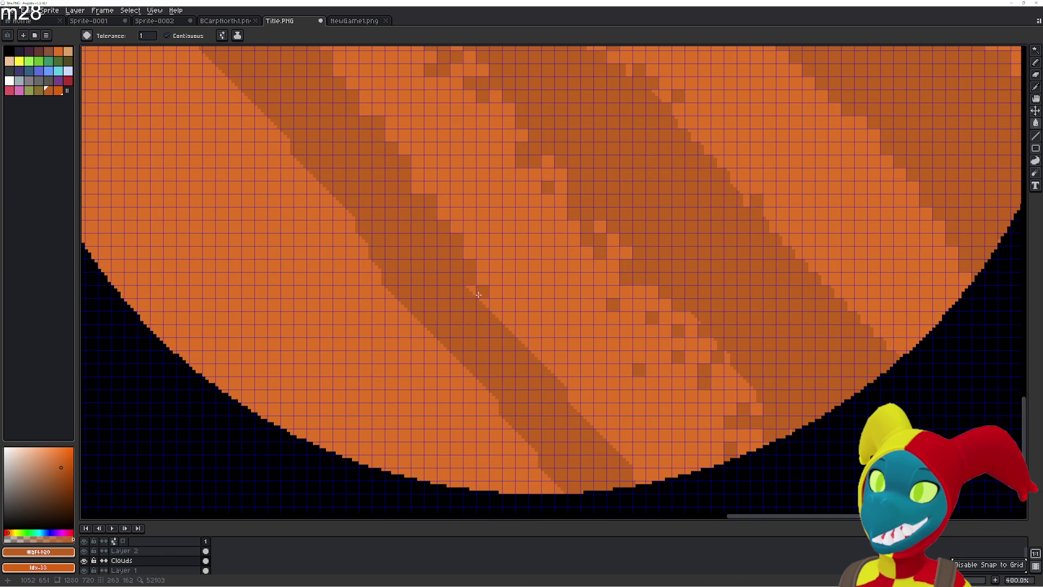
left_click(509, 319)
left_click(522, 339)
left_click(520, 326)
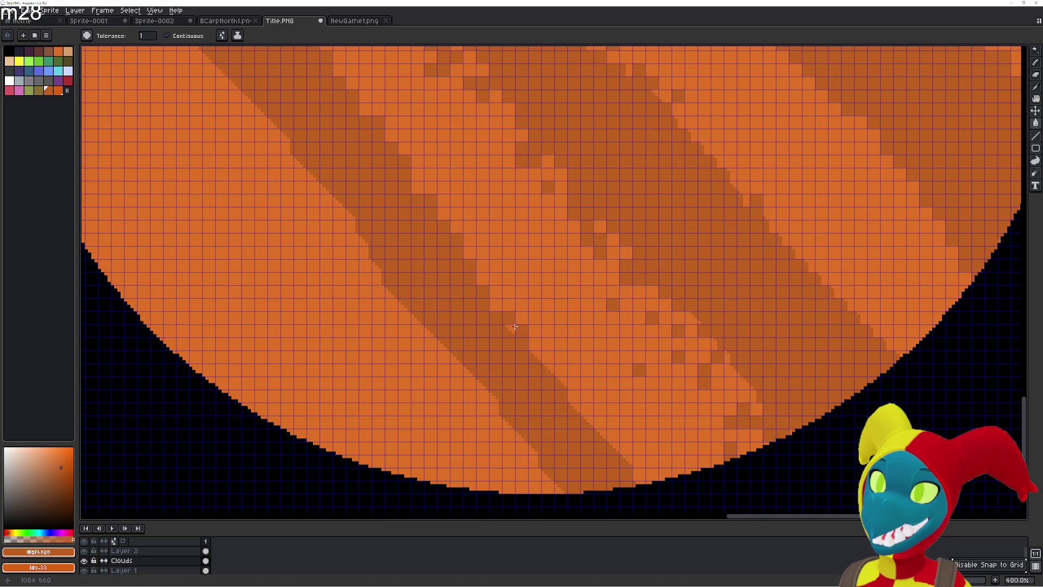
left_click(530, 331)
left_click(538, 348)
left_click(551, 364)
left_click(565, 377)
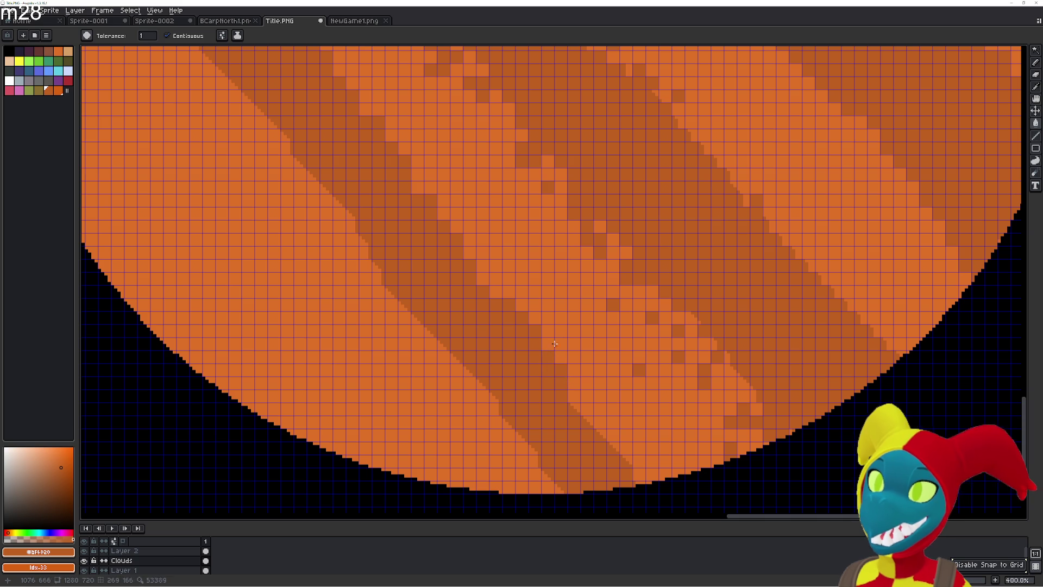
- Switch to the browser showing YouTube and maximize it to fill the screen
key("alt+Tab")
key("alt+Tab")
key("Escape")
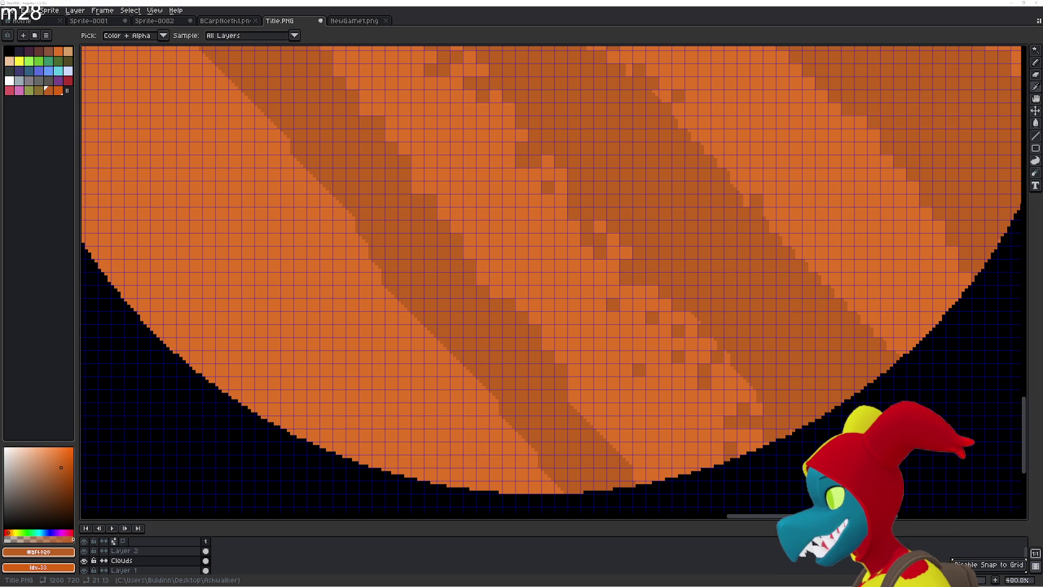
key("alt+Tab")
left_click_drag(657, 2, 656, 2)
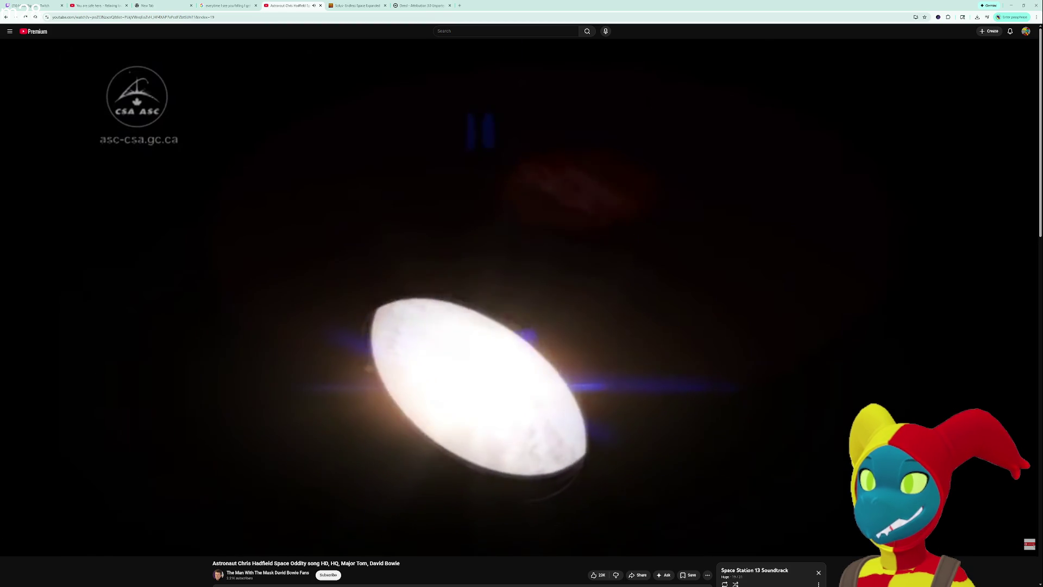
mouse_move(491, 196)
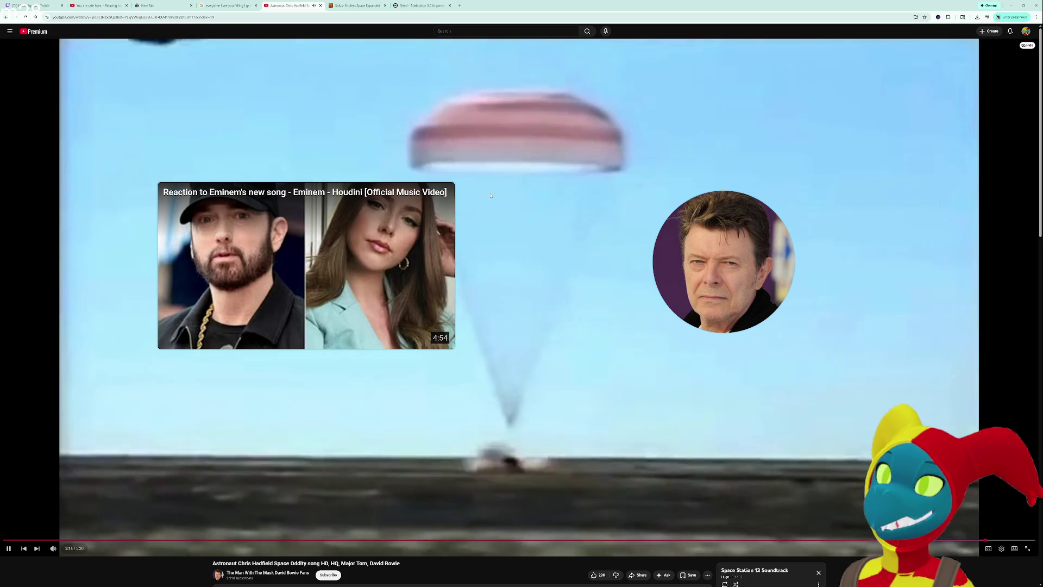
- Scroll down through the YouTube video's comments and back up
scroll(730, 422, "down", 2)
scroll(730, 423, "down", 3)
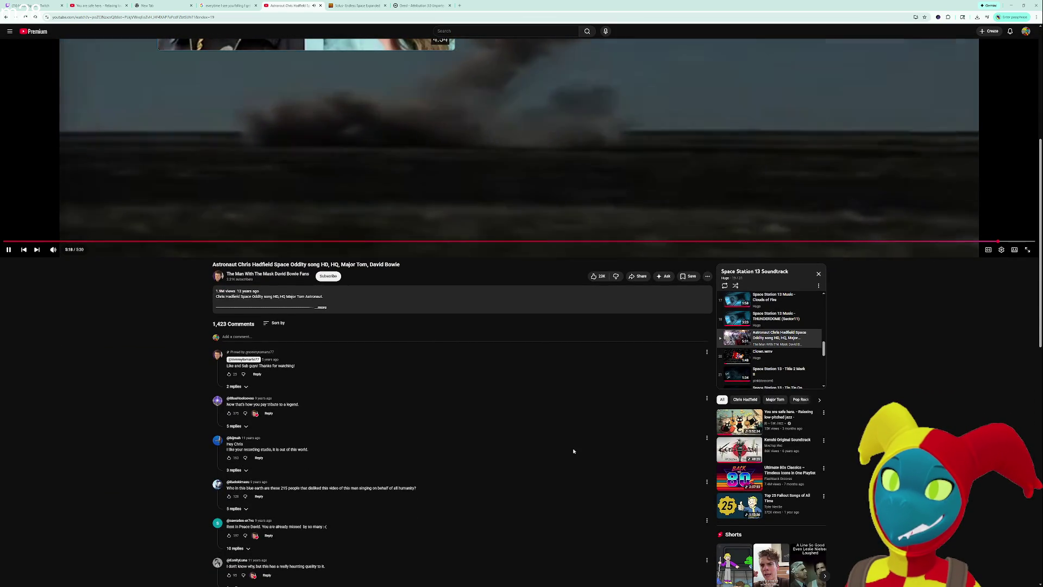
scroll(573, 451, "down", 1)
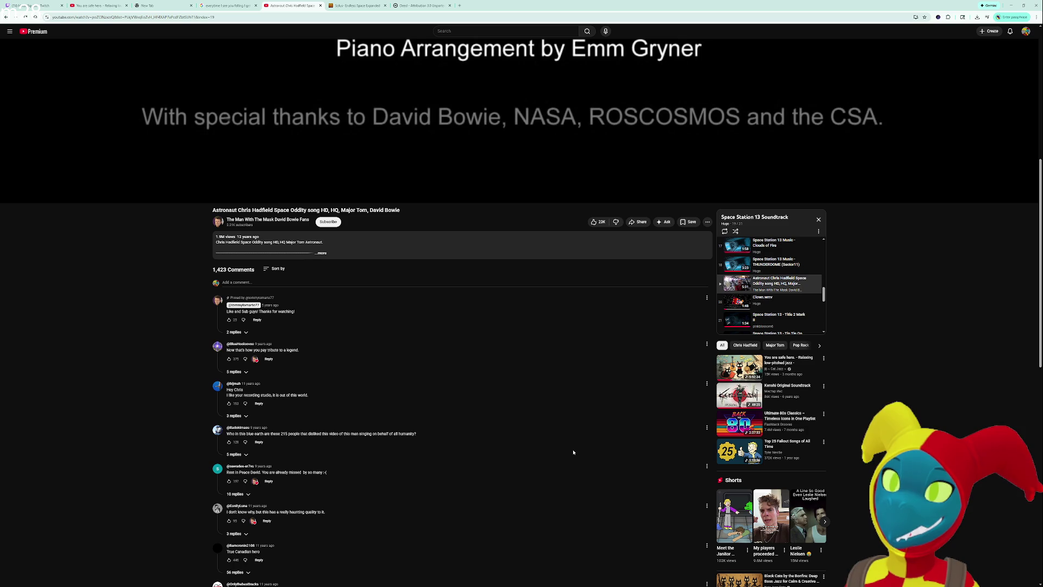
scroll(410, 419, "up", 5)
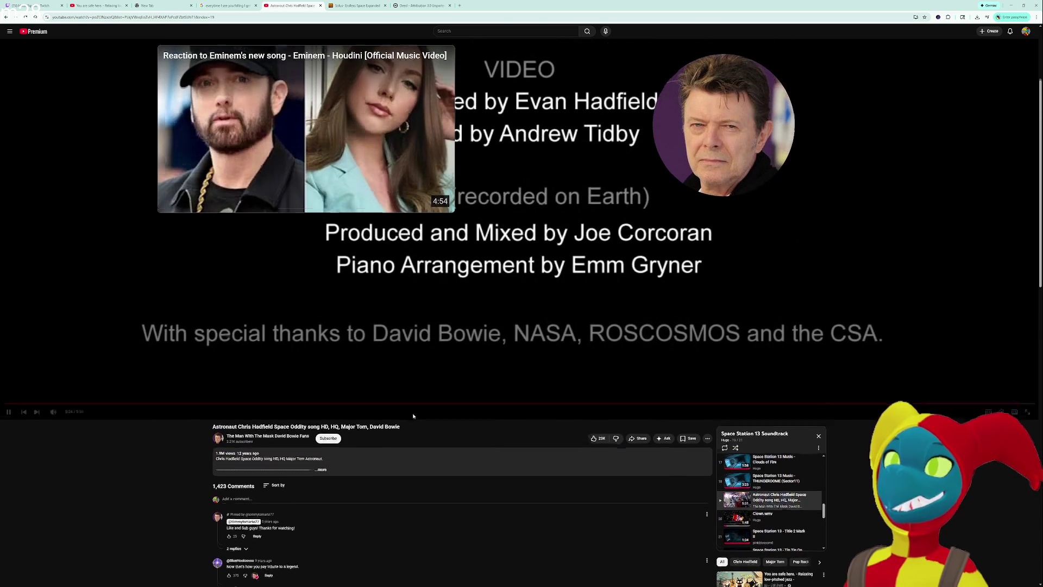
scroll(464, 402, "up", 1)
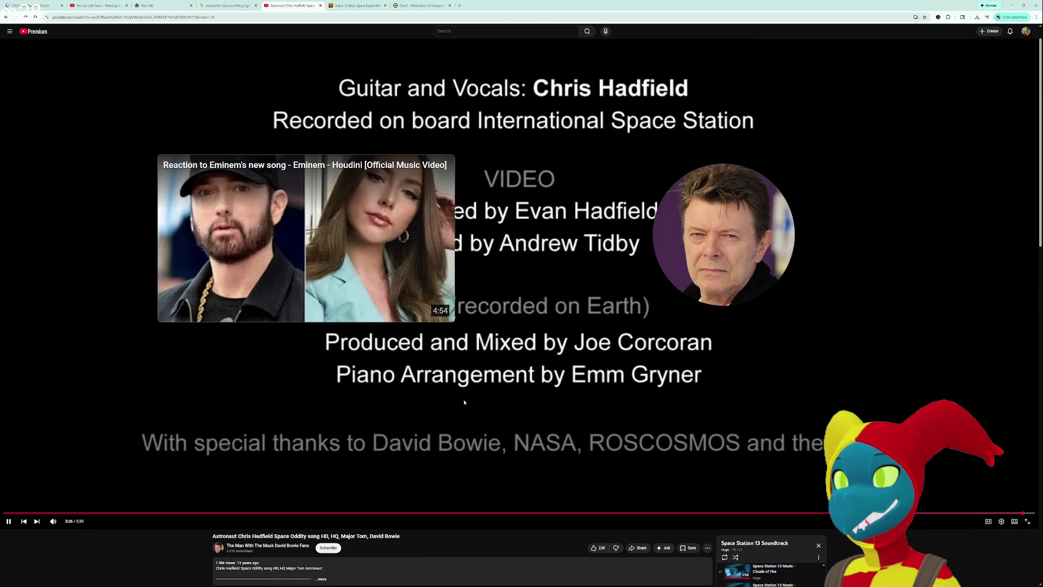
scroll(458, 420, "down", 7)
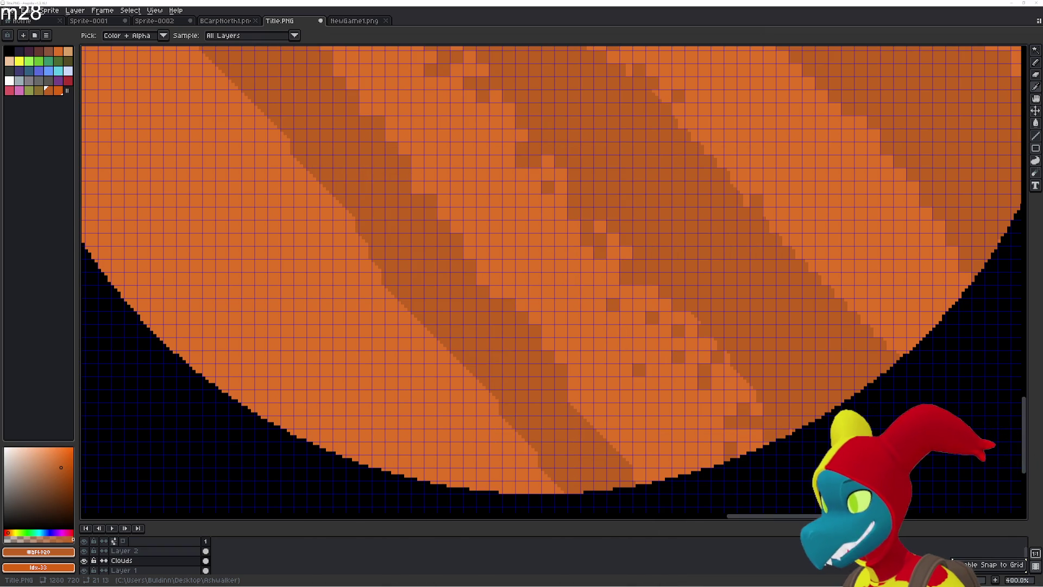
- Select the Paint Bucket and pan across the bands to the planet's bottom edge
key("g")
mouse_move(412, 275)
left_mouse_down()
mouse_move(470, 384)
mouse_move(479, 333)
left_mouse_up()
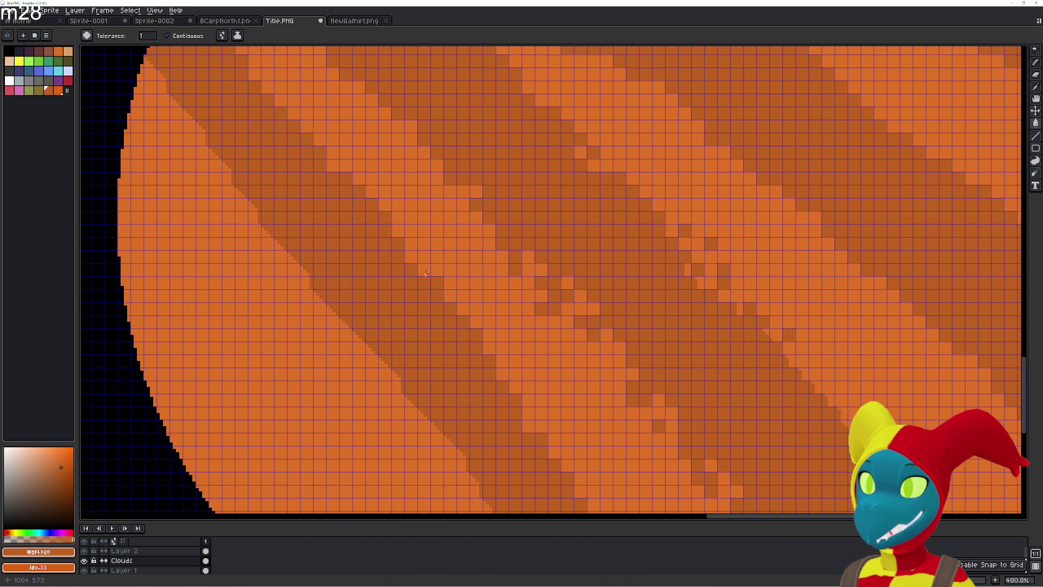
left_click_drag(500, 345, 356, 245)
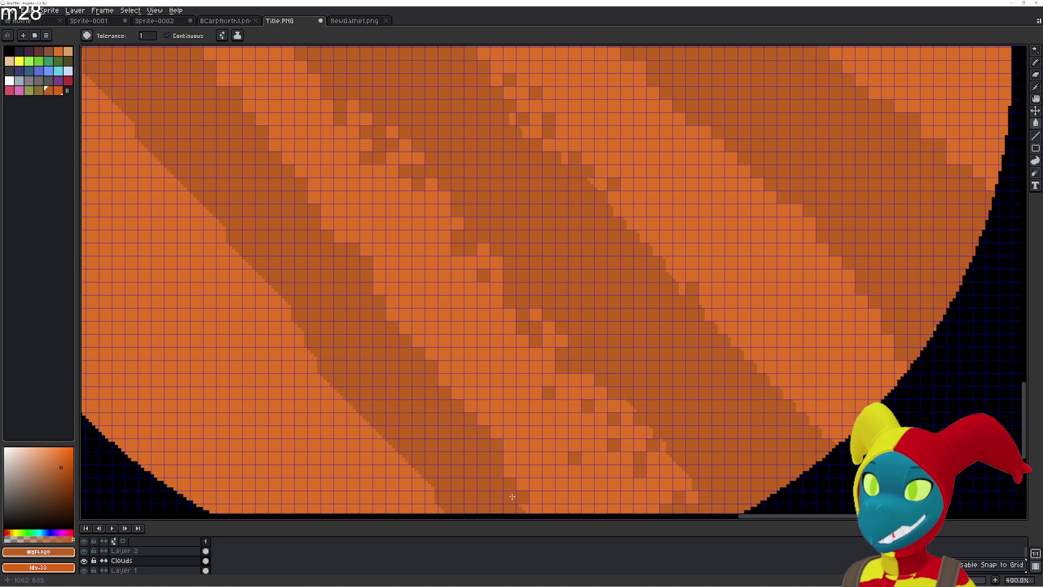
scroll(534, 496, "left", 5)
scroll(372, 263, "right", 3)
scroll(373, 263, "down", 4)
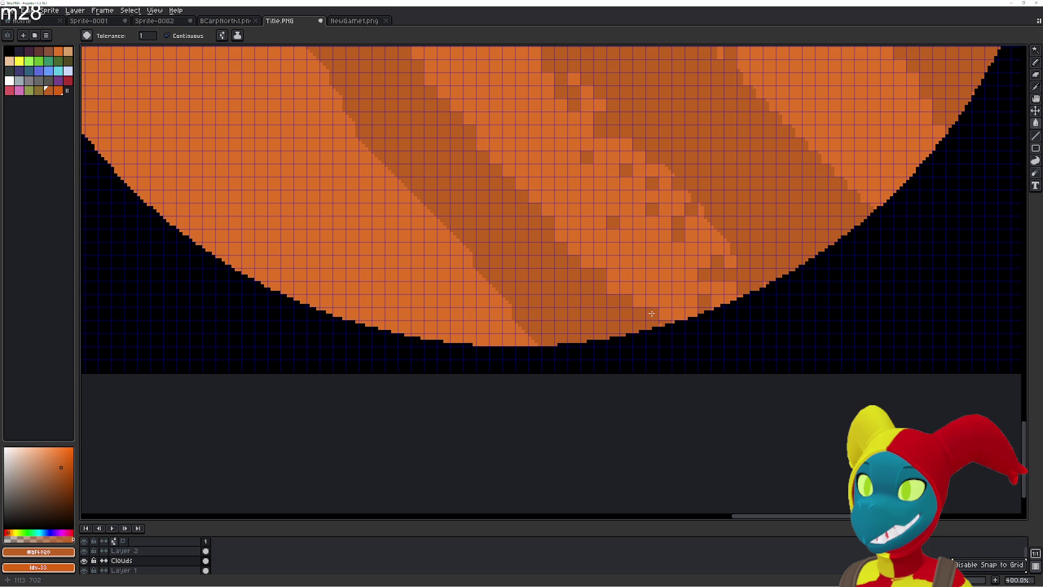
mouse_move(647, 318)
left_mouse_down()
mouse_move(613, 333)
mouse_move(619, 346)
left_mouse_up()
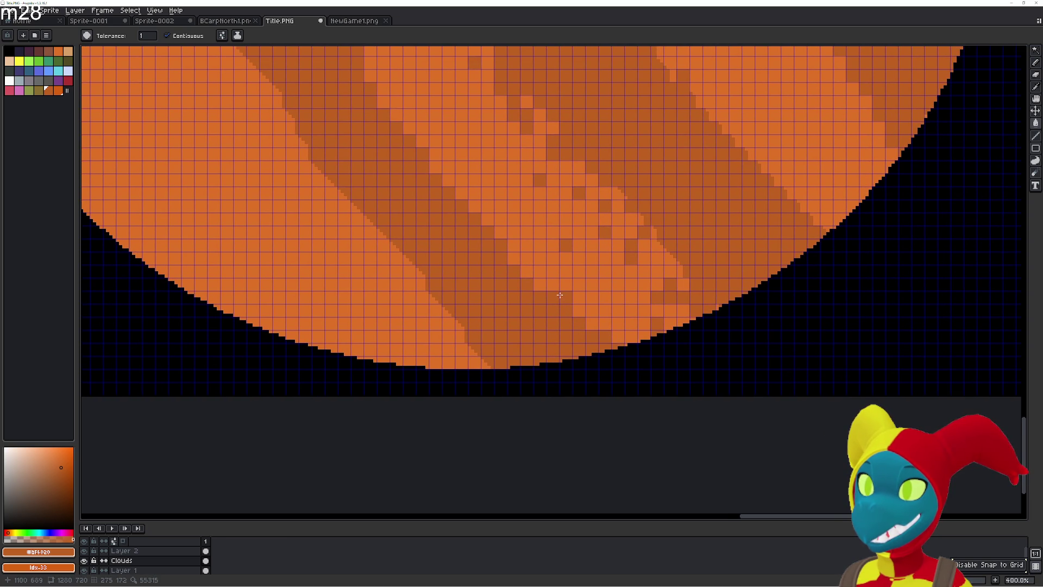
left_click_drag(520, 263, 444, 305)
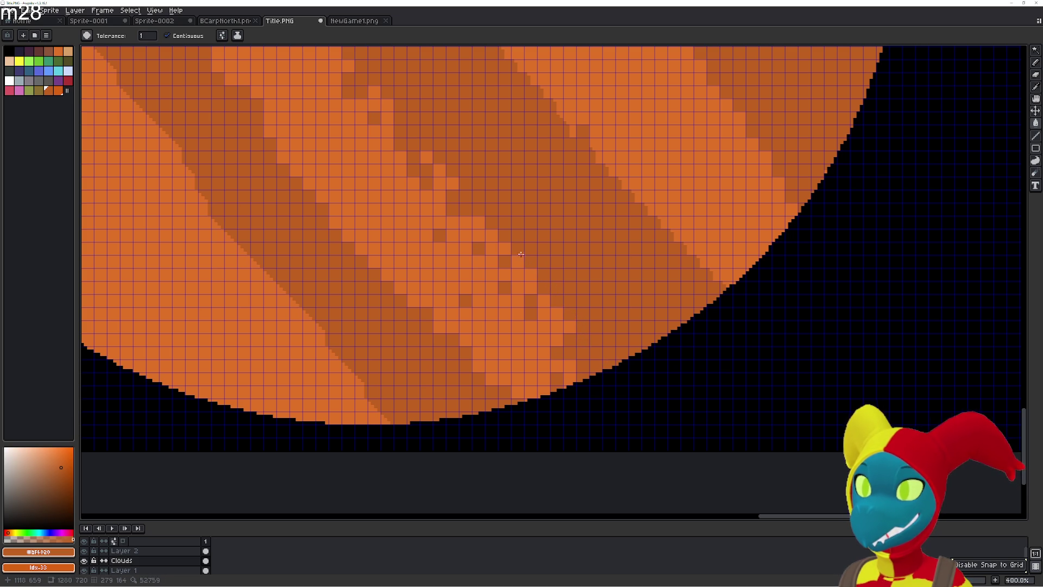
- Fill three light specks in the lower band darker, then undo the last fill
left_click(565, 385)
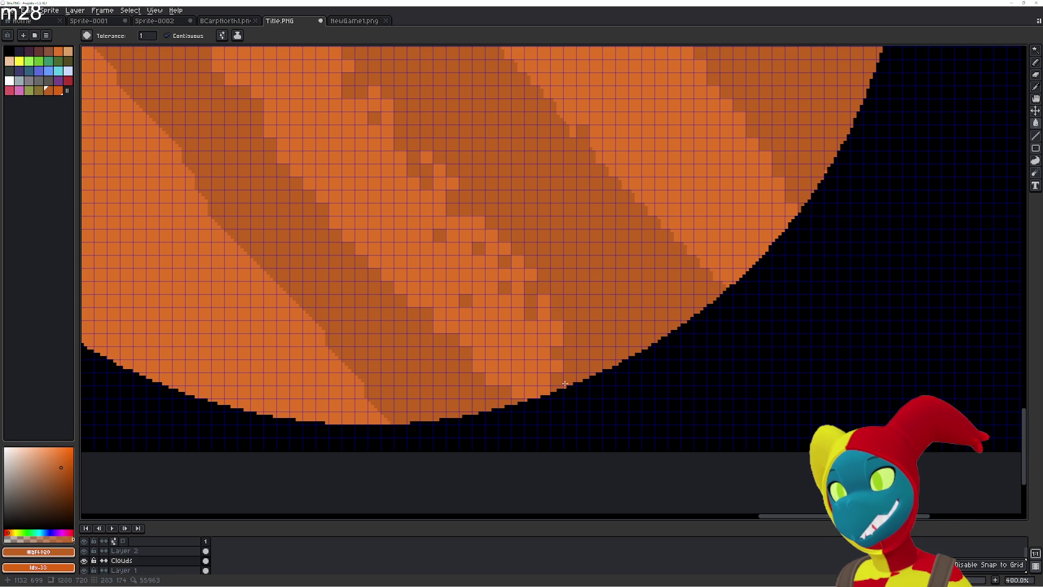
left_click(554, 349)
left_click(540, 388)
scroll(572, 292, "down", 3)
key("ctrl+z")
key("ctrl+z")
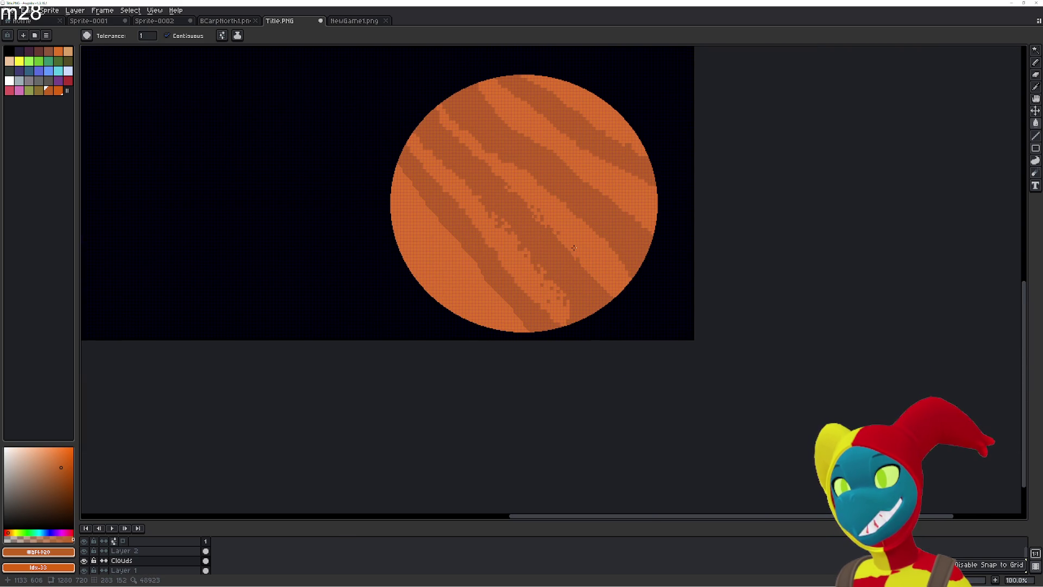
- Switch to the 11px Eraser and rub out the dark specks in the light band near the lower middle
scroll(582, 283, "up", 2)
scroll(580, 301, "up", 2)
key("b")
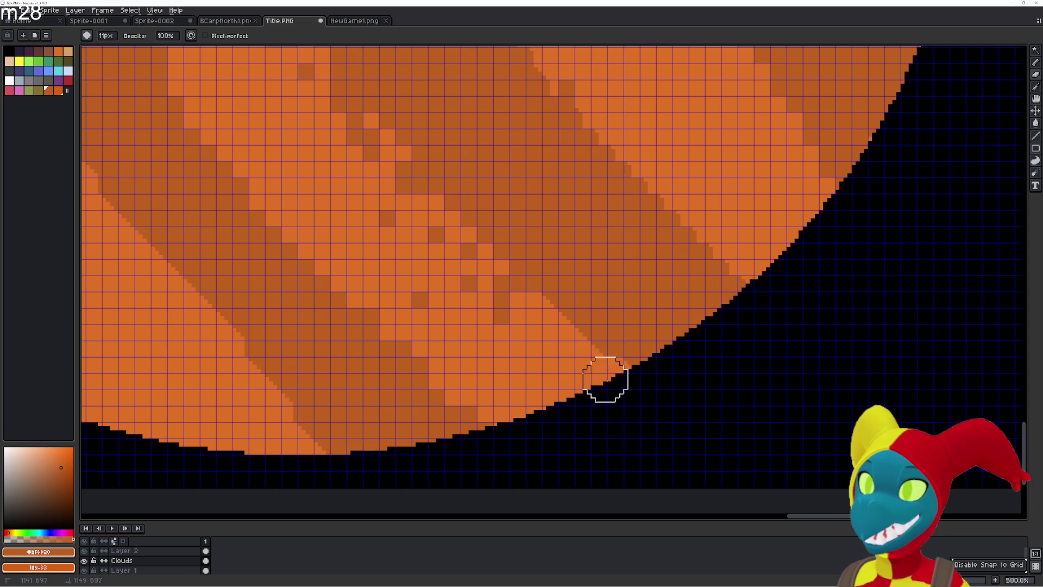
key("i")
key("b")
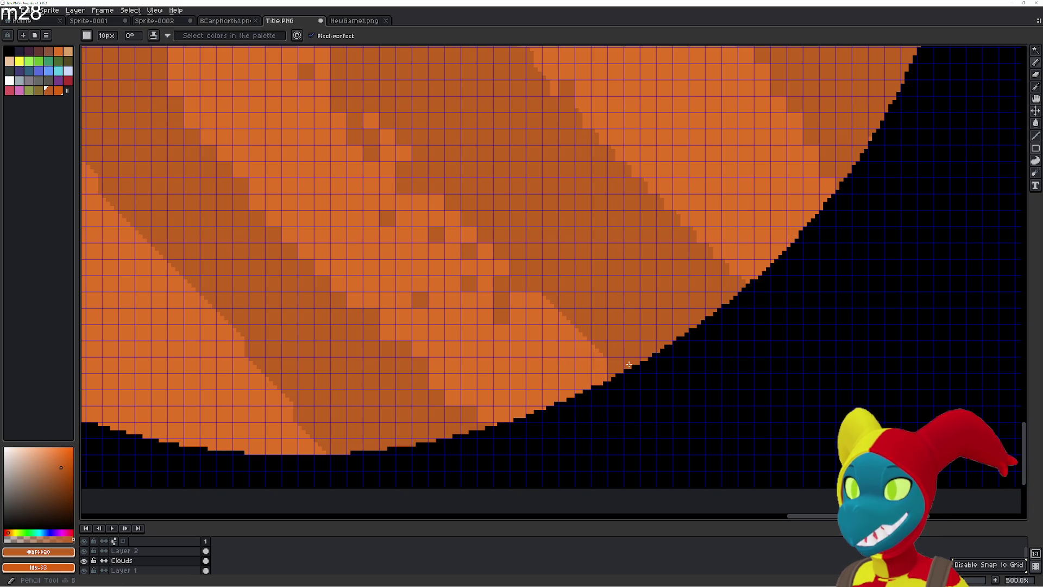
key("g")
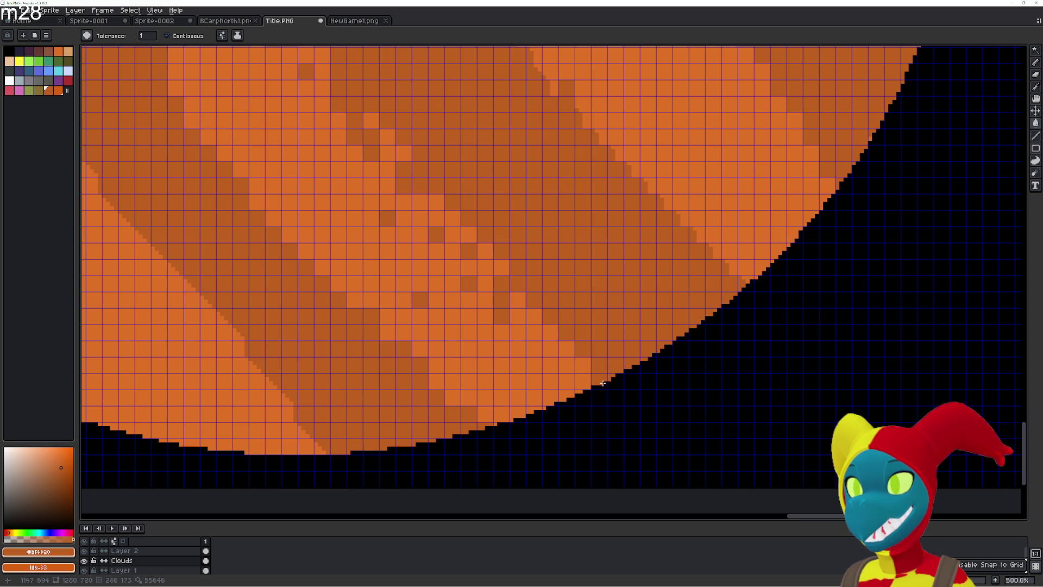
scroll(572, 363, "down", 3)
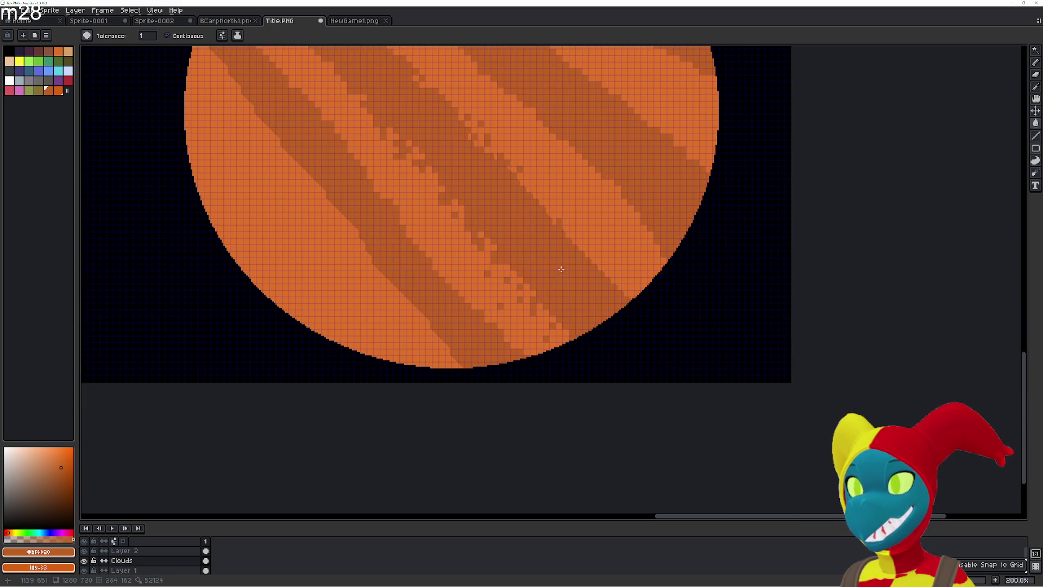
left_click_drag(558, 267, 569, 323)
key("b")
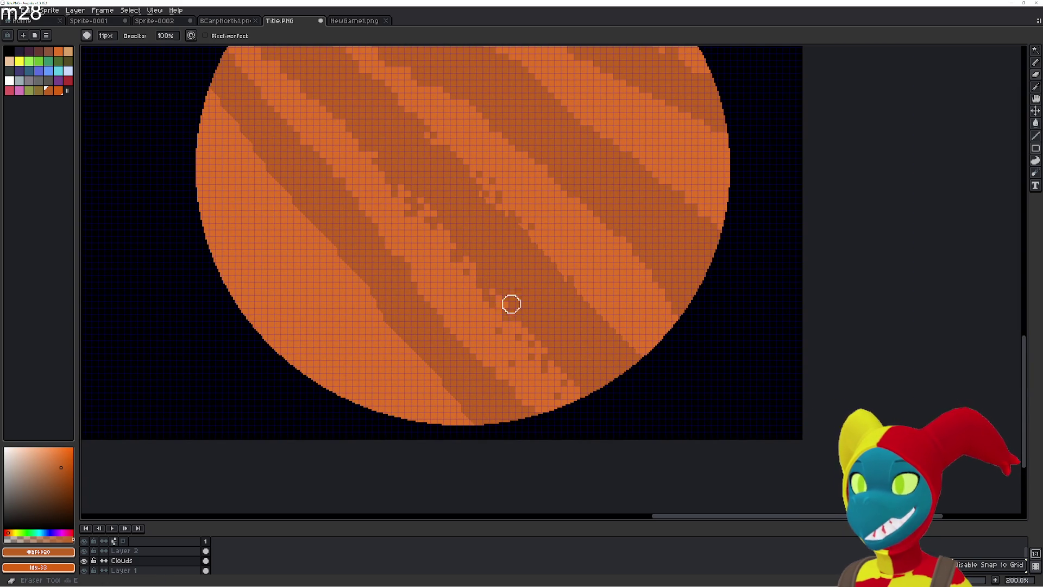
mouse_move(452, 249)
left_mouse_down()
mouse_move(560, 386)
mouse_move(592, 400)
mouse_move(524, 304)
mouse_move(426, 212)
mouse_move(468, 240)
mouse_move(536, 391)
mouse_move(535, 366)
left_mouse_up()
scroll(529, 360, "up", 4)
- With the Paint Bucket, fill the light notches along a dark band's lower edge, working up to its top, in darker orange
key("g")
left_click(651, 354)
left_click(673, 392)
left_click(654, 373)
left_click(631, 301)
left_click(614, 282)
left_click(610, 270)
left_click(594, 254)
left_click(575, 235)
left_click(563, 218)
left_click(550, 200)
left_click(537, 196)
left_click(530, 181)
left_click(516, 177)
left_click(514, 156)
left_click(510, 142)
left_click(505, 138)
left_click(496, 126)
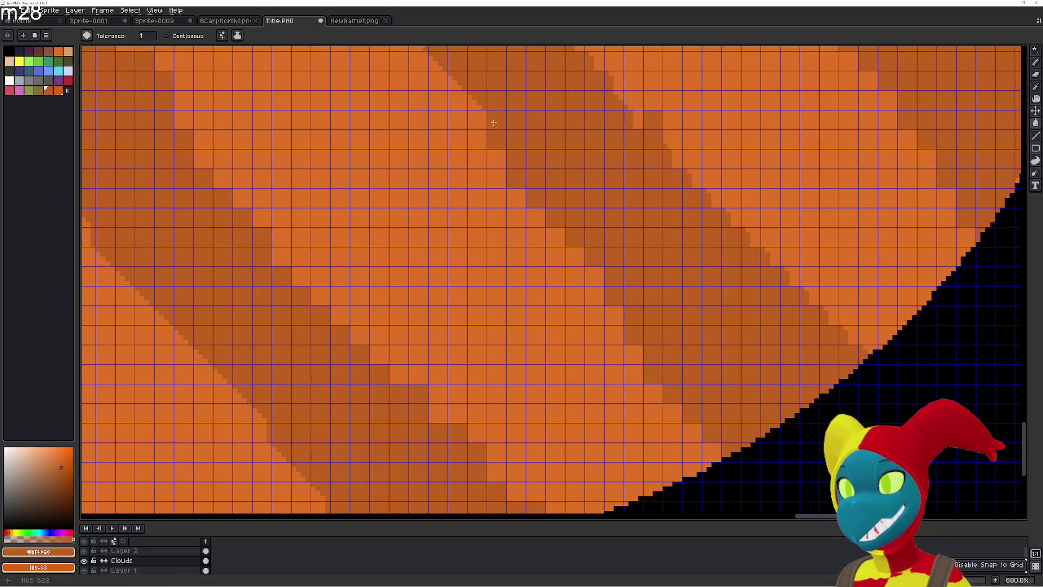
- Fill the next diagonal run of light stair cells up-left along the band edge in darker orange
scroll(543, 249, "up", 5)
scroll(543, 250, "left", 4)
left_click(626, 358)
left_click(613, 345)
left_click(592, 326)
left_click(587, 308)
left_click(572, 305)
left_click(554, 287)
left_click(552, 271)
left_click(535, 267)
left_click(530, 250)
left_click(512, 247)
left_click(495, 248)
left_click(490, 231)
left_click(476, 228)
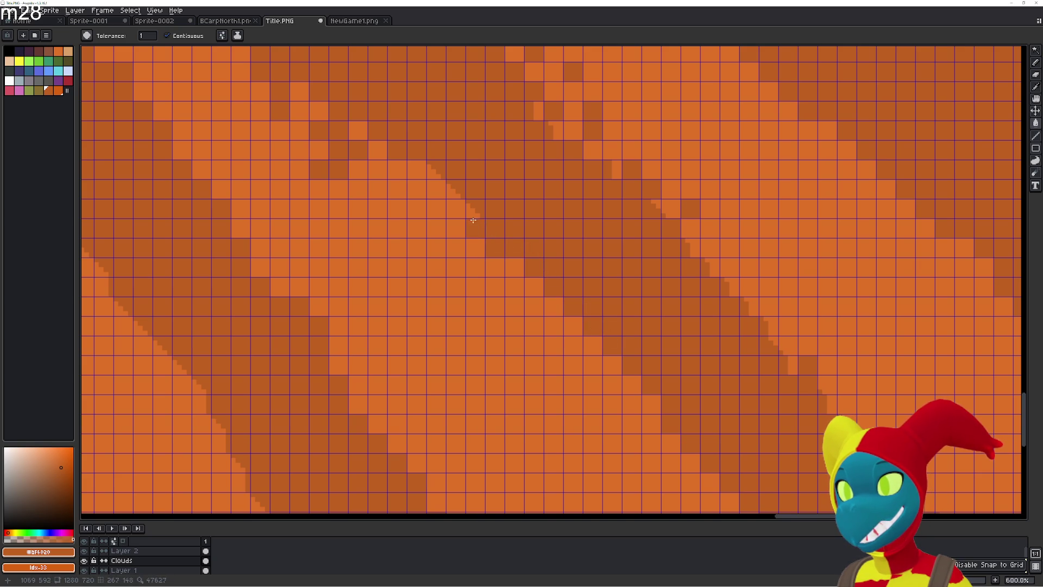
left_click(473, 214)
left_click(459, 208)
left_click(453, 195)
left_click(442, 189)
left_click(419, 167)
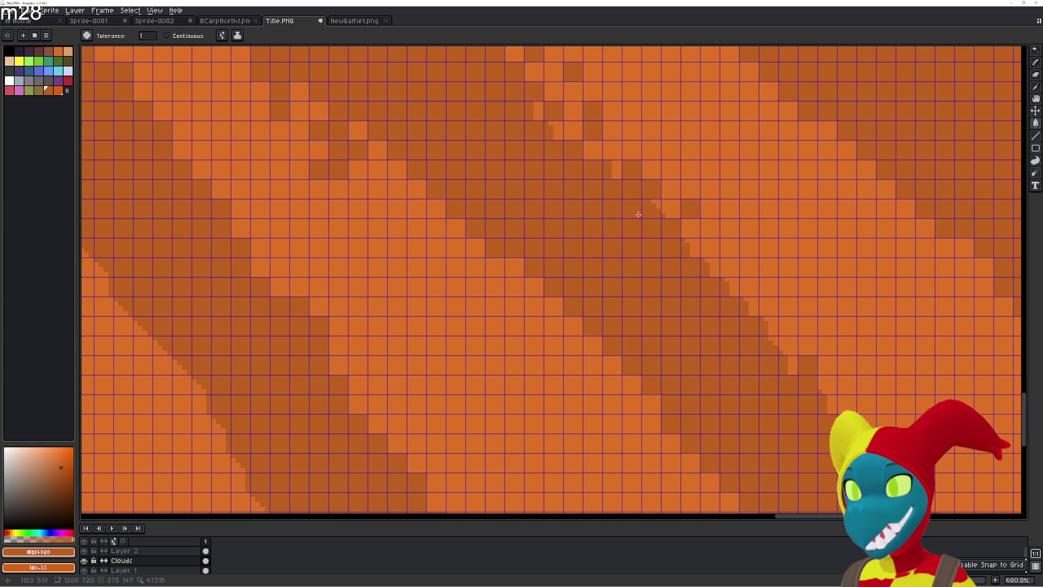
- Fill the light stair cells along the band's upper and right edges in darker orange
scroll(544, 289, "up", 2)
left_click(462, 210)
left_click(485, 210)
left_click(506, 229)
left_click(524, 241)
left_click(565, 271)
left_click(584, 270)
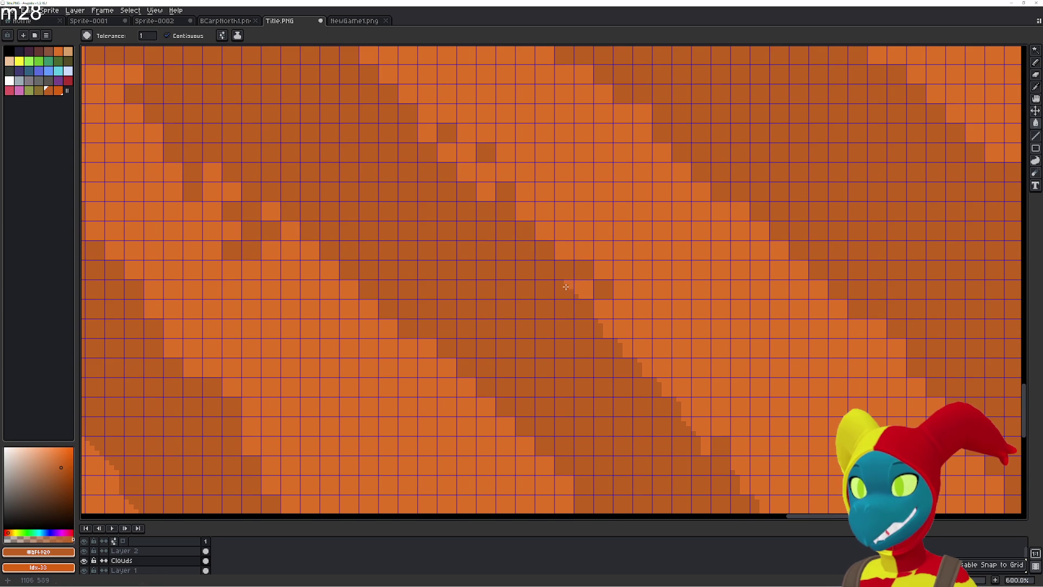
left_click(585, 290)
left_click(605, 309)
left_click(612, 332)
left_click(625, 348)
left_click(643, 365)
left_click(682, 387)
left_click(682, 404)
left_click(664, 387)
left_click(700, 426)
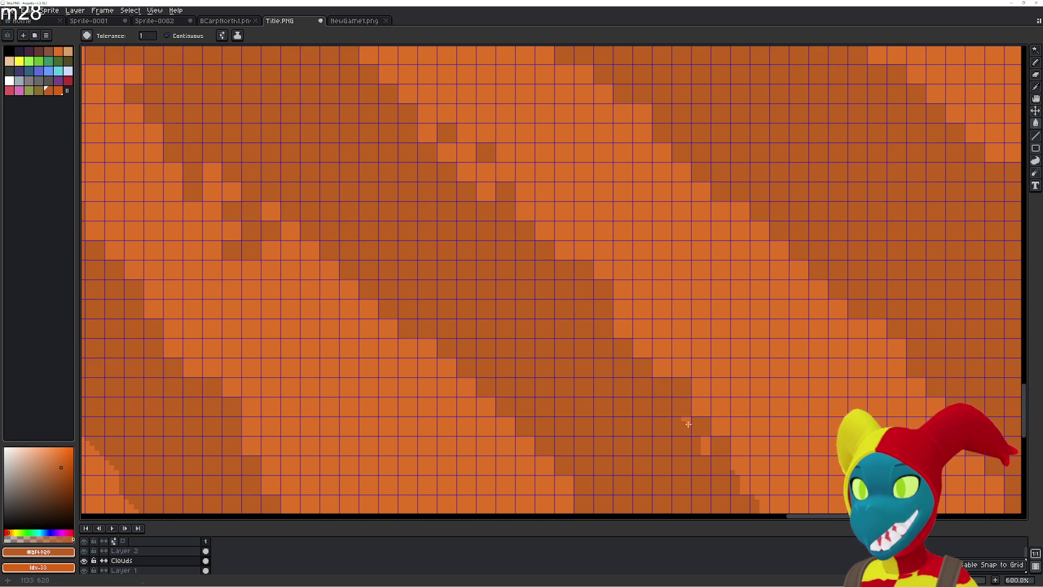
left_click(707, 445)
- Fill the remaining stair cells down the middle band's lower edge to the planet's rim
mouse_move(703, 442)
left_mouse_down()
mouse_move(521, 315)
mouse_move(427, 226)
left_mouse_up()
left_click(598, 355)
left_click(614, 375)
left_click(613, 375)
left_click(627, 397)
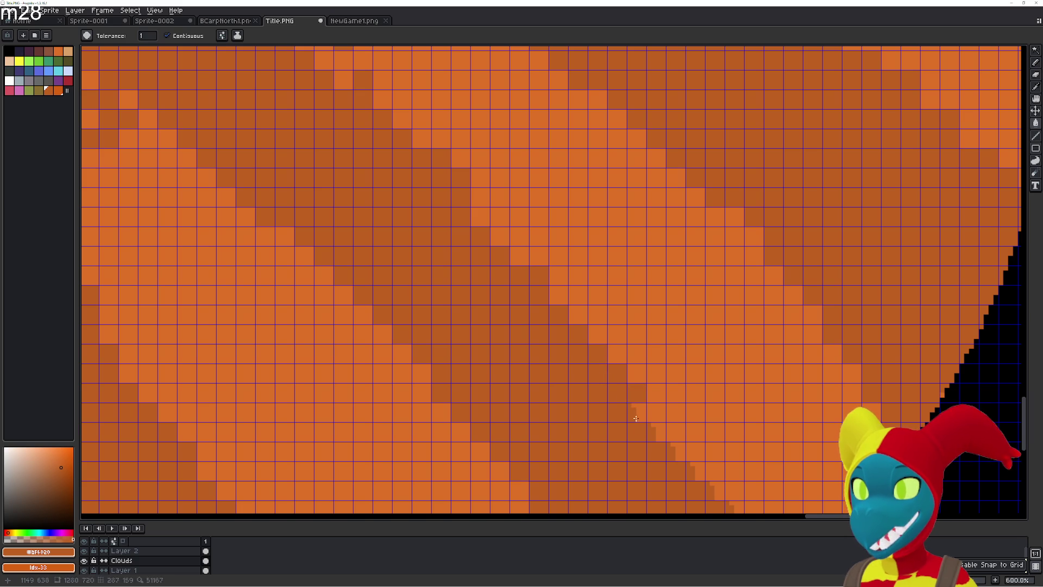
left_click(660, 432)
left_click(679, 451)
left_click(701, 471)
left_click(720, 491)
left_click(726, 499)
left_click_drag(725, 499, 591, 370)
left_click(625, 406)
left_click(647, 427)
left_click(665, 443)
left_click(685, 459)
left_click(698, 454)
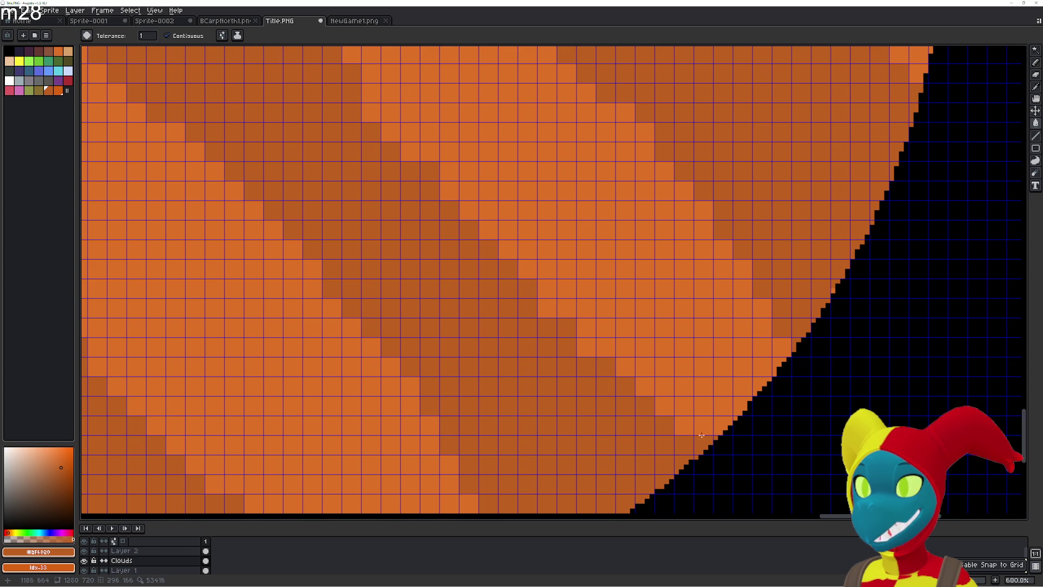
scroll(674, 429, "down", 5)
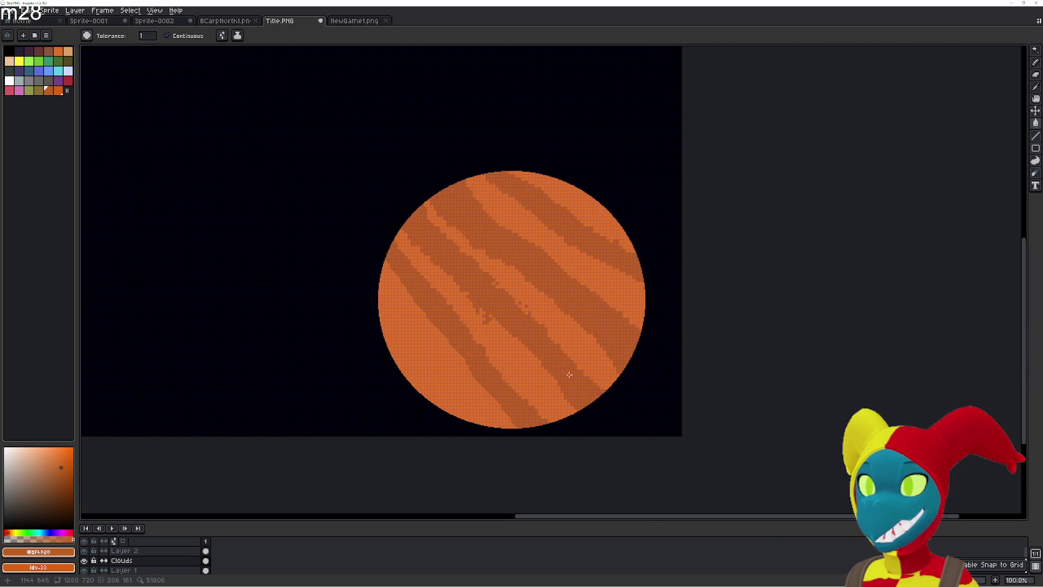
- Pencil a diagonal trail of darker orange pixels into the light band
scroll(517, 372, "up", 3)
left_click_drag(573, 261, 532, 322)
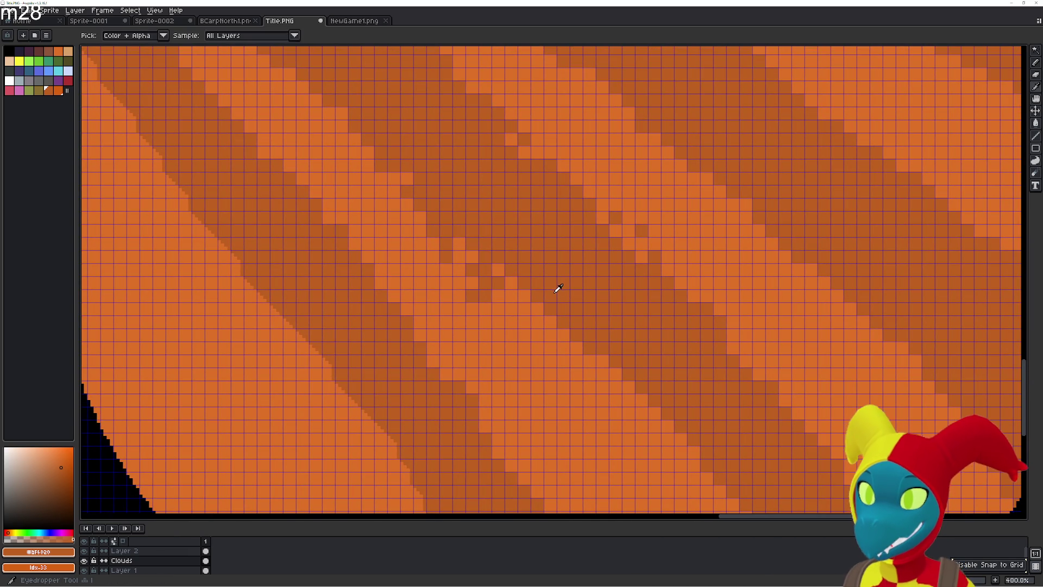
mouse_move(537, 305)
left_mouse_down()
mouse_move(559, 367)
mouse_move(538, 334)
mouse_move(564, 348)
mouse_move(618, 414)
mouse_move(479, 248)
left_mouse_up()
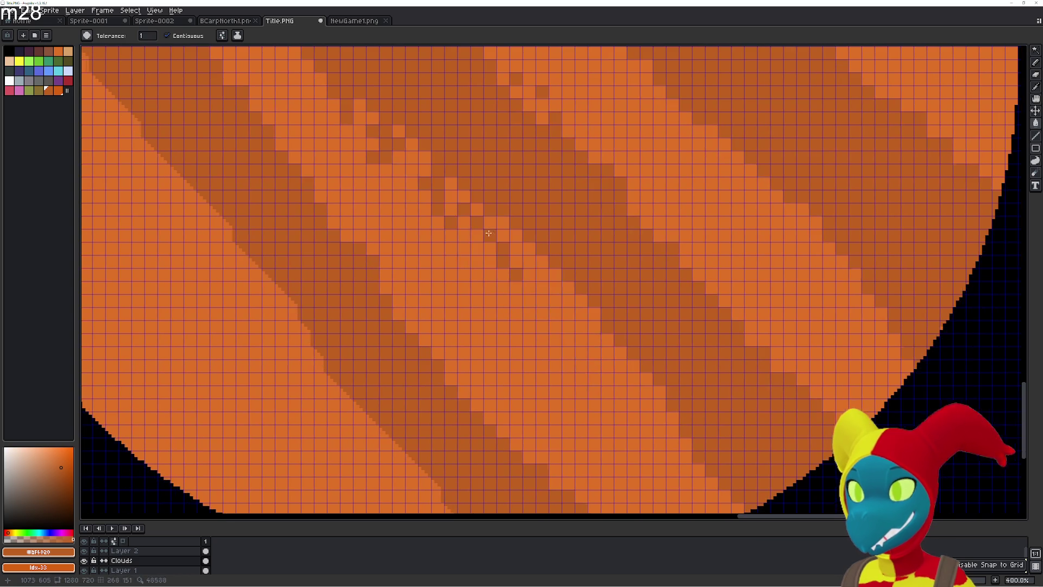
mouse_move(531, 287)
left_mouse_down()
mouse_move(543, 313)
mouse_move(576, 326)
mouse_move(582, 354)
mouse_move(616, 383)
left_mouse_up()
left_click(608, 352)
left_click(660, 418)
left_click(595, 365)
left_click(647, 429)
left_click(634, 405)
left_click(621, 375)
left_click(633, 392)
left_click(687, 456)
left_click(700, 483)
left_click(712, 496)
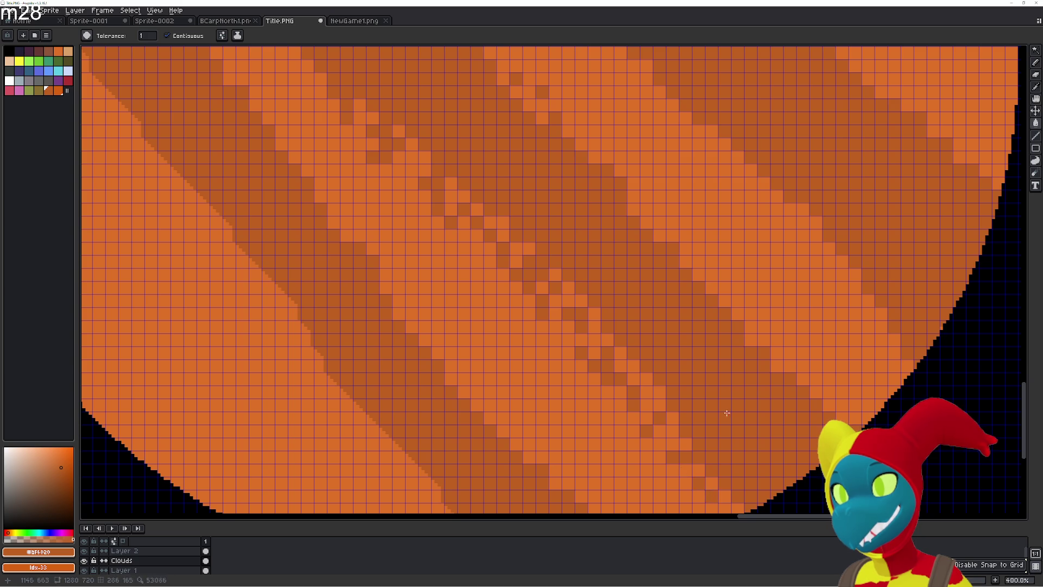
scroll(649, 387, "up", 2)
- Switch to #DF7126 and bucket-fill single dark cells in the band with lighter orange
left_click(671, 301, "alt")
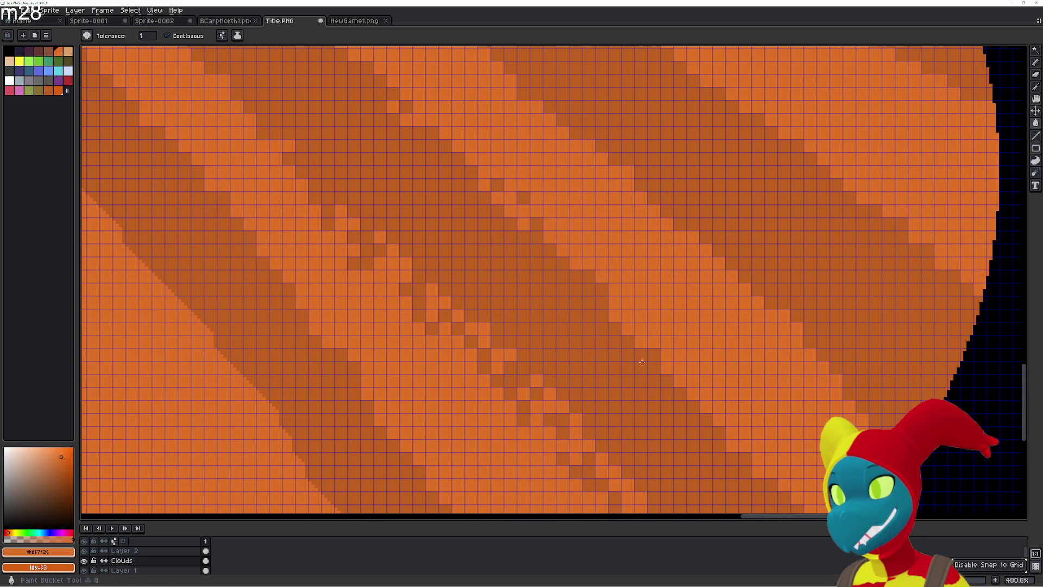
left_click(575, 355)
left_click(615, 405)
left_click(562, 340)
left_click(602, 380)
left_click(588, 354)
left_click(614, 380)
left_click(602, 393)
left_click(563, 330)
left_click(589, 367)
- Break up the dark band toward the upper left with more light orange pixels
left_click(549, 353)
left_click(501, 288)
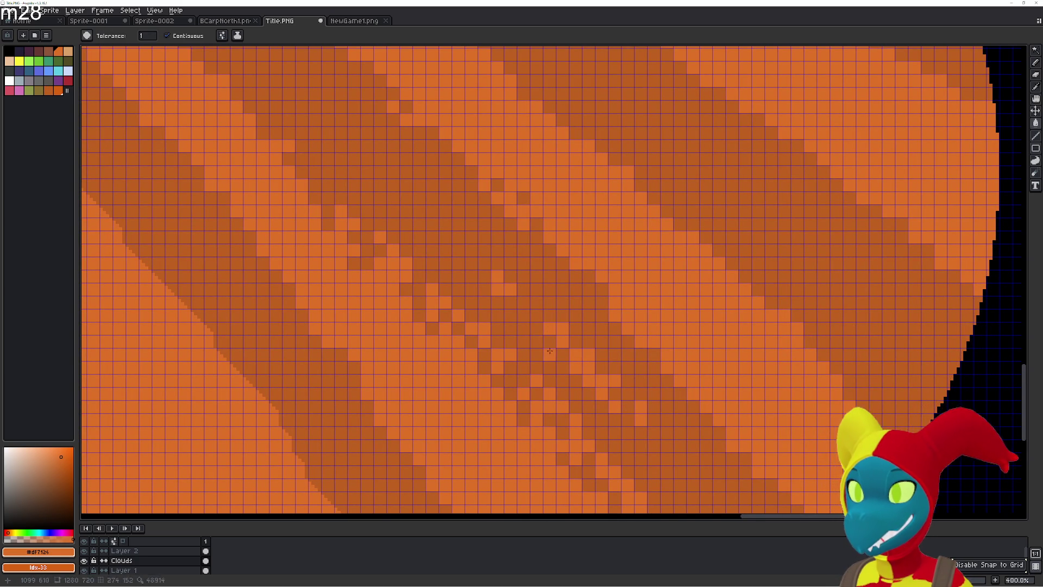
left_click(484, 275)
left_click(458, 239)
left_click(432, 184)
left_click(380, 145)
left_click(354, 106)
left_click(395, 213)
left_click(458, 251)
left_click(393, 158)
left_click(523, 275)
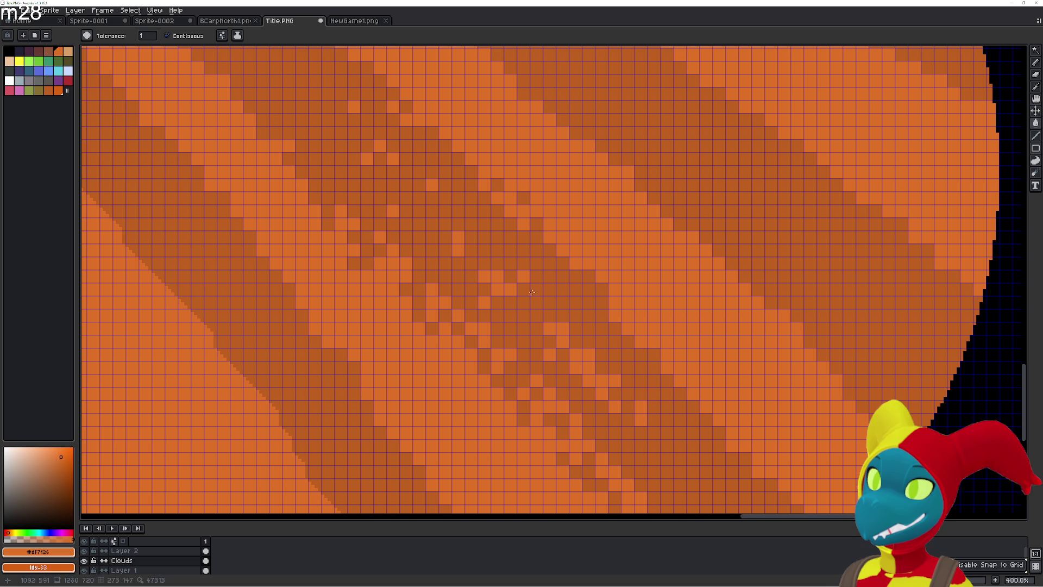
- Scatter light orange pixels across the centre of the dark band
scroll(590, 373, "down", 5)
scroll(590, 373, "right", 5)
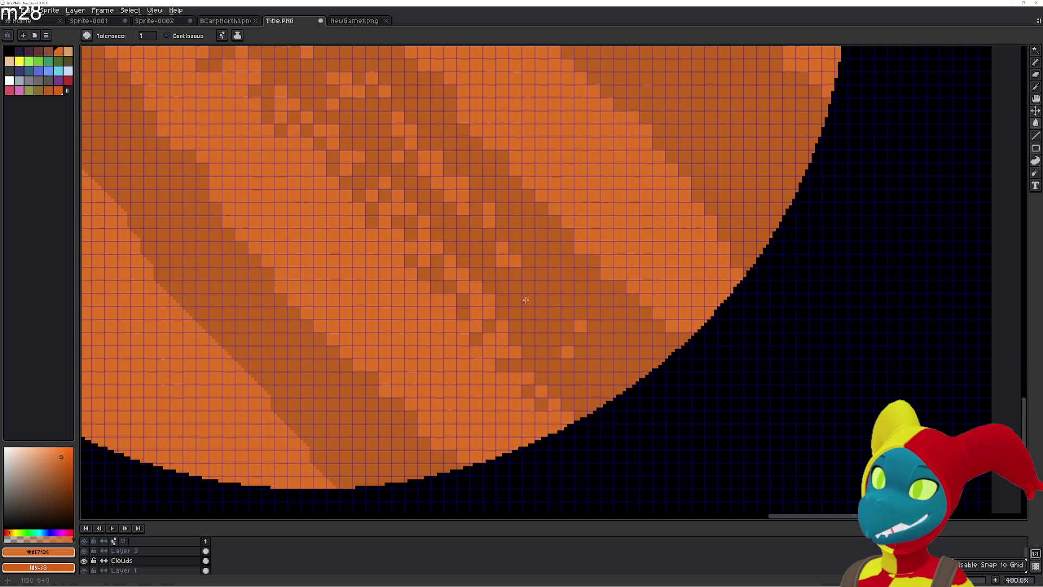
left_click(555, 365)
left_click(580, 339)
left_click(528, 274)
left_click(528, 261)
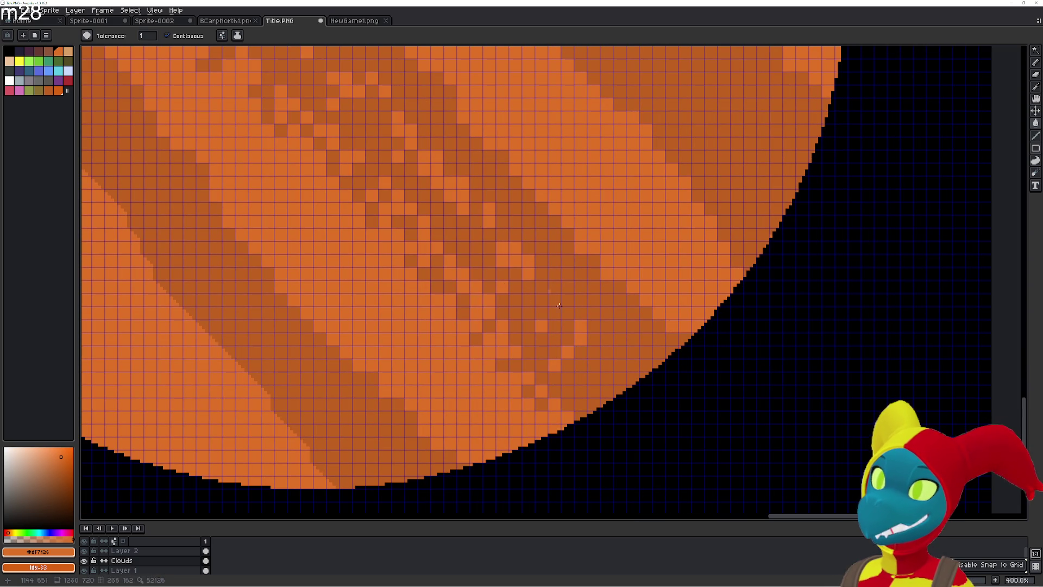
left_click(593, 353)
left_click(543, 274)
left_click(594, 339)
left_click(554, 274)
left_click(567, 340)
left_click(545, 309)
left_click(528, 293)
left_click(541, 352)
left_click(580, 352)
left_click(594, 378)
left_click(619, 378)
- Fill a diagonal row of dark cells with lighter orange toward the upper left
left_click(631, 339)
left_click(581, 300)
left_click(541, 261)
left_click(515, 222)
left_click(496, 196)
left_click(450, 222)
left_click(424, 182)
- Scatter lighter orange cells along the next stretch of the dark band
left_click_drag(372, 96, 599, 386)
left_click(513, 329)
left_click(579, 393)
left_click(448, 275)
left_click(487, 301)
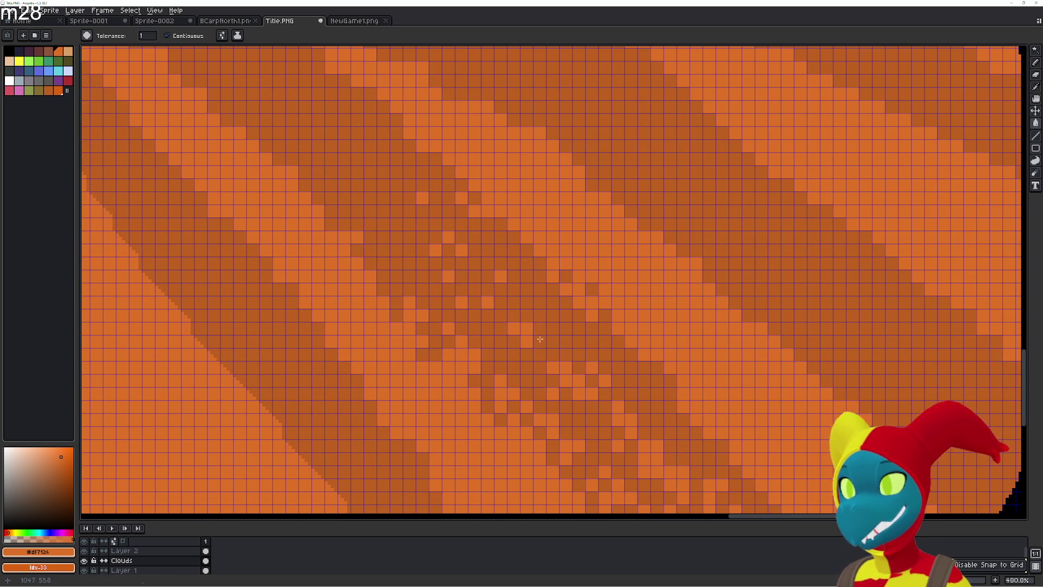
left_click(550, 337)
left_click(474, 263)
left_click(460, 263)
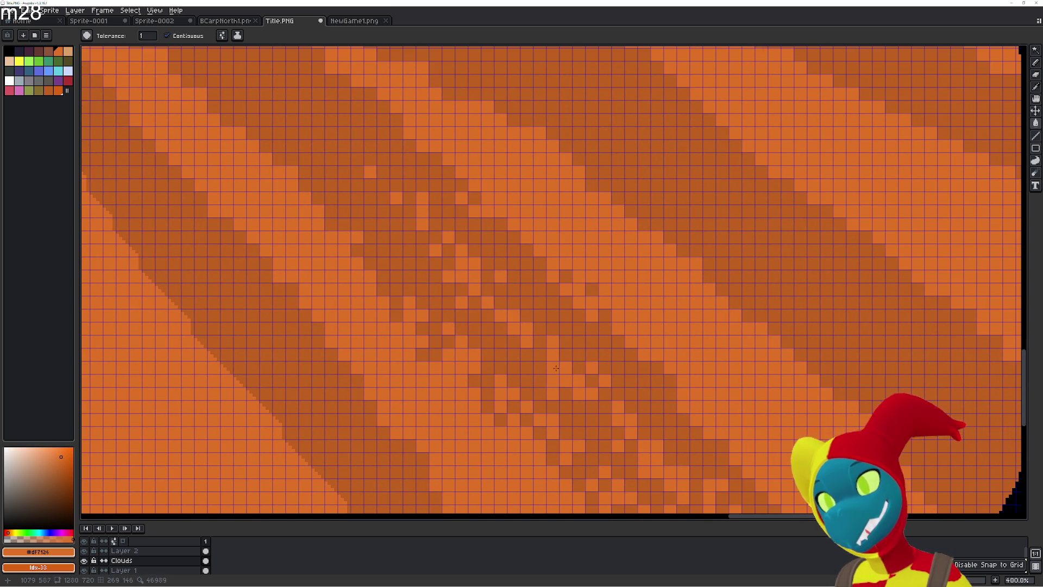
scroll(556, 368, "down", 4)
scroll(537, 346, "up", 2)
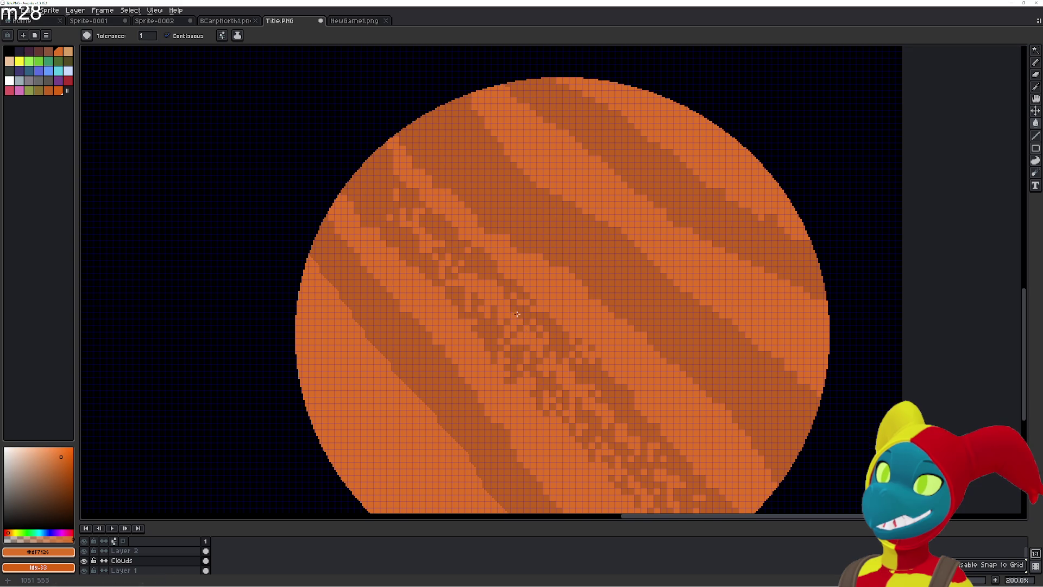
left_click_drag(552, 374, 484, 286)
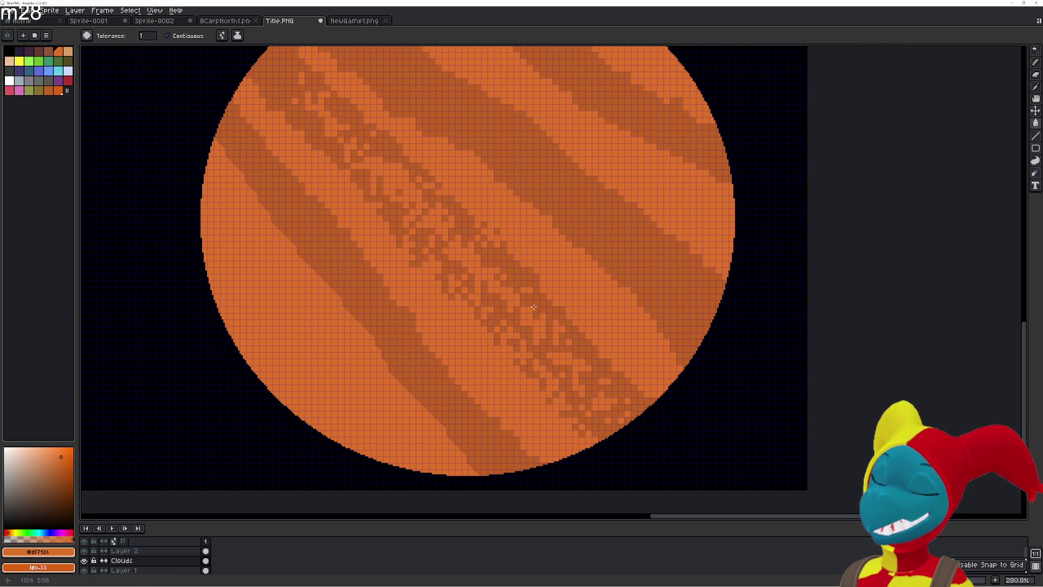
scroll(519, 326, "down", 4)
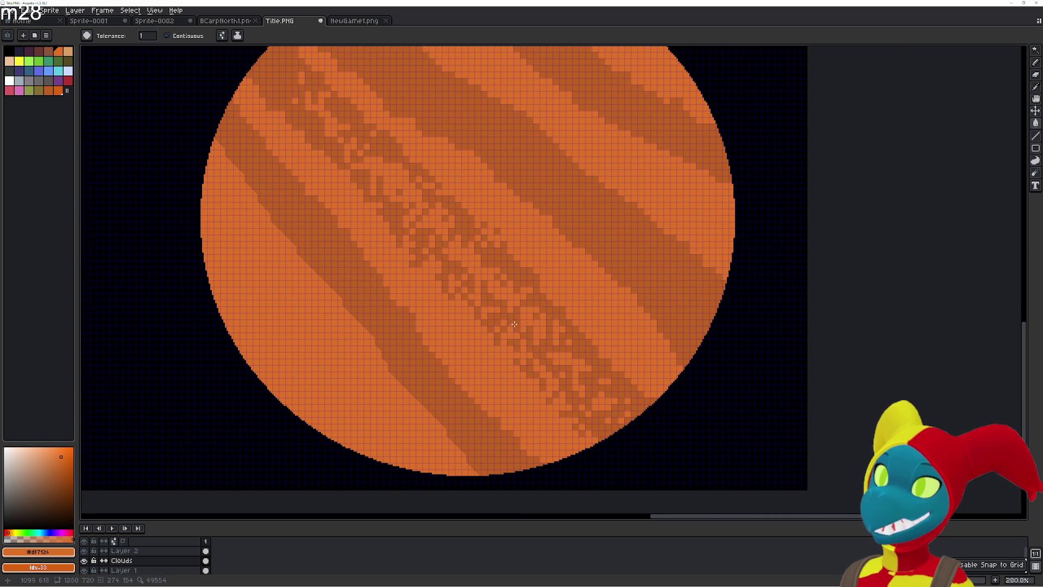
scroll(526, 340, "up", 1)
scroll(526, 340, "up", 1)
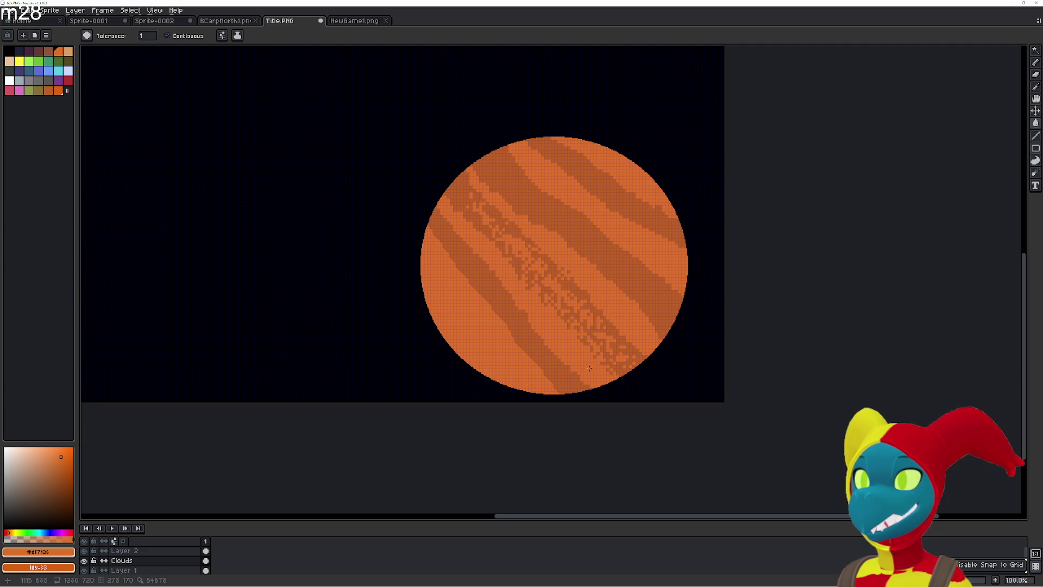
scroll(498, 344, "down", 1)
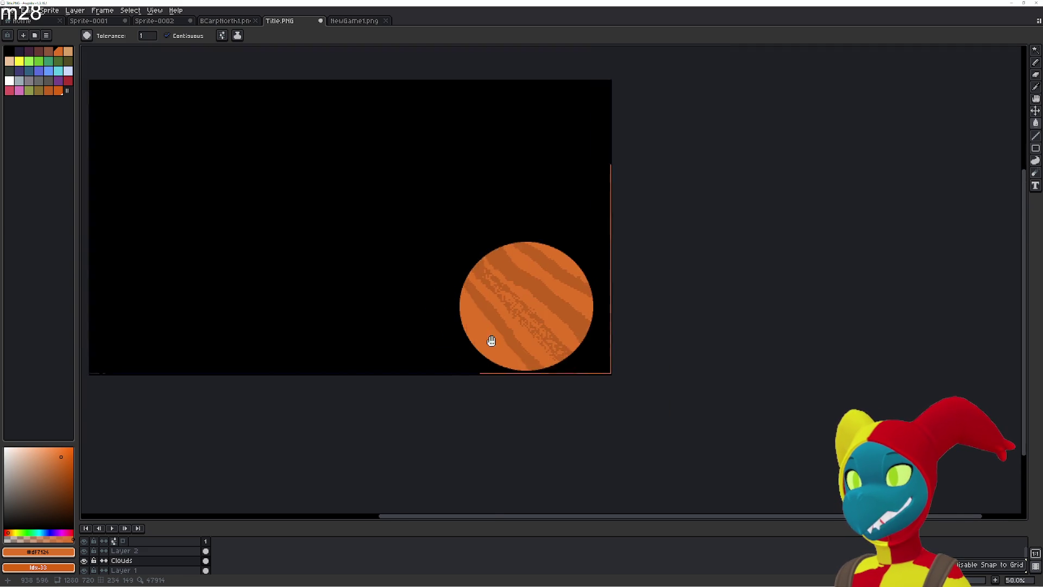
left_click_drag(489, 340, 638, 407)
scroll(616, 368, "up", 1)
mouse_move(559, 365)
left_mouse_down()
mouse_move(621, 384)
mouse_move(687, 387)
mouse_move(680, 377)
left_mouse_up()
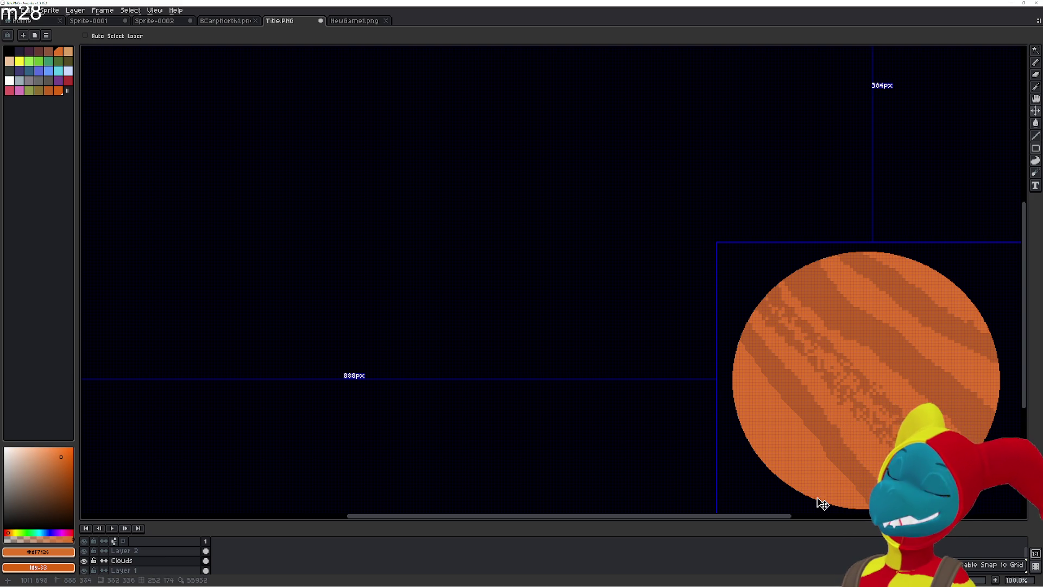
- Undo the light-orange fills, return to the Paint Bucket, and sample the darker stripe orange
key("ctrl+z")
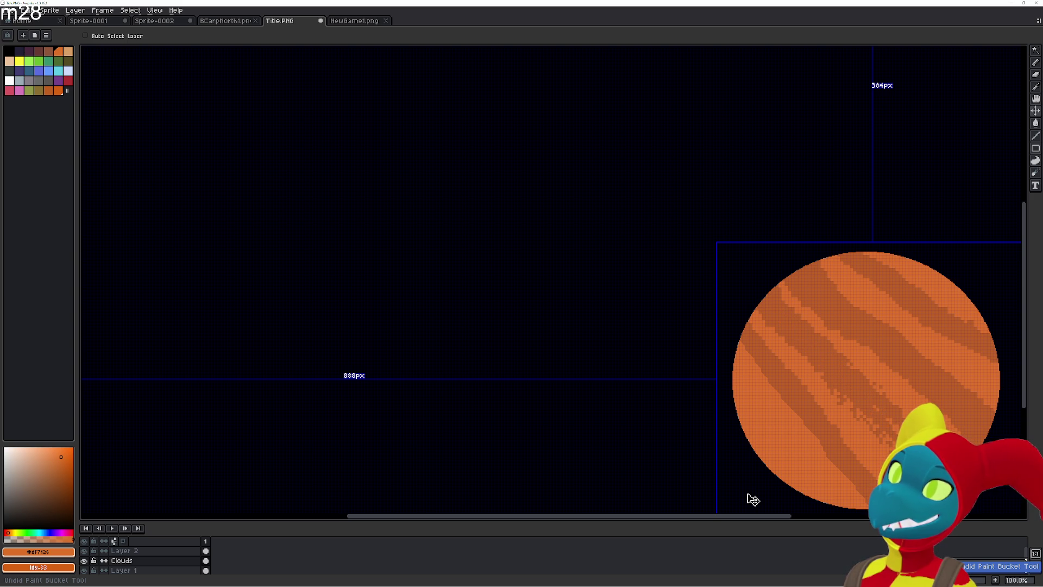
key("g")
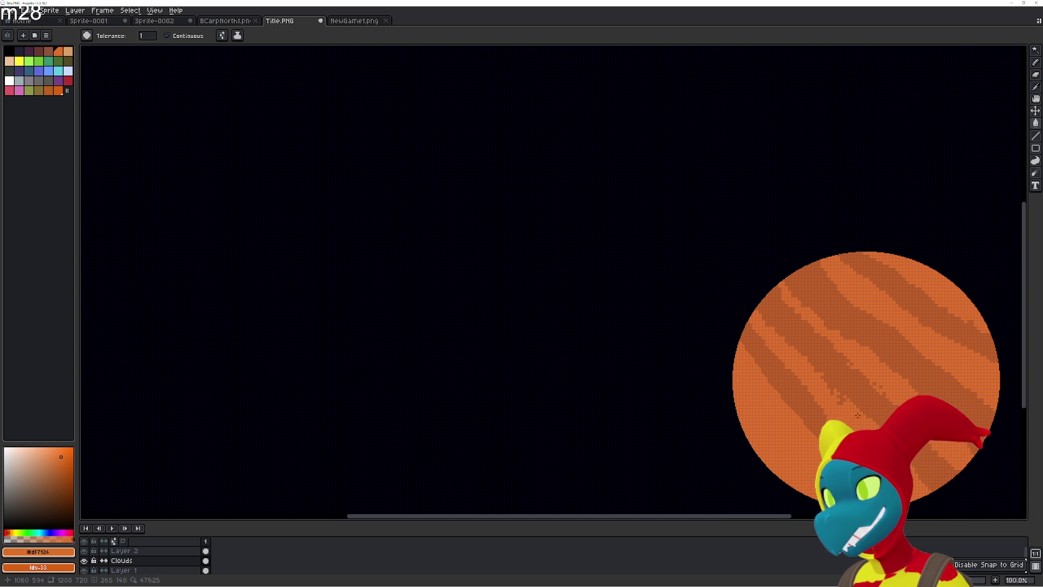
key("g")
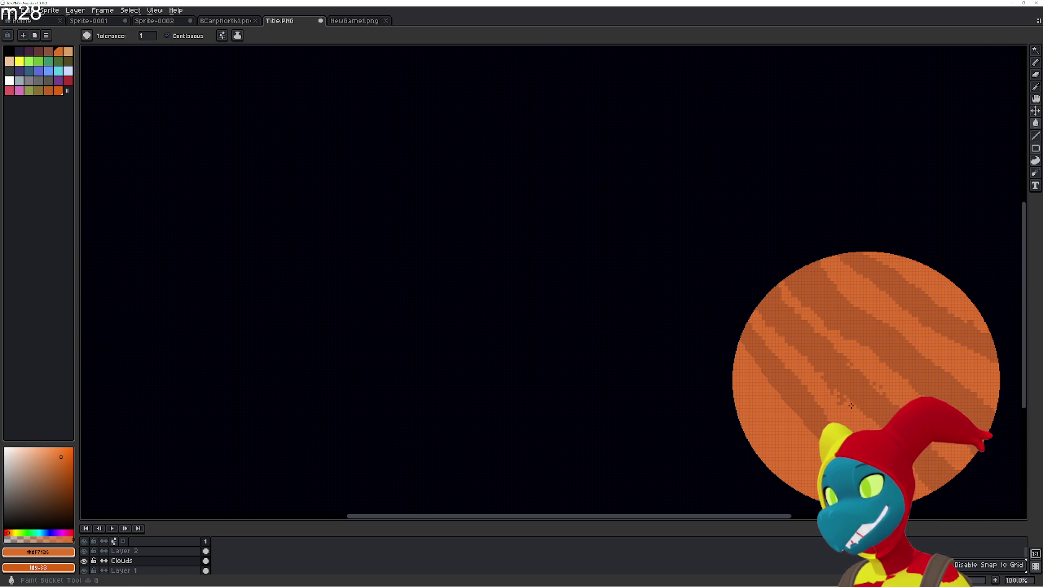
left_click(854, 408, "alt")
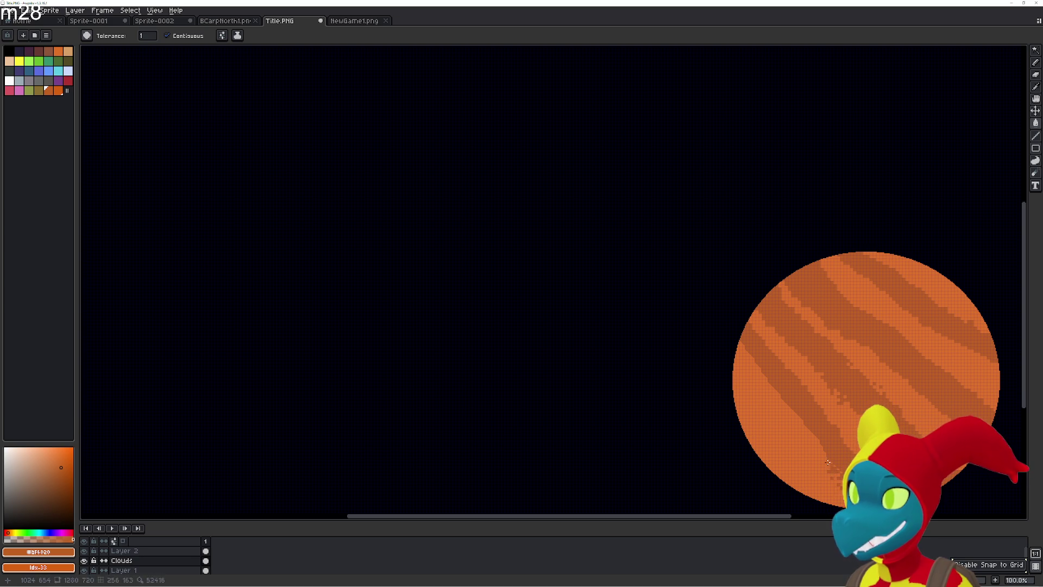
- Pencil #DF6020 diagonal strokes along the dark band edges near the planet's left rim
scroll(828, 462, "up", 4)
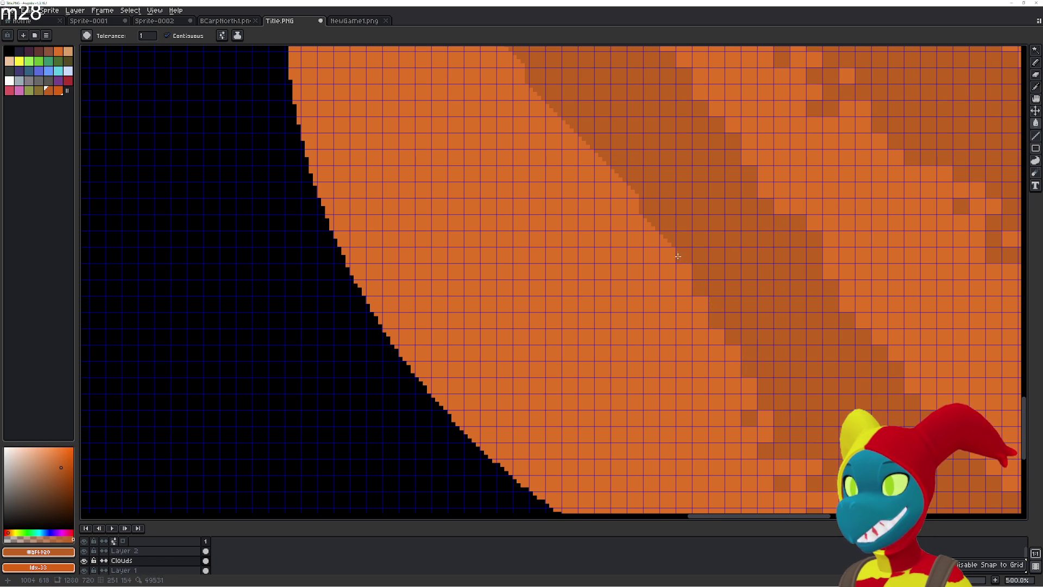
left_click_drag(647, 227, 623, 186)
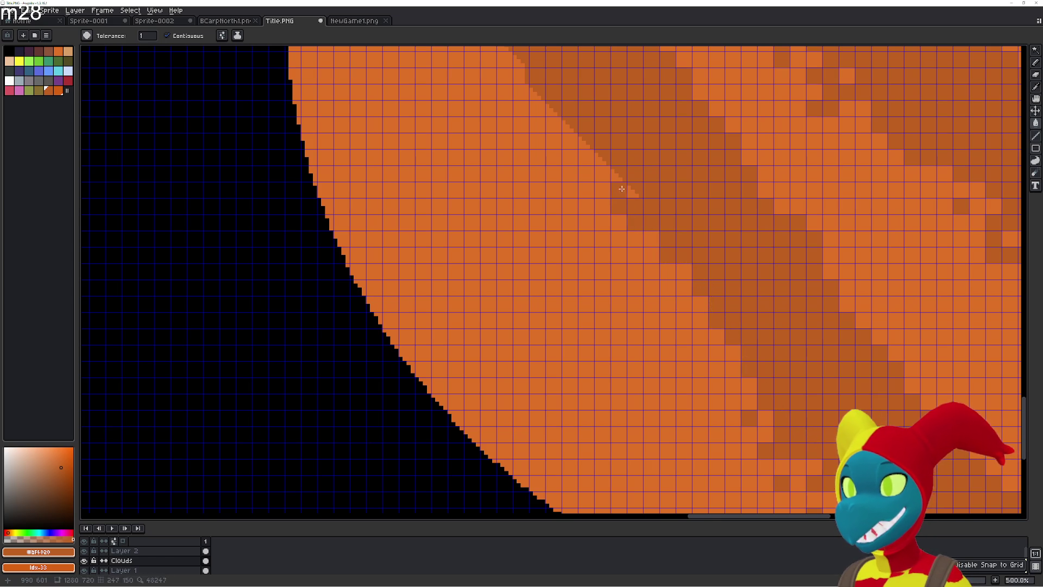
left_click_drag(644, 249, 770, 417)
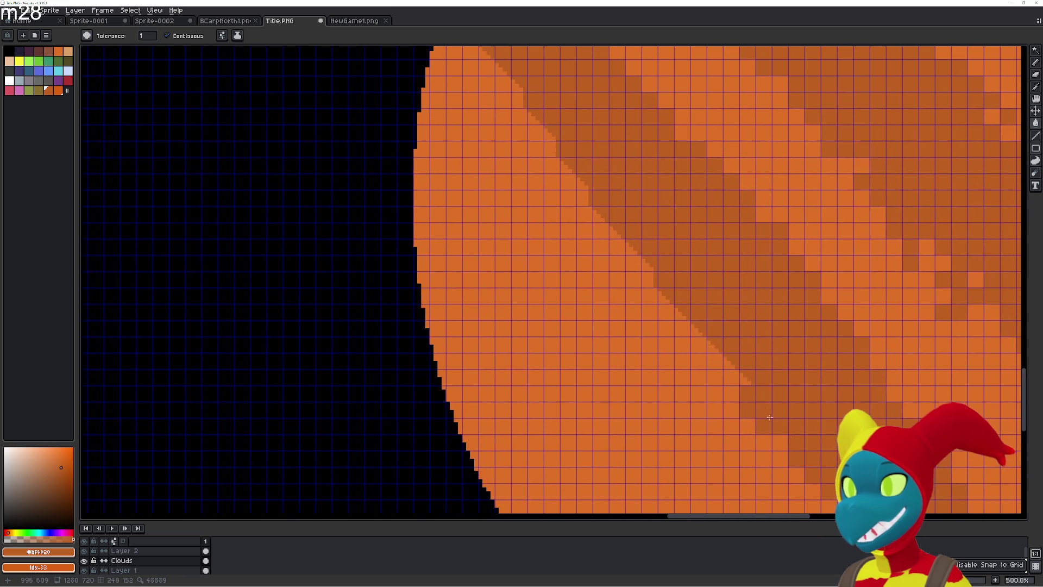
mouse_move(744, 379)
left_mouse_down()
mouse_move(679, 314)
mouse_move(683, 328)
mouse_move(582, 189)
left_mouse_up()
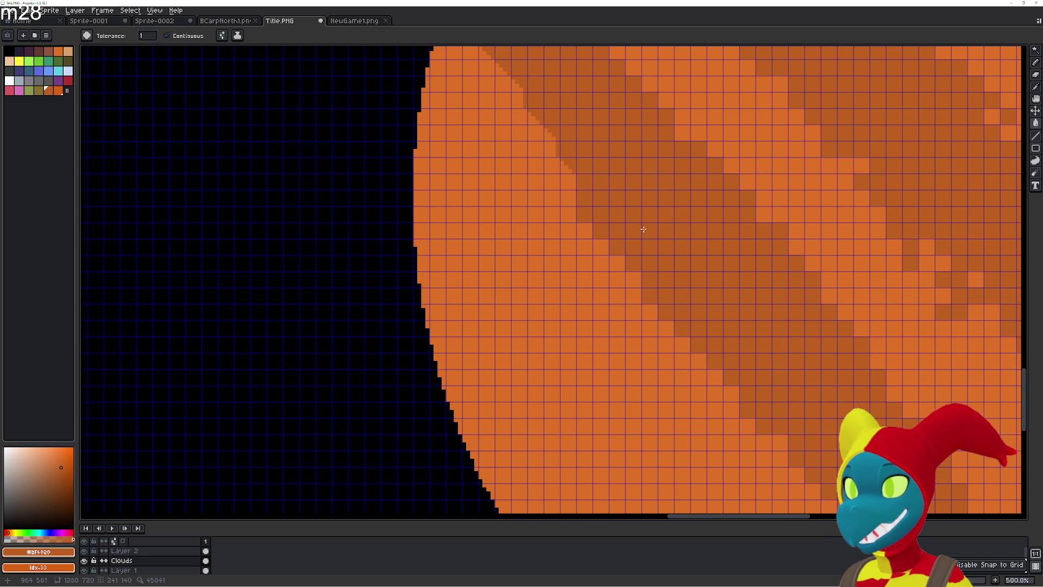
left_click_drag(644, 229, 723, 437)
mouse_move(664, 357)
left_mouse_down()
mouse_move(626, 325)
mouse_move(625, 299)
mouse_move(593, 277)
mouse_move(595, 263)
mouse_move(548, 211)
mouse_move(547, 186)
mouse_move(525, 176)
left_mouse_up()
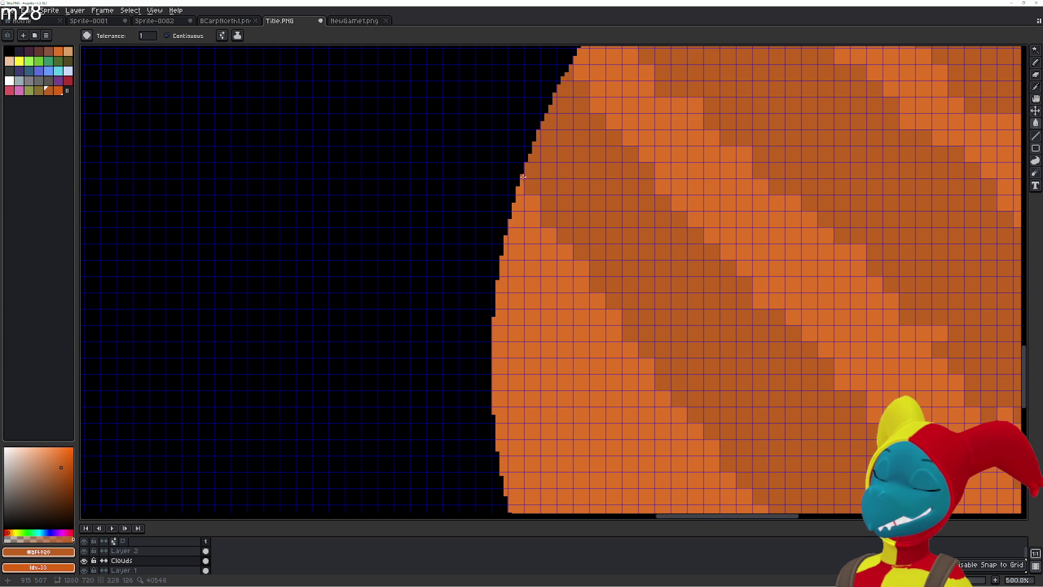
scroll(574, 238, "up", 2)
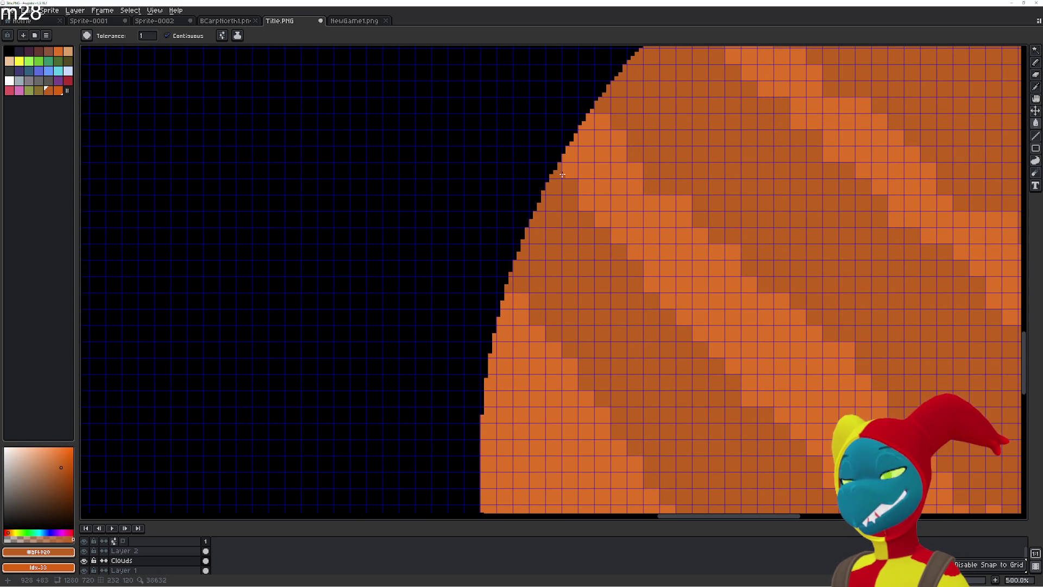
scroll(643, 311, "down", 2)
scroll(599, 254, "up", 1)
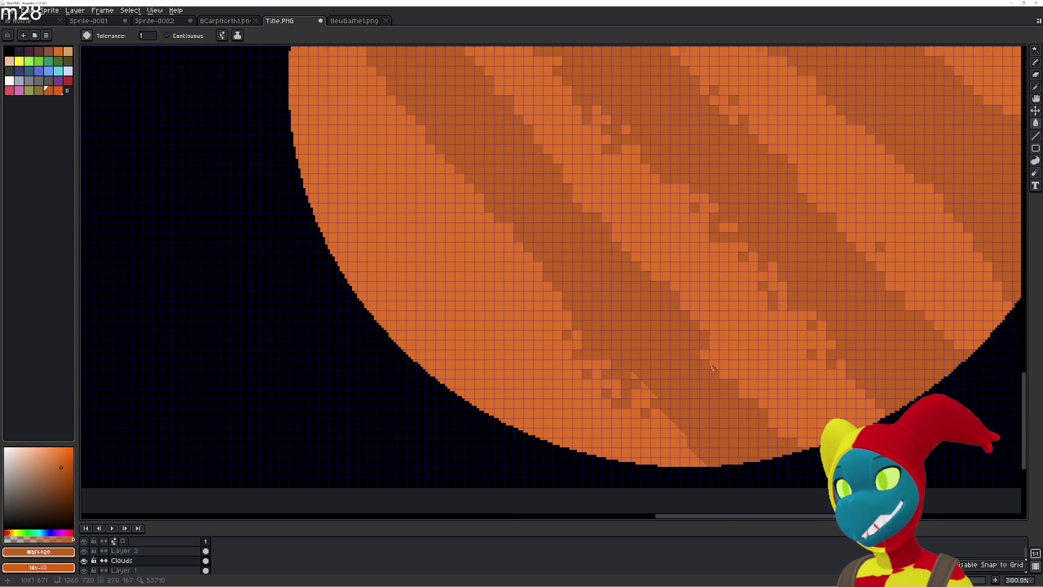
scroll(707, 337, "up", 4)
mouse_move(711, 339)
left_mouse_down()
mouse_move(692, 330)
mouse_move(807, 423)
left_mouse_up()
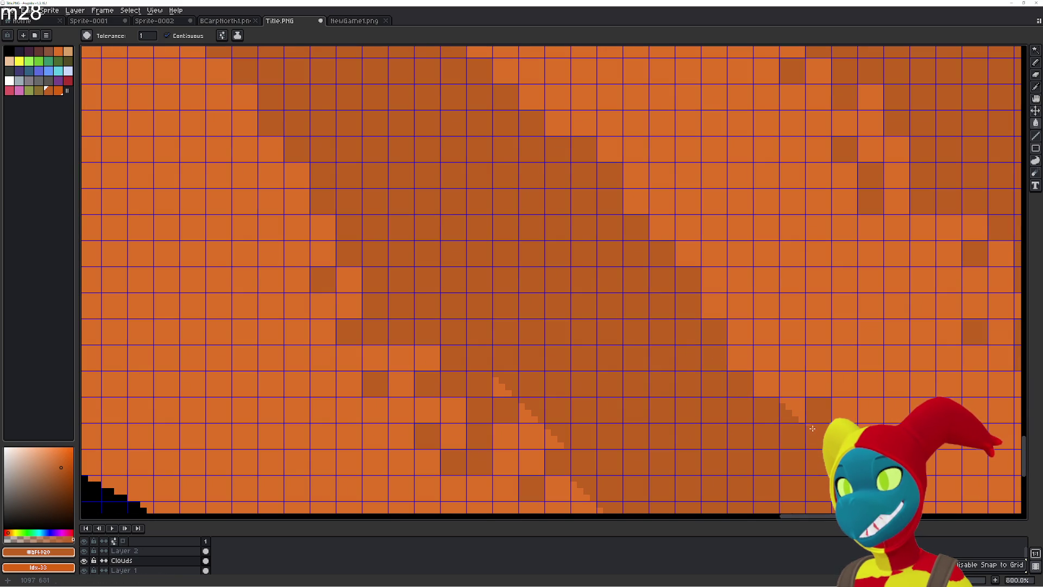
- Darken the light pixels along the lower band's edge near the rim
left_click(774, 393)
left_click(728, 351)
scroll(706, 348, "down", 4)
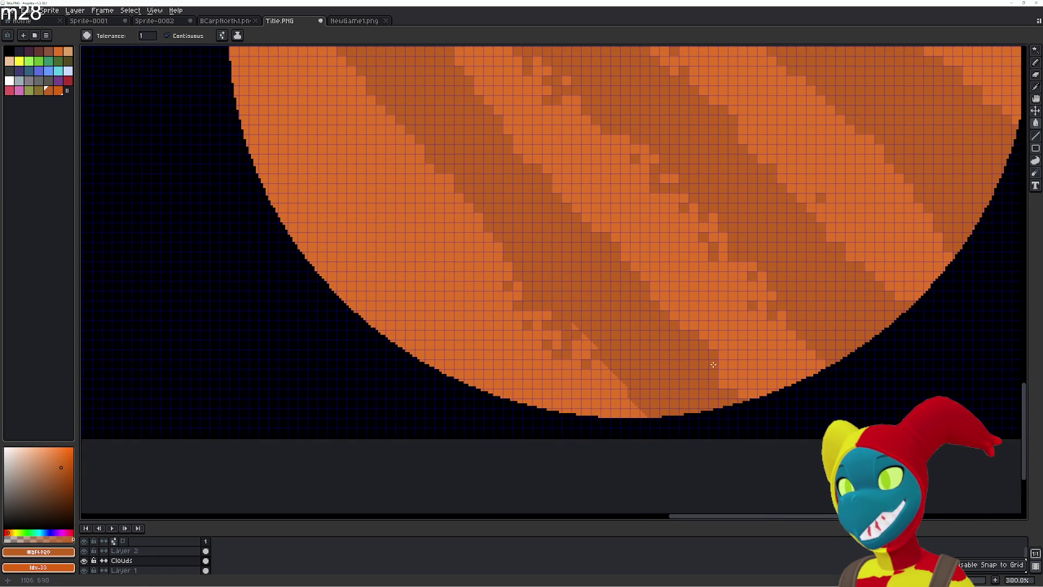
scroll(714, 364, "up", 3)
left_click(738, 359)
left_click(719, 342)
left_click(758, 382)
left_click(738, 382)
left_click(758, 401)
left_click(773, 406)
left_click(778, 381)
- Darken the light pixels up the diagonal edge to its upper-left end
left_click(797, 382)
left_click(759, 362)
left_click(741, 345)
left_click(717, 323)
left_click(701, 306)
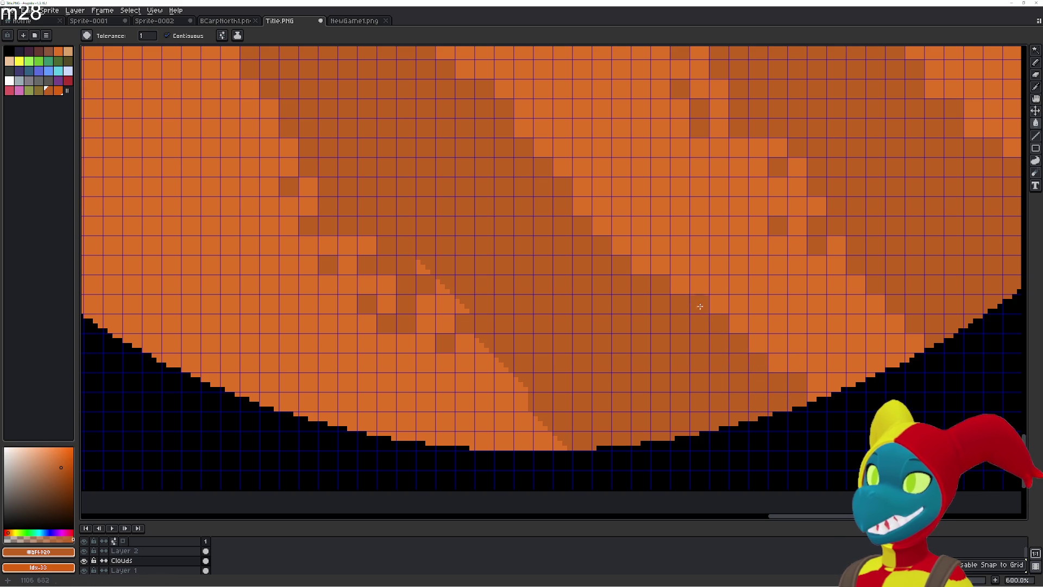
left_click(680, 286)
left_click(642, 264)
left_click(619, 237)
left_click(605, 231)
left_click(599, 227)
left_click(583, 204)
- Fill the light pixels down the lower diagonal and its bottom stair-steps darker orange
left_click(462, 305)
left_click(446, 304)
left_click(439, 289)
left_click(484, 344)
left_click(504, 363)
left_click(504, 383)
left_click(524, 402)
left_click(526, 386)
left_click(544, 441)
left_click(524, 420)
left_click(541, 425)
left_click(560, 443)
scroll(563, 421, "down", 4)
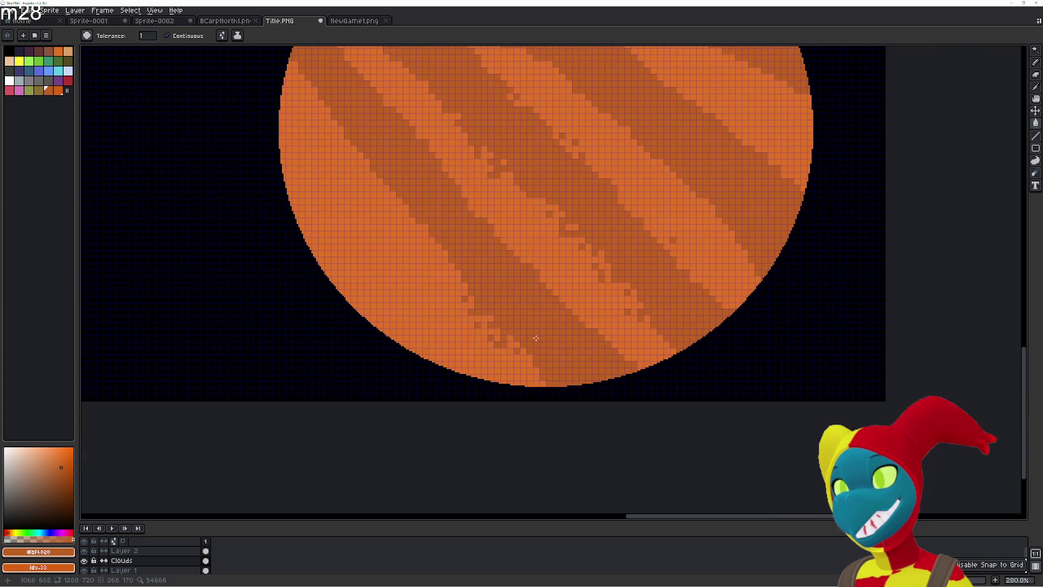
scroll(557, 359, "up", 2)
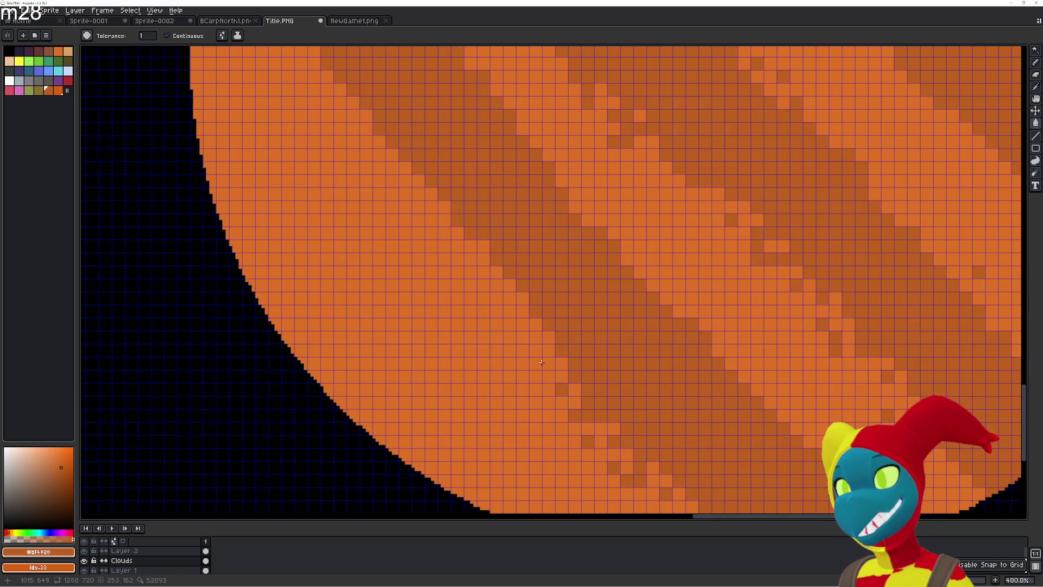
- Recolour scattered single light pixels near the left edge darker orange, then deselect
scroll(550, 341, "down", 2)
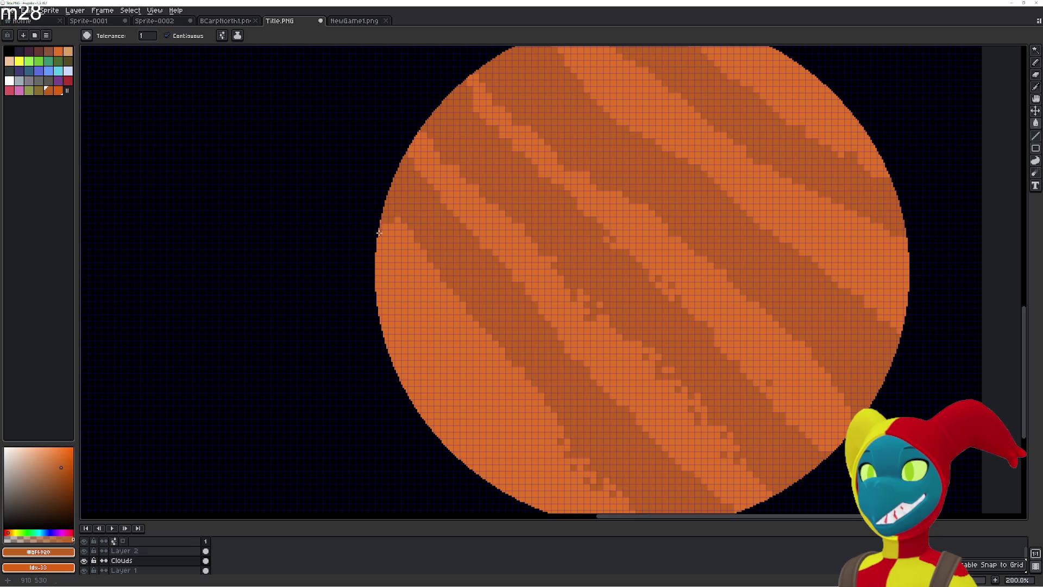
left_click(391, 246)
left_click(391, 233)
left_click(411, 246)
left_click(418, 247)
left_click(417, 257)
left_click(477, 235)
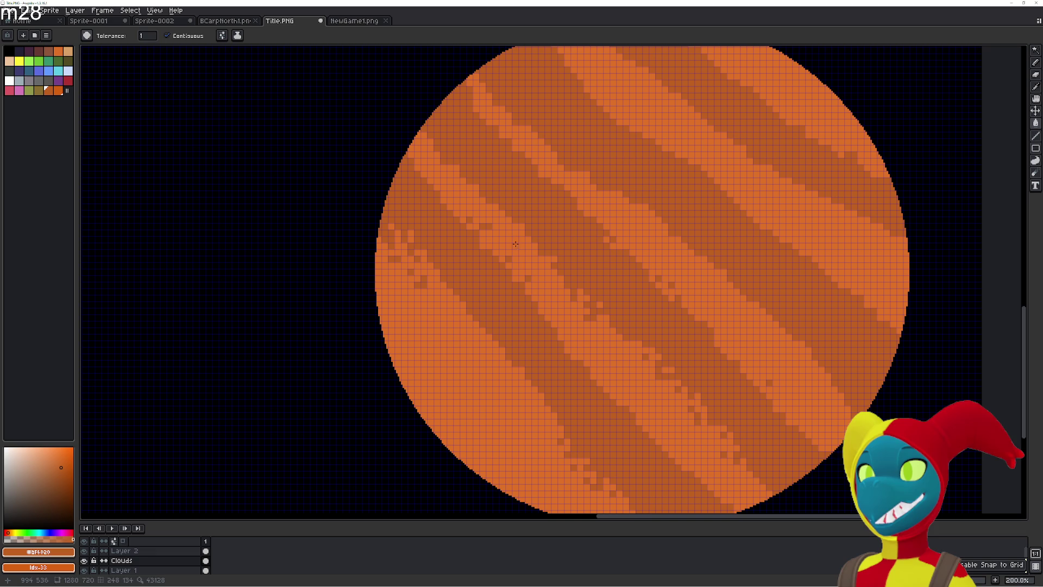
left_click(582, 338)
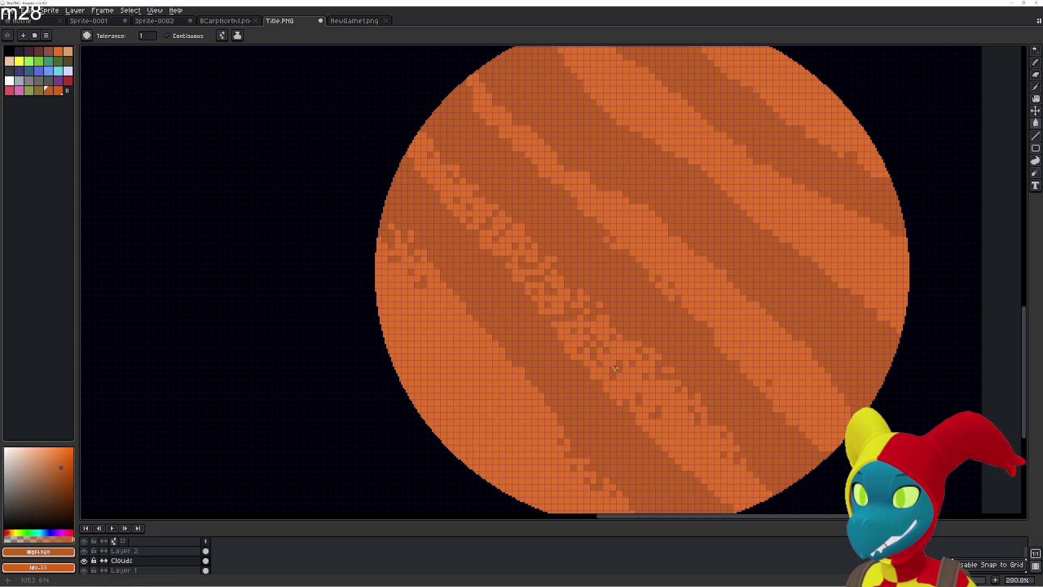
left_click(634, 374)
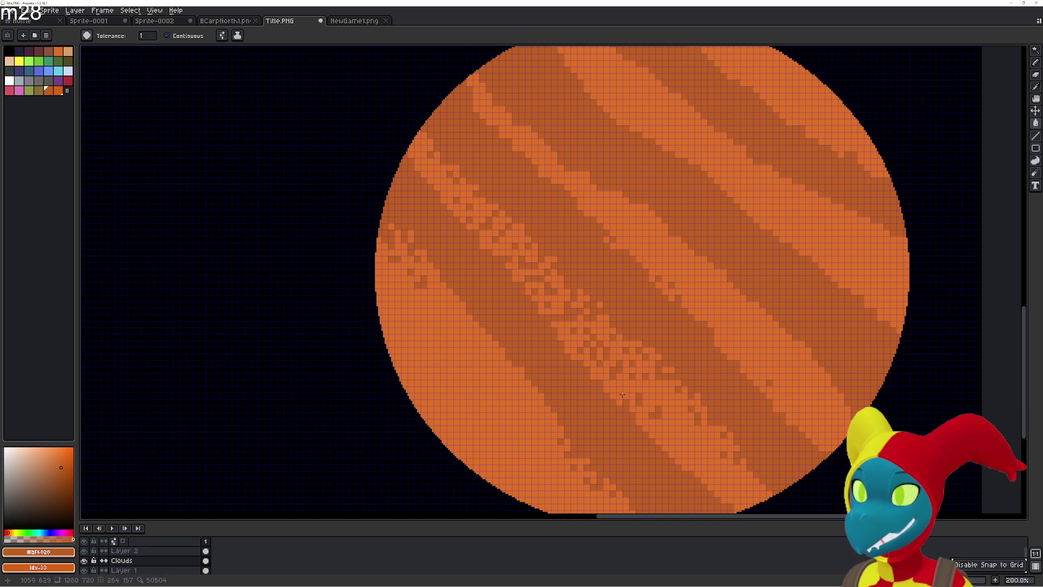
key("ctrl+d")
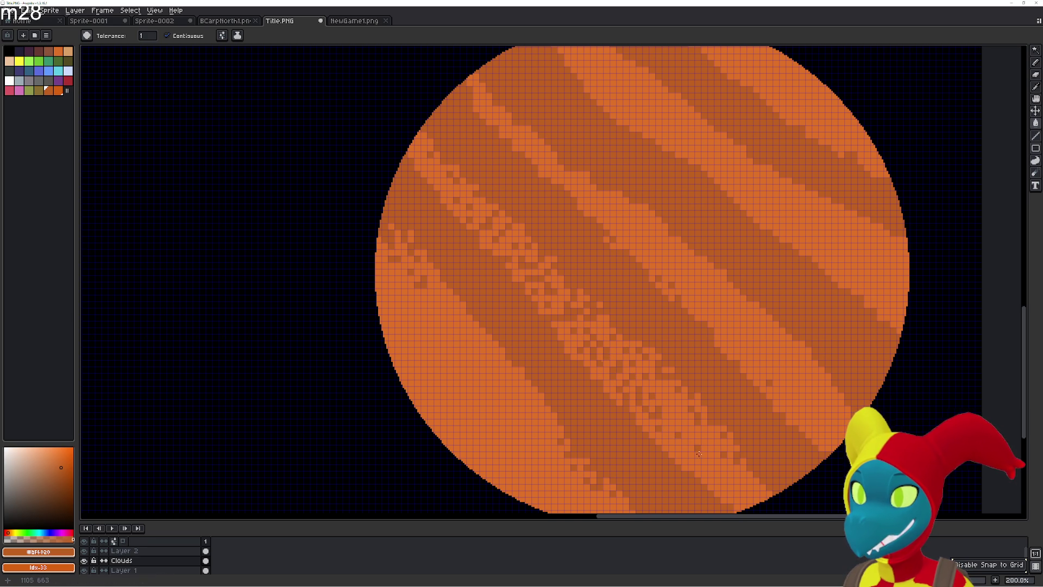
- Bucket-fill a few pixels on the planet's lower-left band to start breaking it up
left_click(755, 494)
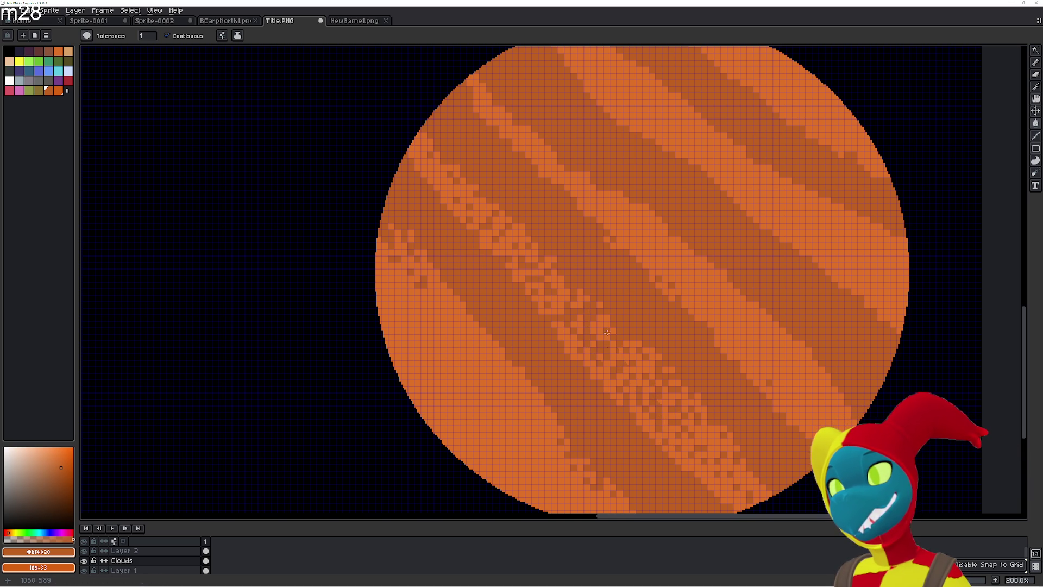
left_click_drag(567, 335, 626, 253)
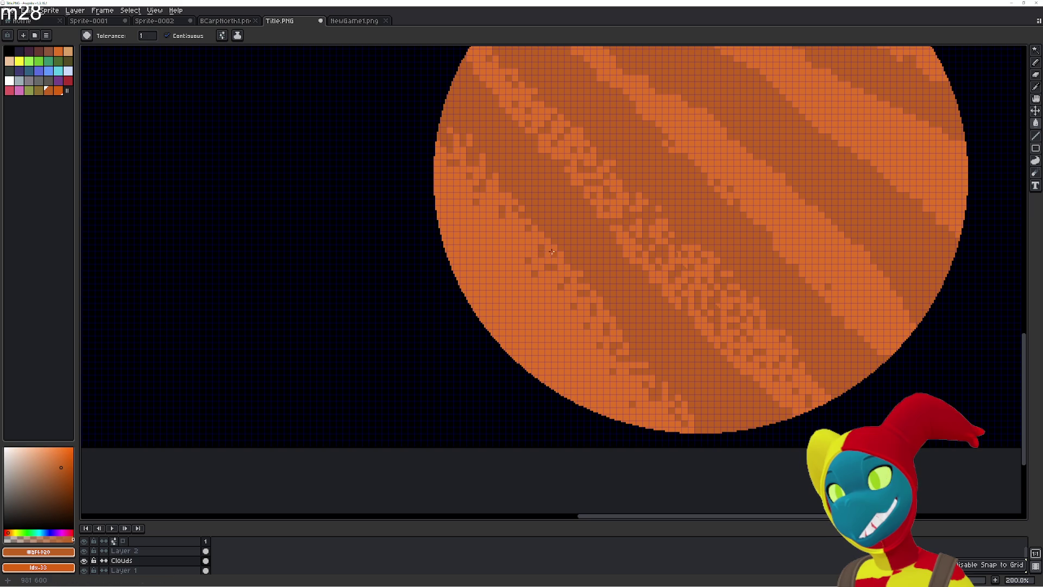
left_click(488, 210)
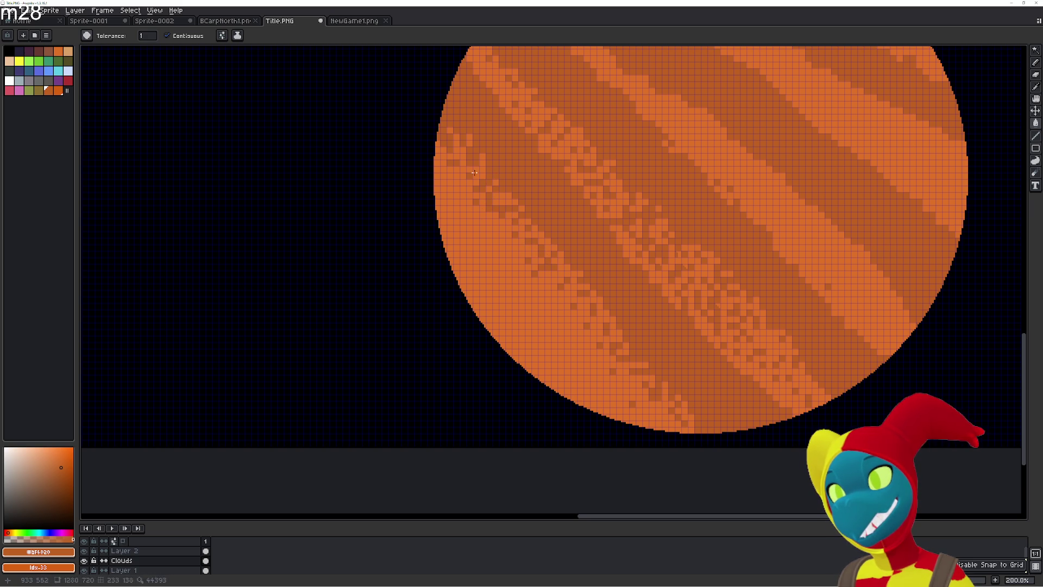
left_click(451, 178)
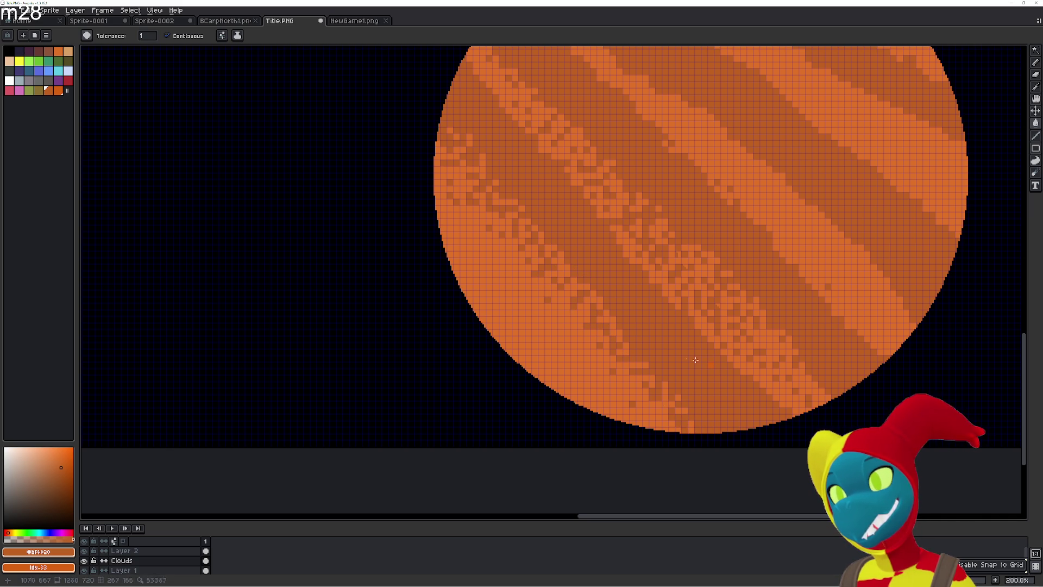
- Undo the bad fill and make the light orange #DF7126 the secondary colour
key("ctrl+z")
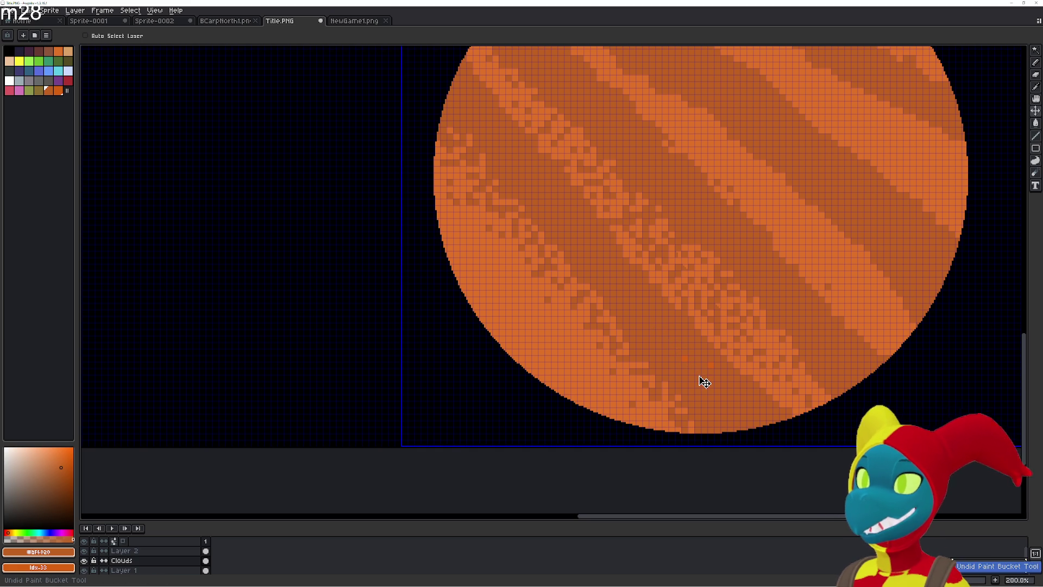
key("u")
key("g")
right_click(657, 358, "alt")
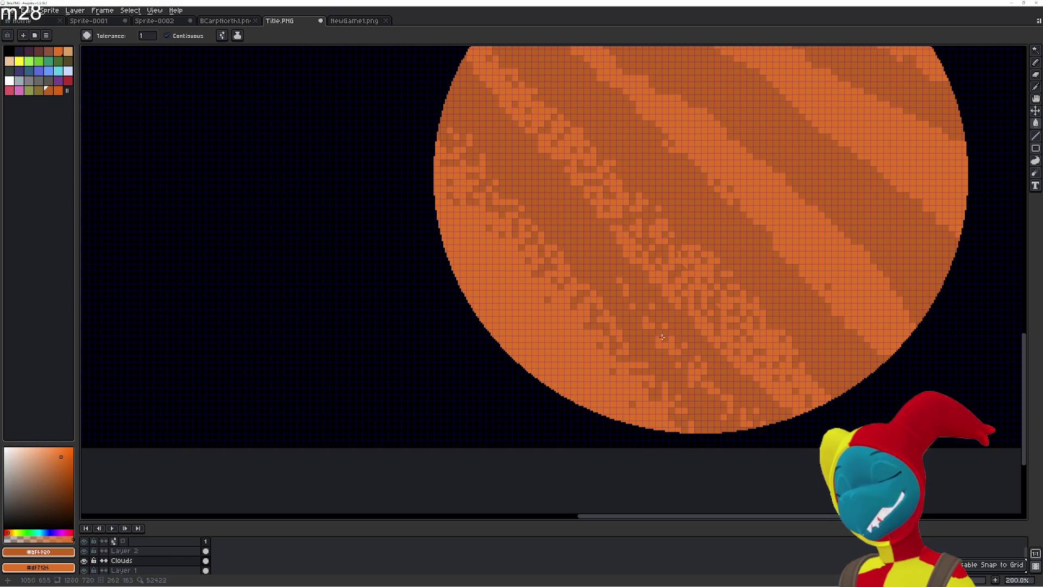
- Scatter light and dark orange texture pixels across the lower-left bands with the Paint Bucket
left_click(609, 294)
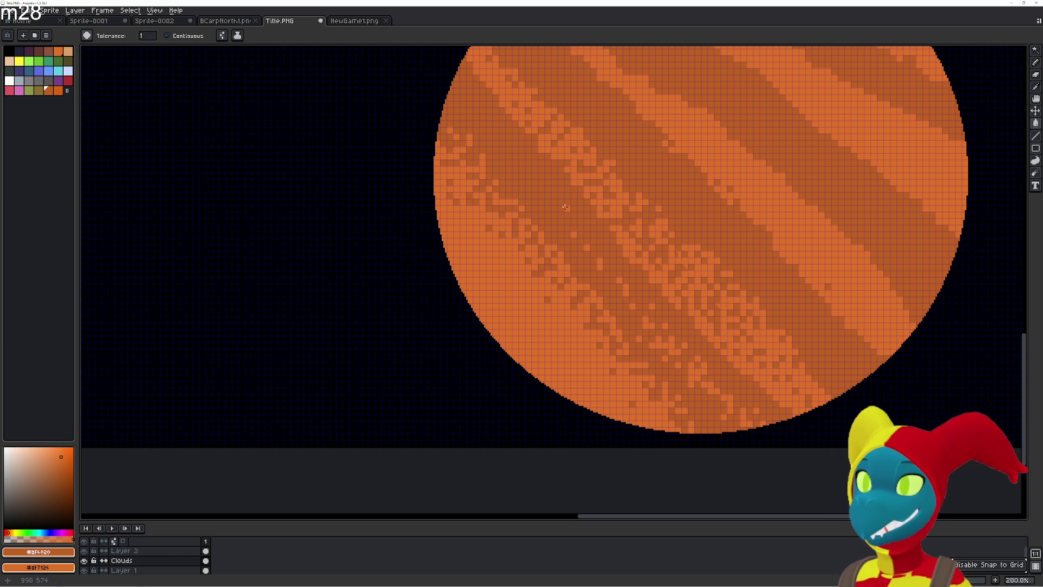
left_click(570, 241)
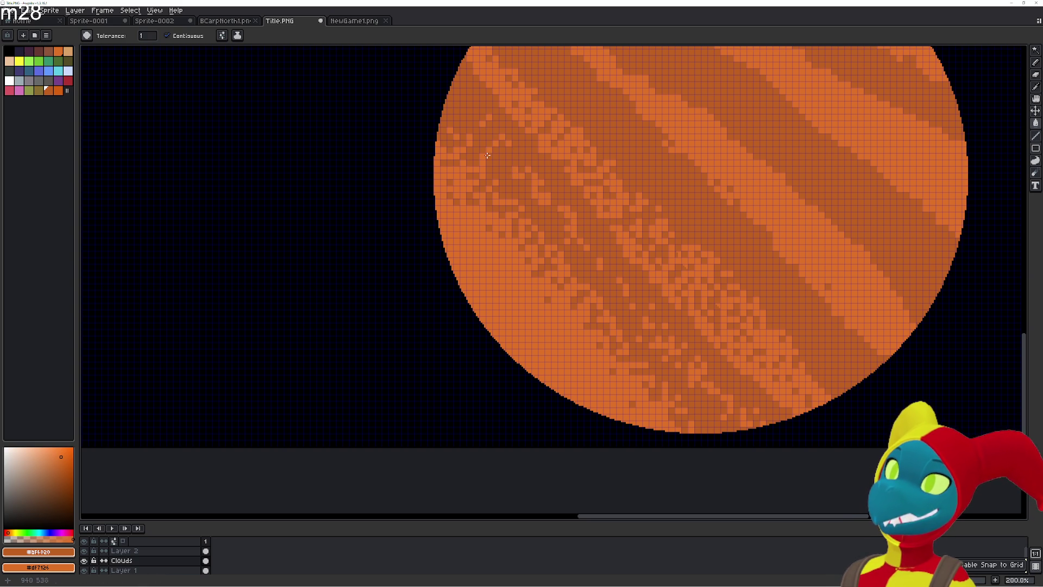
left_click(460, 92)
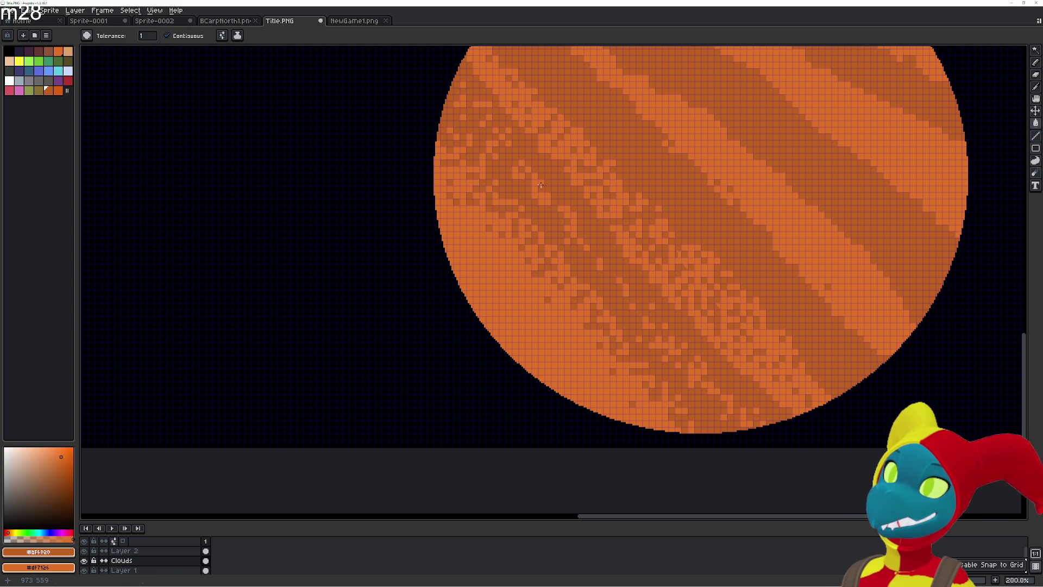
left_click(534, 208)
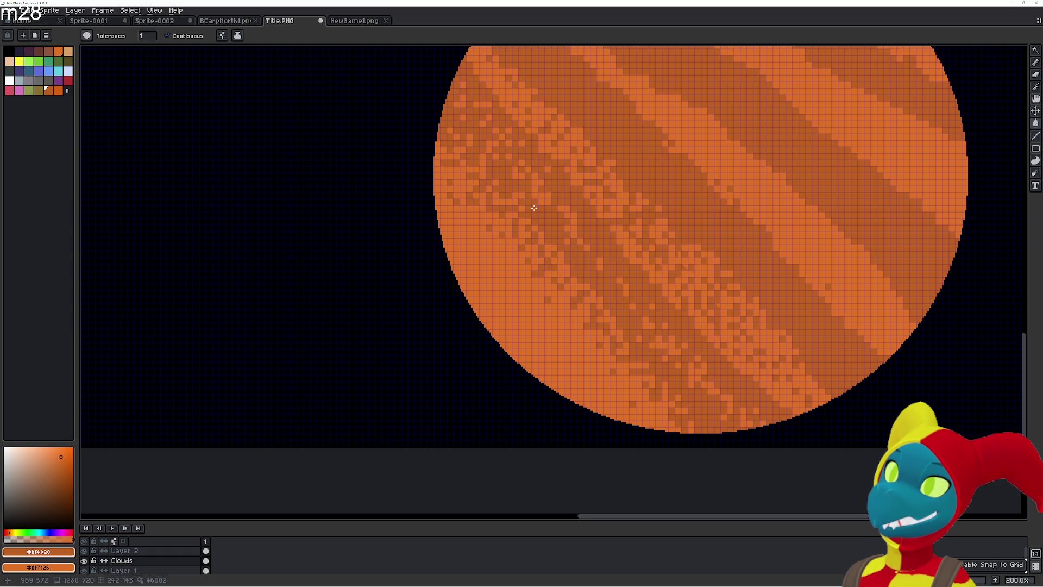
left_click(571, 200)
left_click(595, 246)
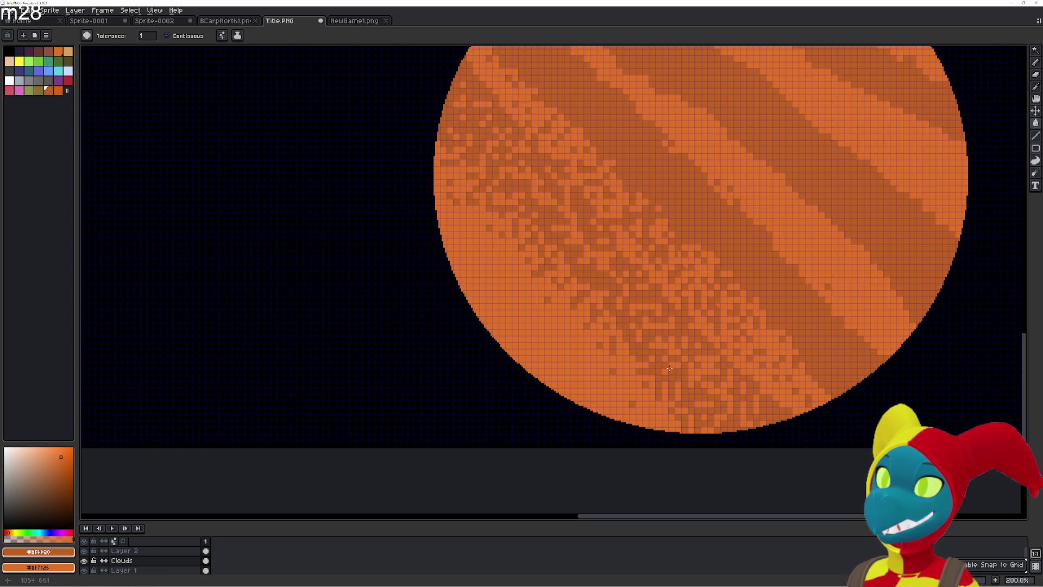
scroll(736, 326, "up", 3)
scroll(736, 326, "right", 3)
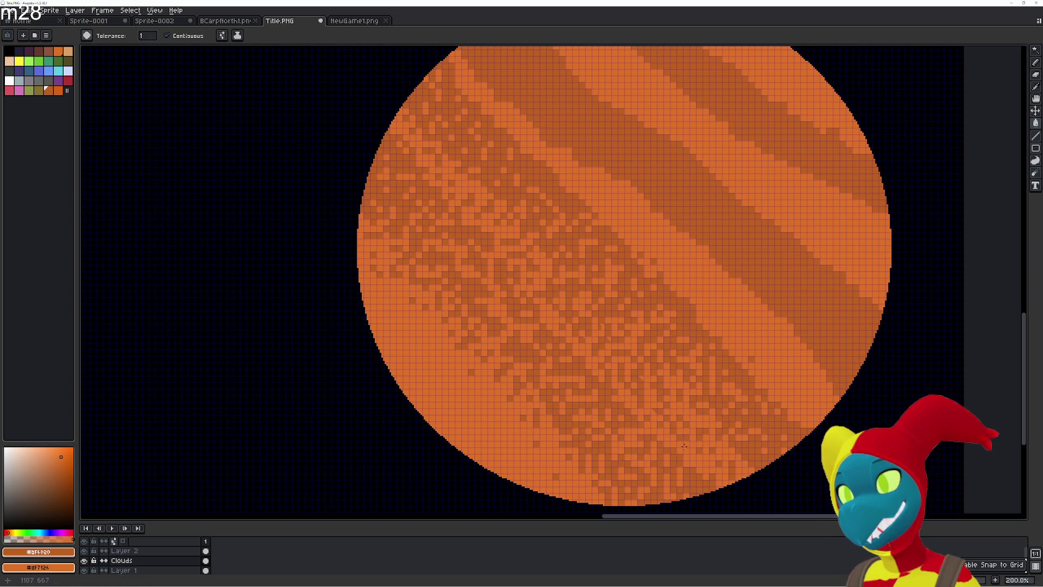
- Bucket-fill more scattered darker-orange pixels across the planet's lower bands
left_click(659, 433)
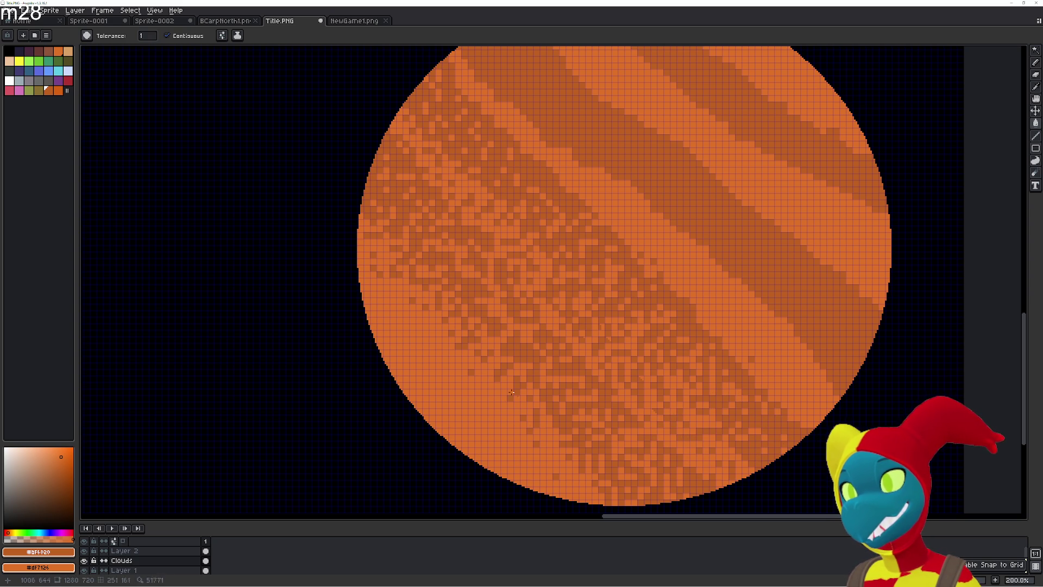
scroll(480, 335, "up", 2)
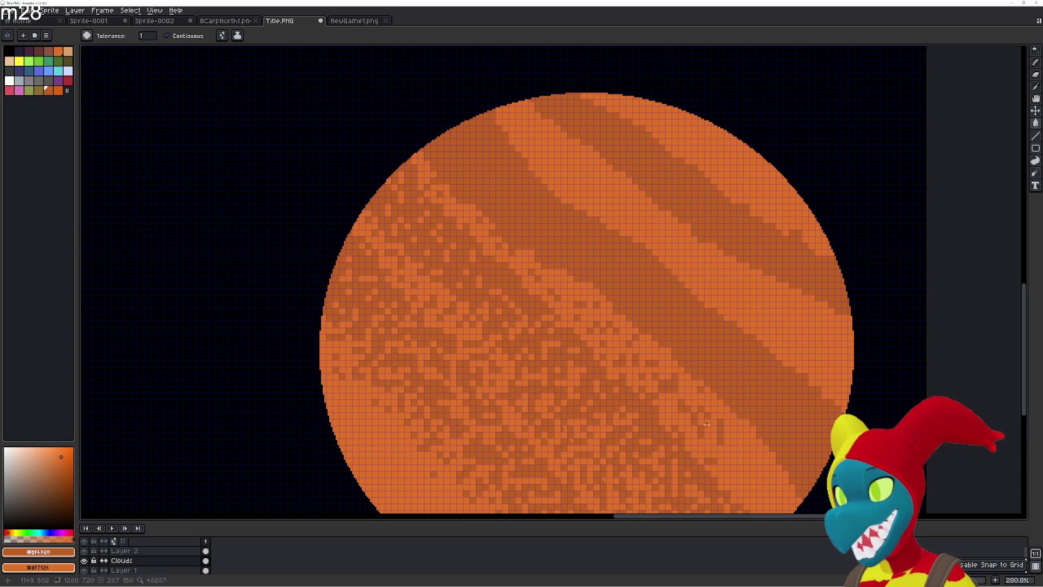
mouse_move(694, 418)
left_mouse_down()
mouse_move(582, 328)
mouse_move(587, 336)
left_mouse_up()
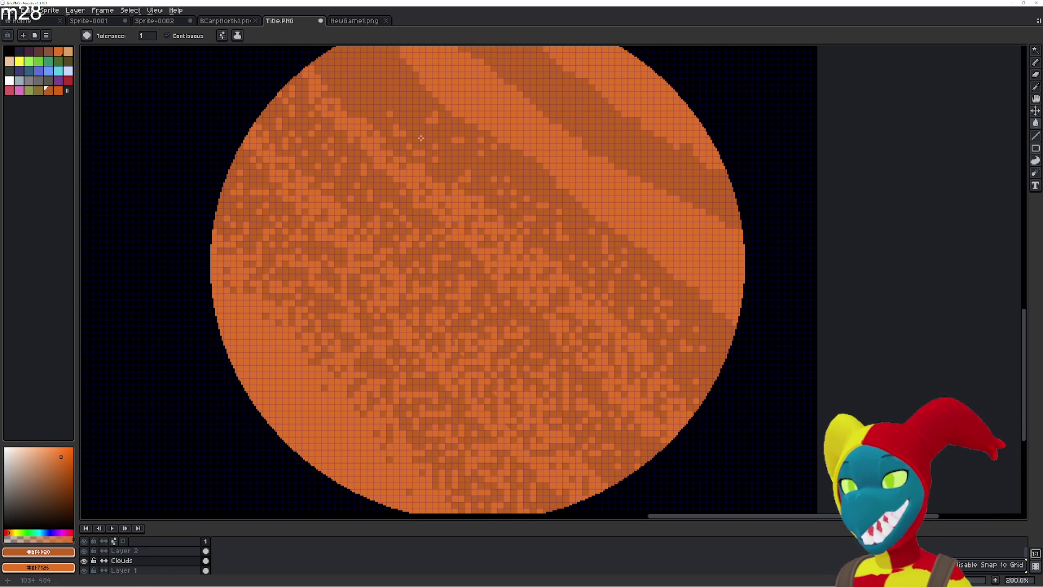
- Bucket-fill scattered texture pixels into the planet's upper-left bands
left_click(421, 123)
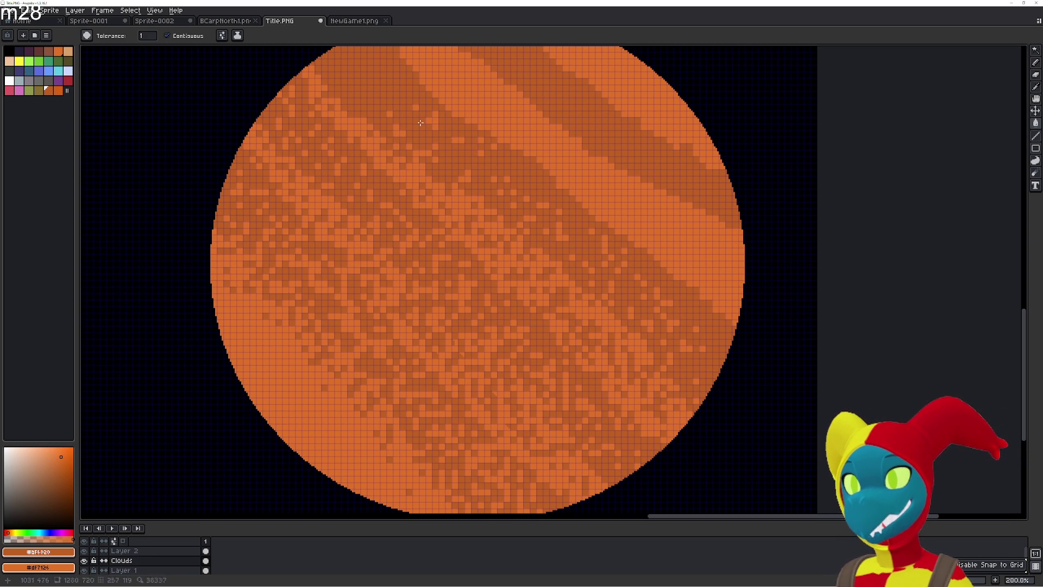
left_click(428, 198)
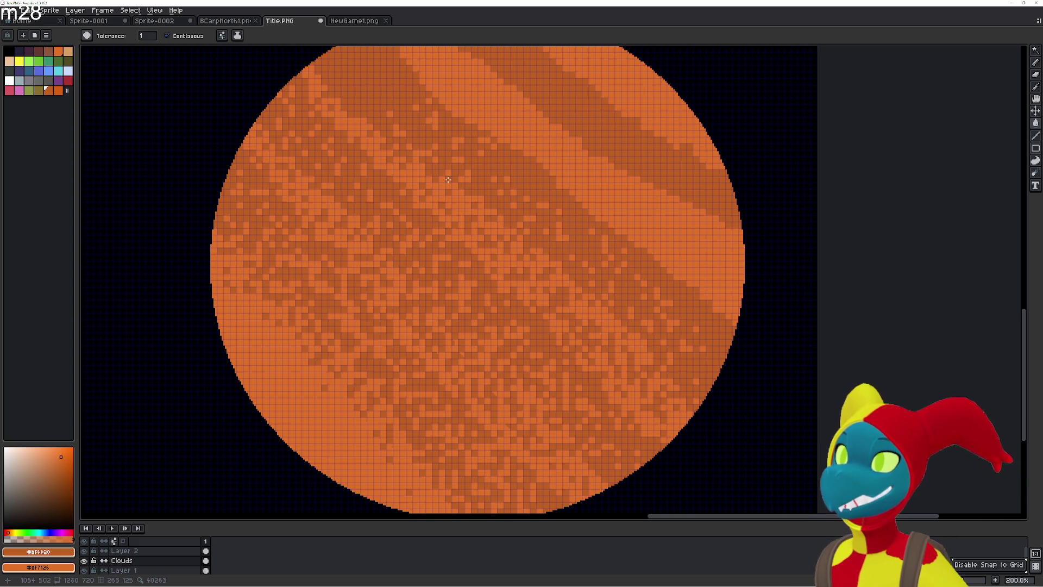
scroll(428, 197, "up", 3)
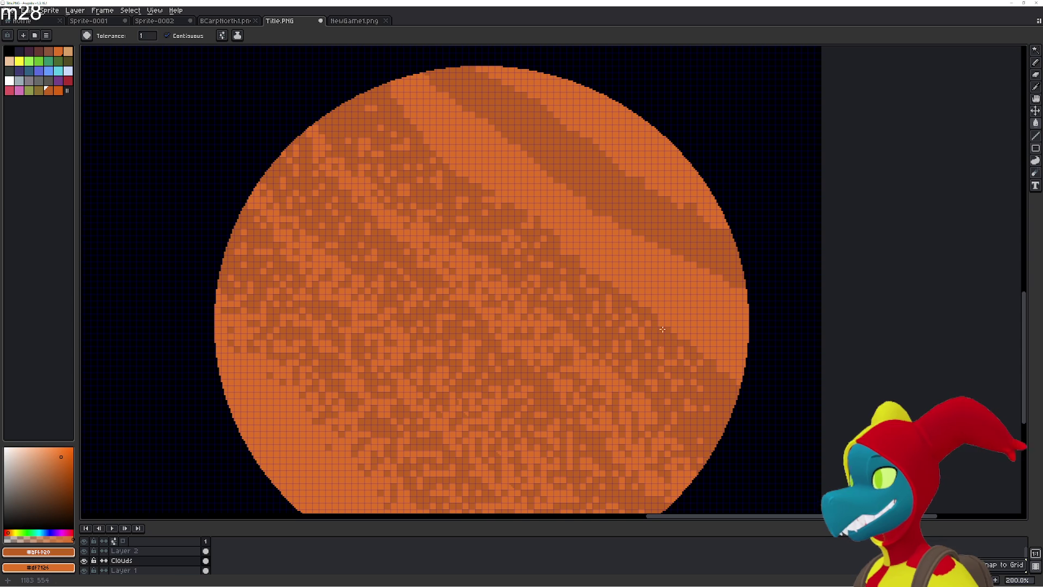
left_click(711, 362)
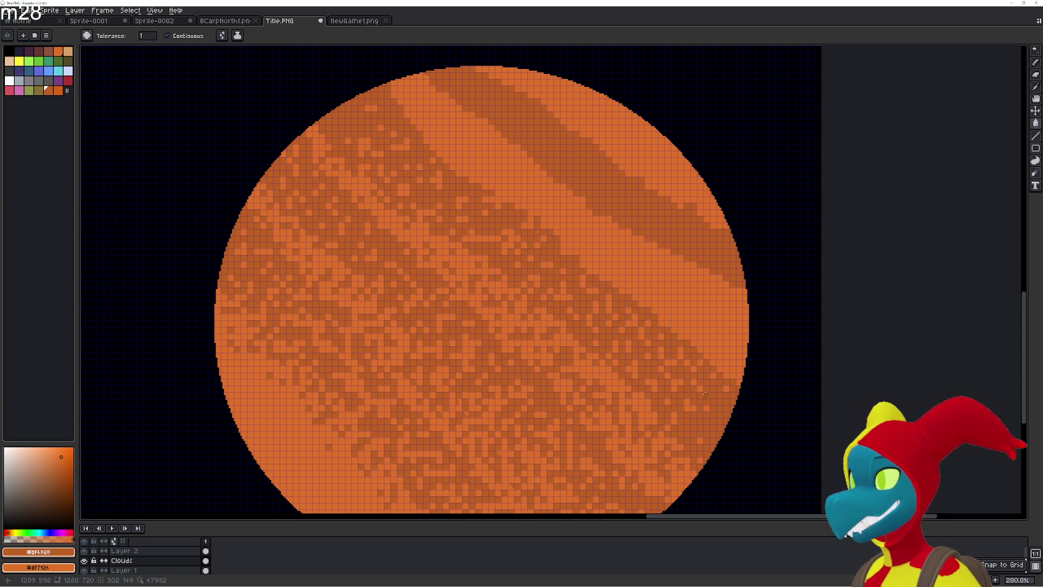
left_click(712, 415)
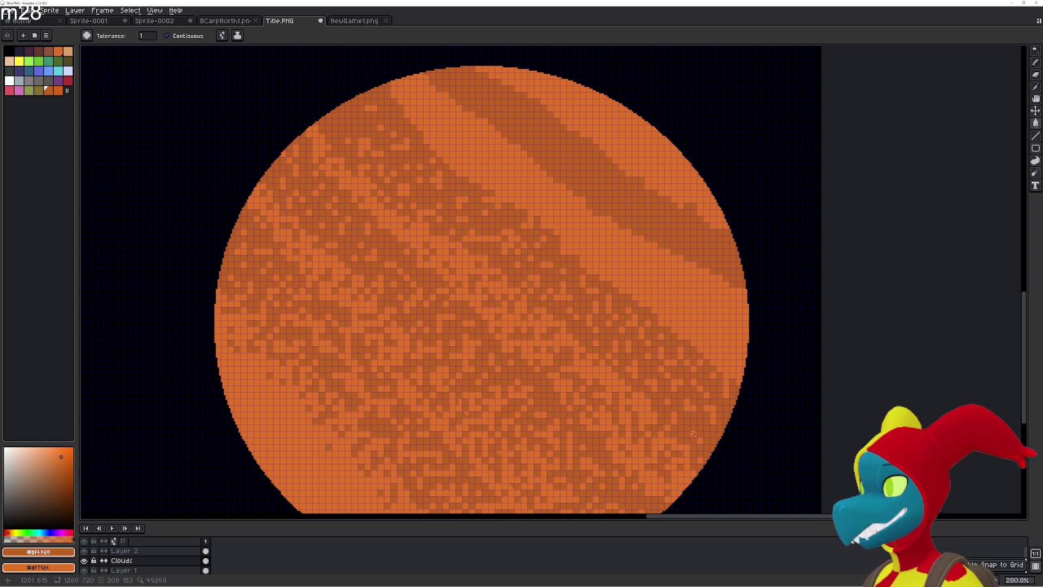
left_click(599, 340)
key("ctrl+d")
left_click(561, 305)
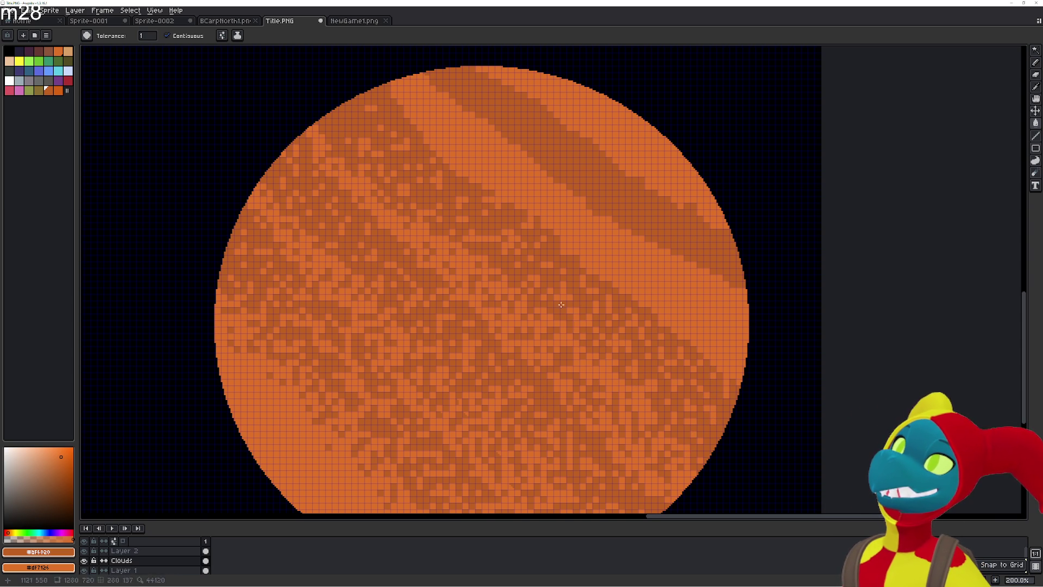
key("ctrl+d")
left_click(511, 305)
key("ctrl+d")
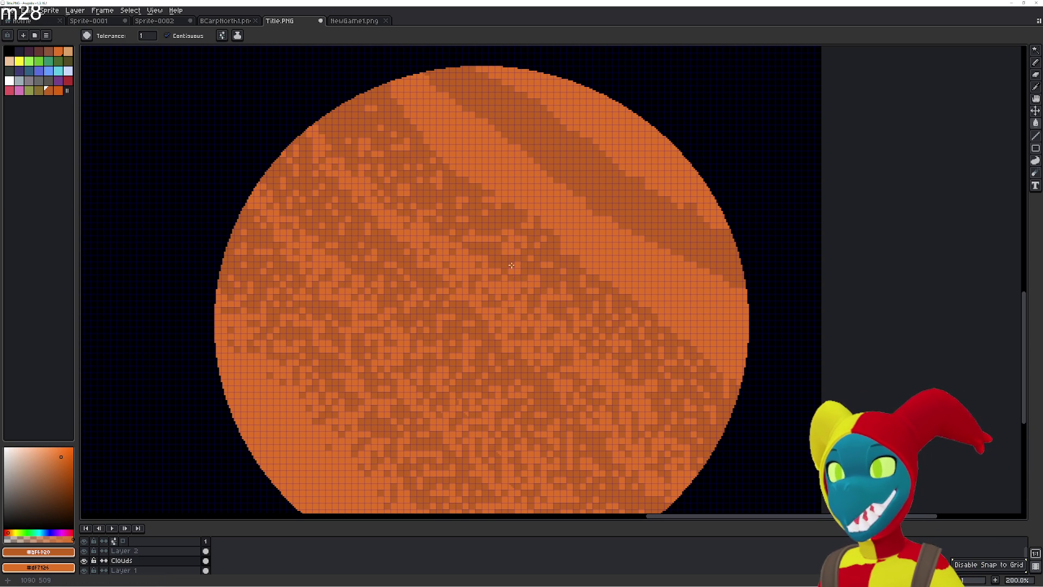
left_click(514, 270)
key("ctrl+d")
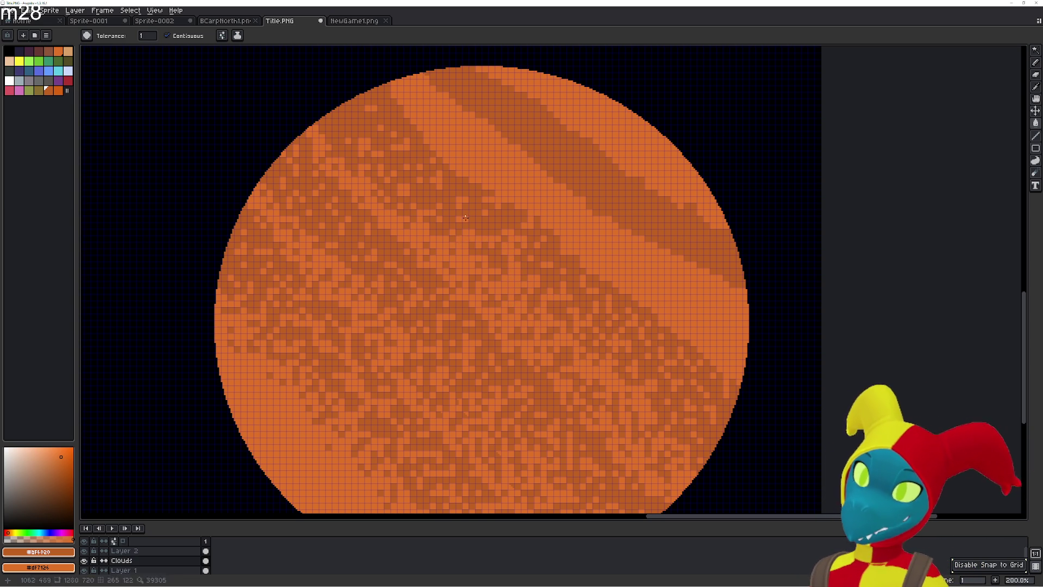
left_click(433, 200)
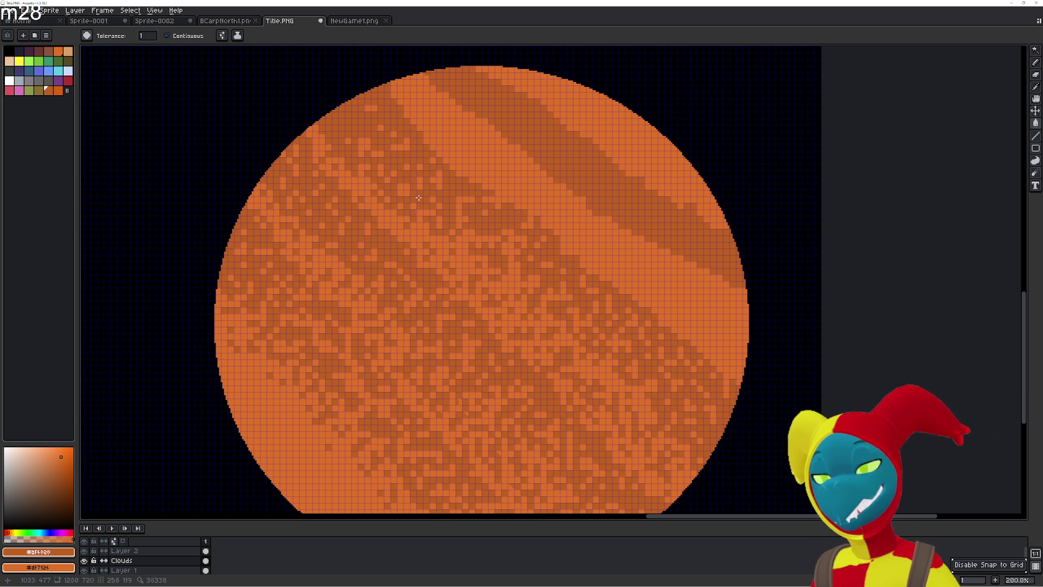
left_click(398, 205)
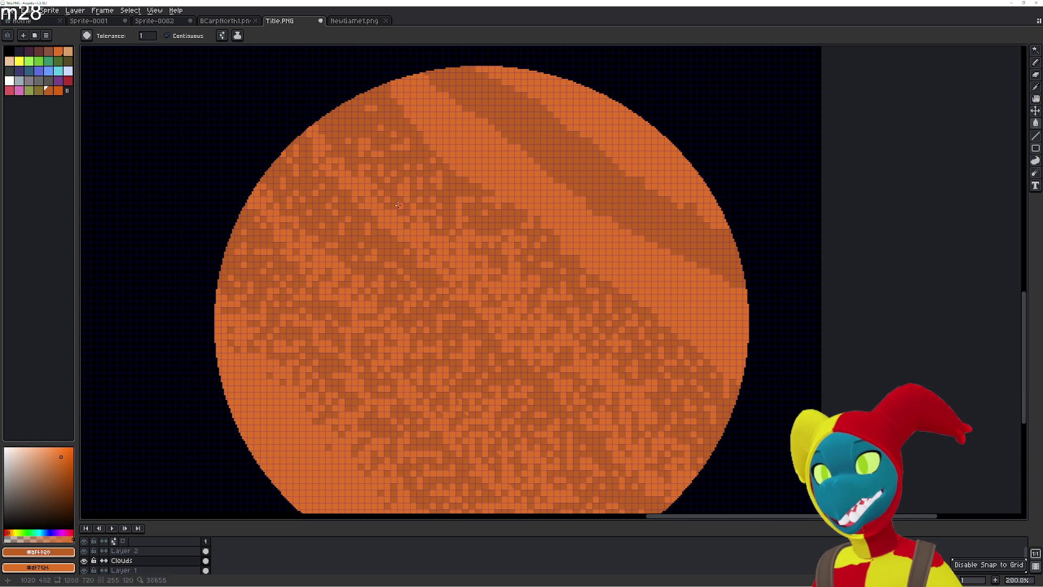
left_click(486, 259)
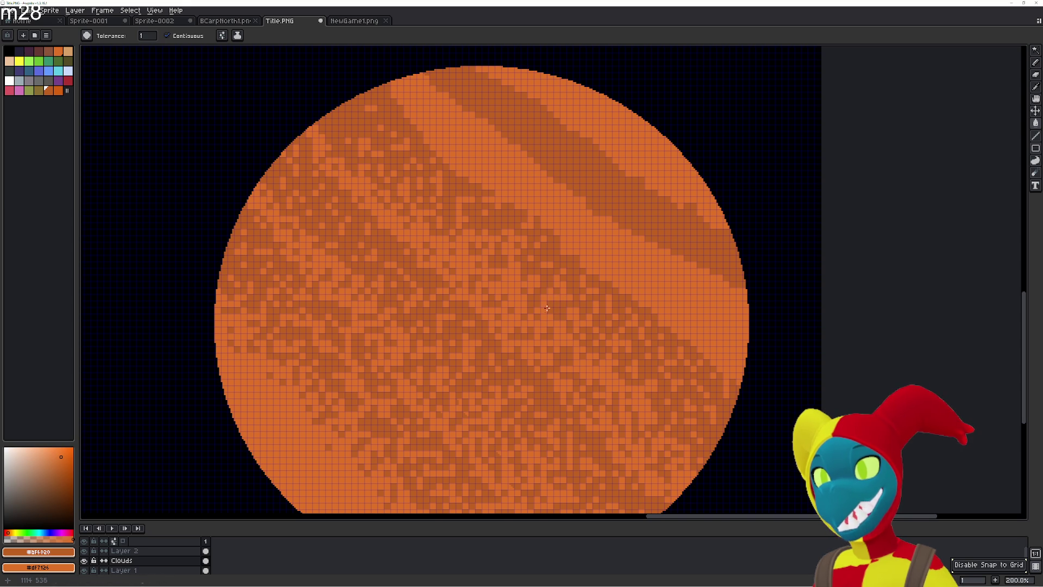
left_click(560, 329)
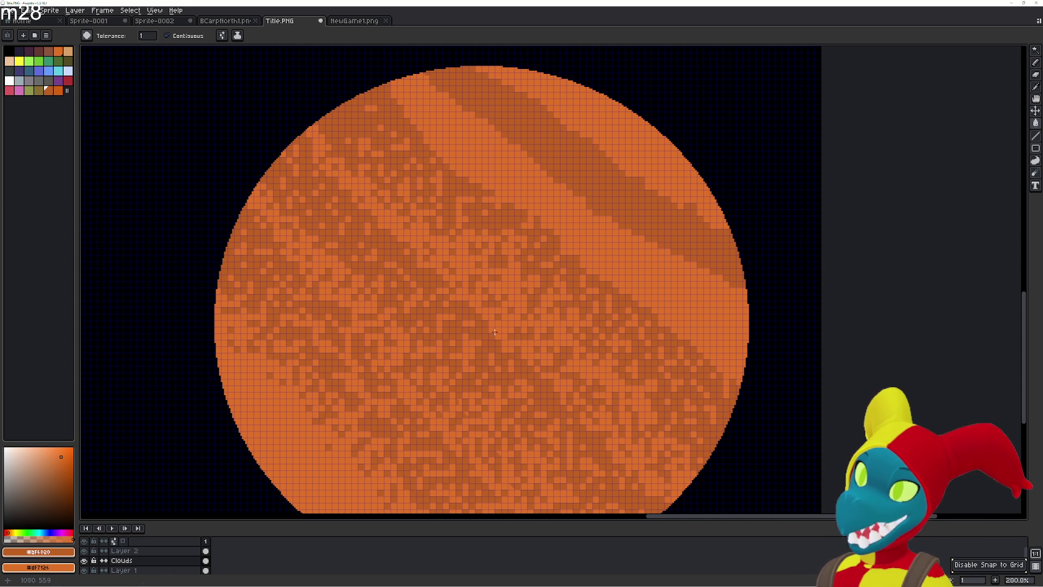
left_click(470, 327)
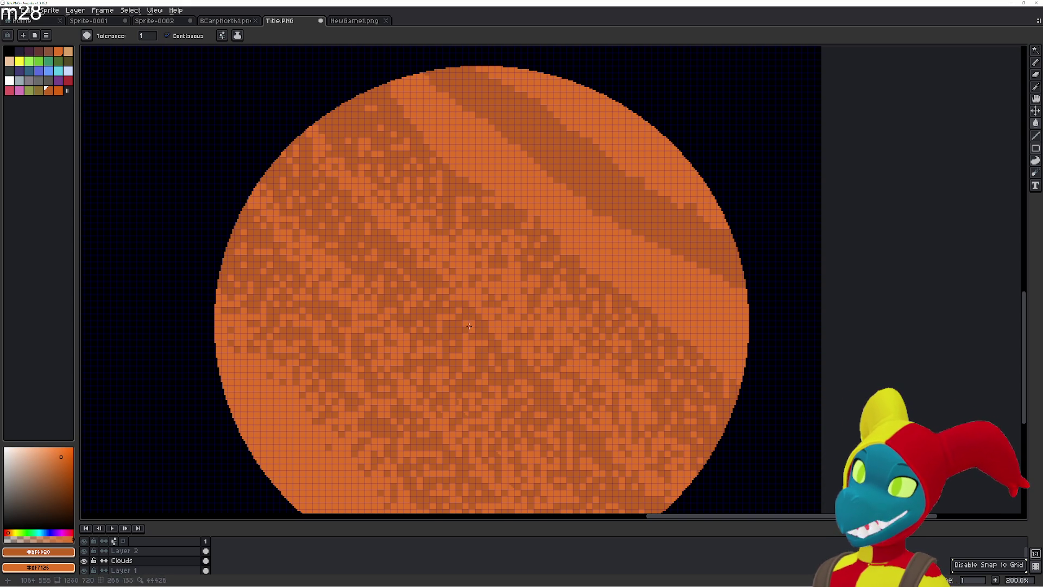
left_click(443, 308)
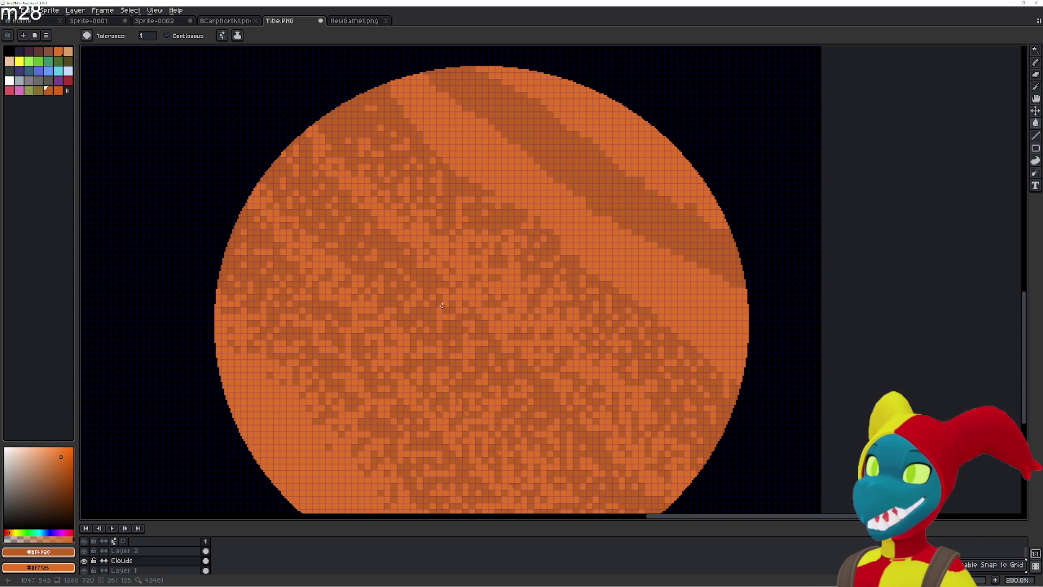
left_click(451, 294)
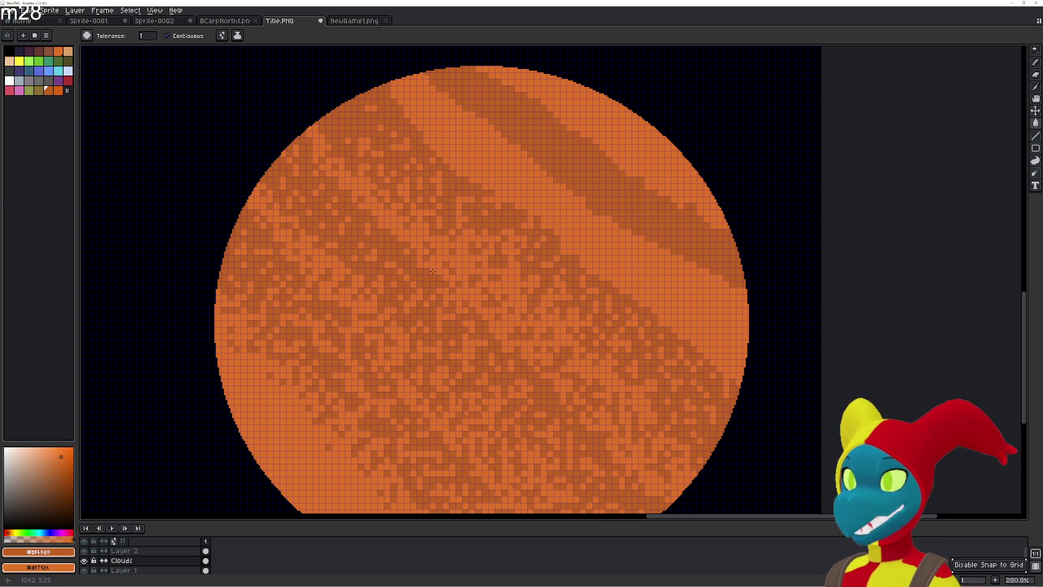
left_click(408, 249)
left_click(387, 240)
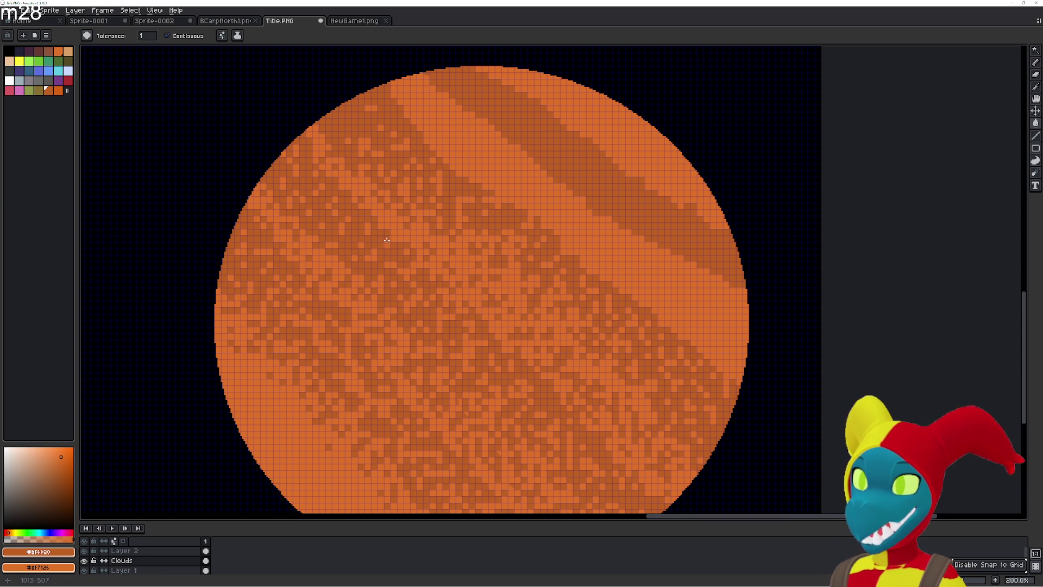
left_click(360, 223)
left_click(360, 241)
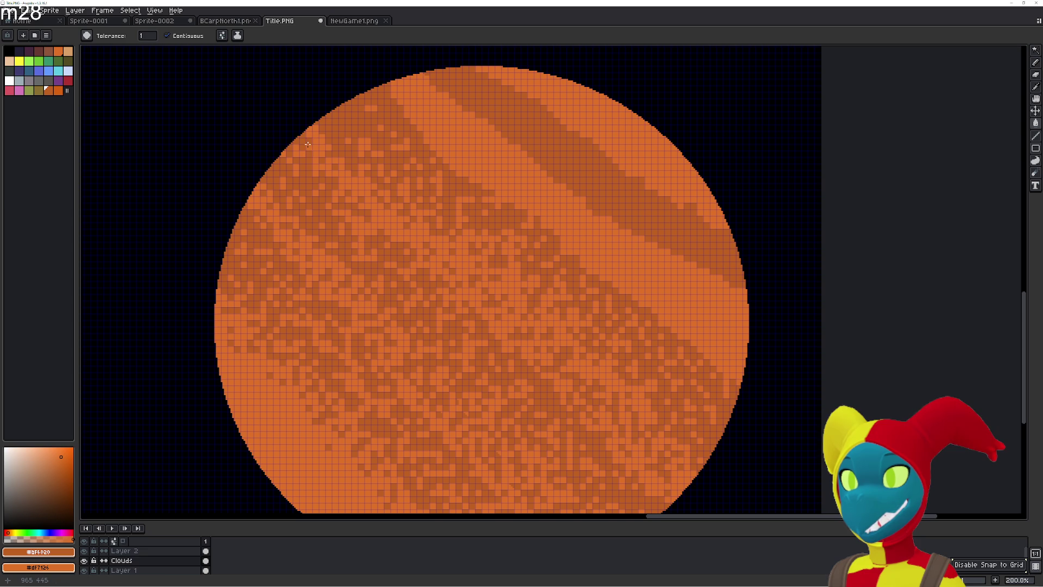
- Select a matching colour patch on the planet, clear the selection, and work pixels into the dark bands
left_click(295, 164)
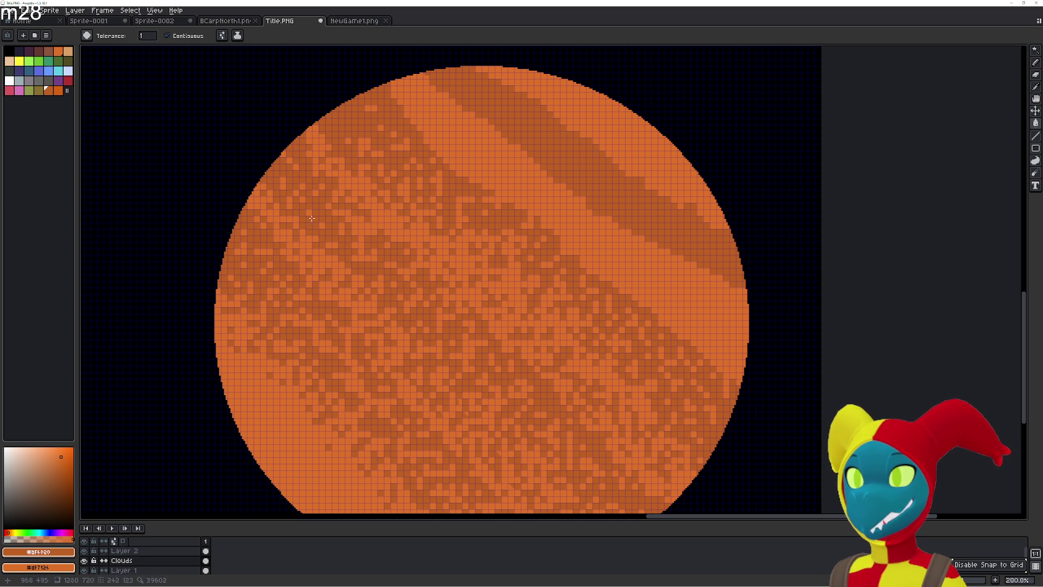
key("ctrl+d")
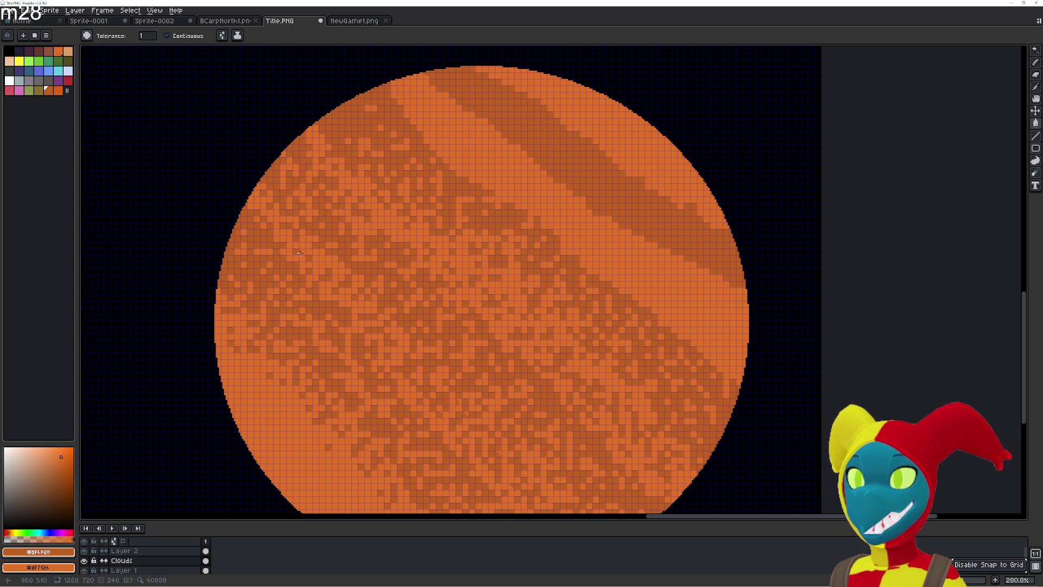
left_click_drag(459, 250, 417, 301)
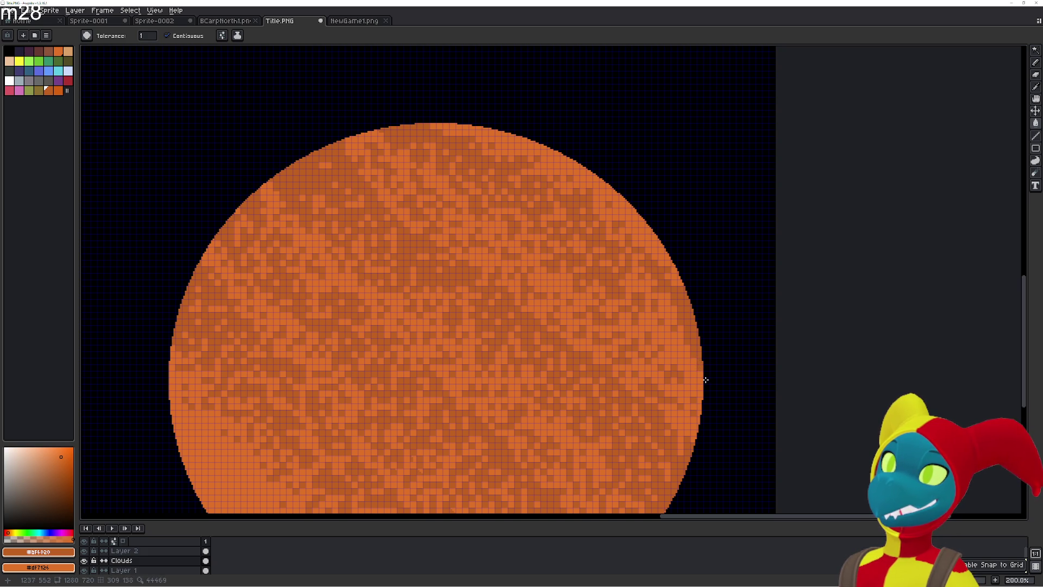
scroll(485, 335, "down", 5)
scroll(485, 335, "left", 4)
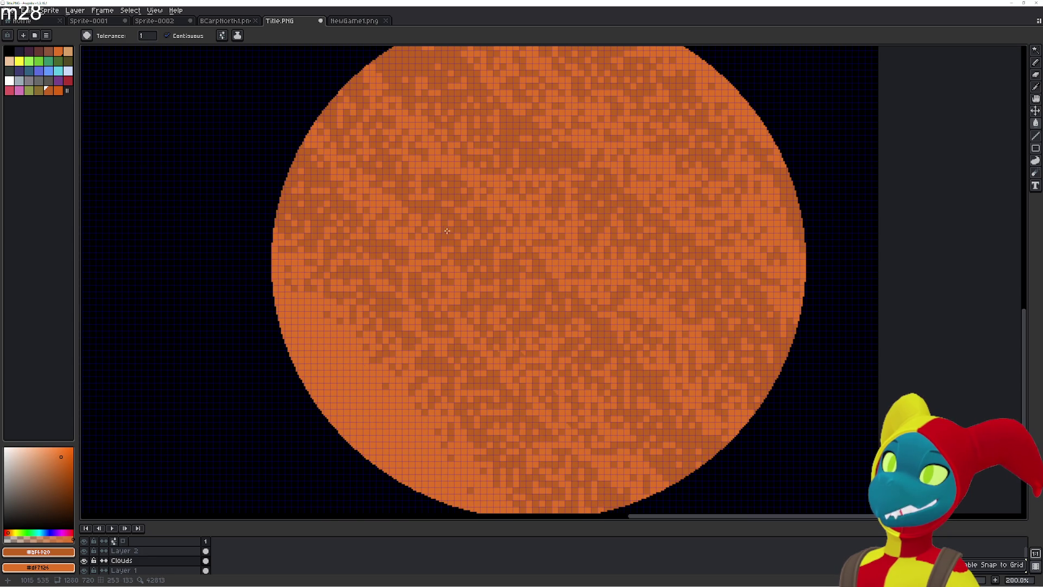
scroll(447, 231, "up", 5)
scroll(447, 231, "right", 1)
left_click(391, 170)
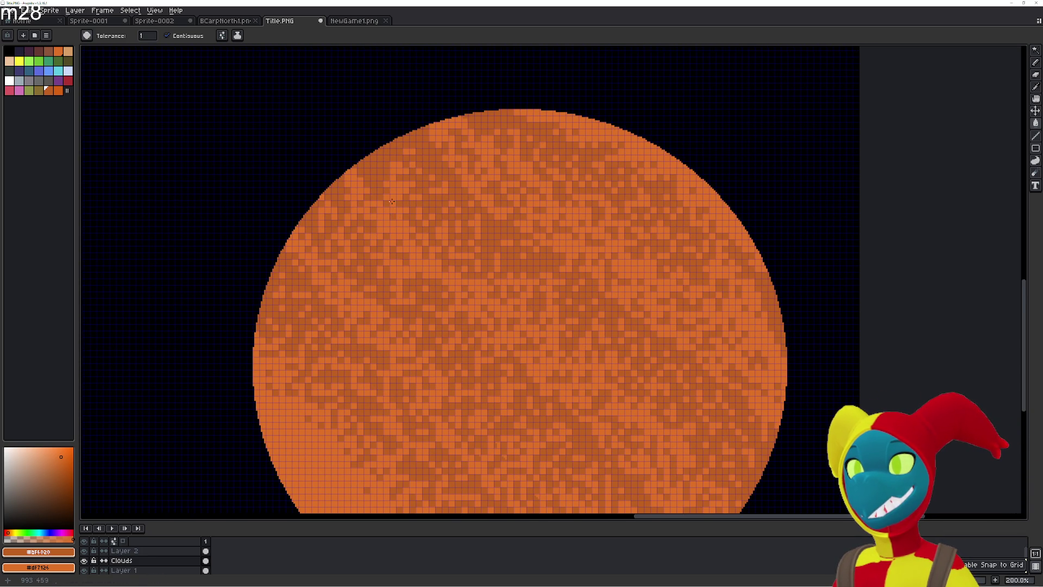
left_click(403, 142)
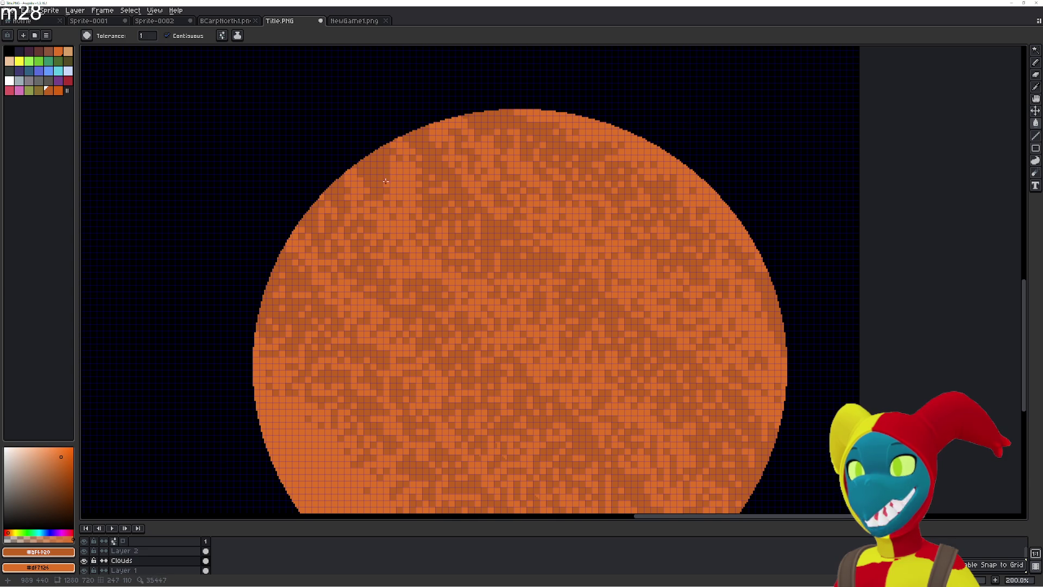
left_click(370, 162)
left_click(453, 231)
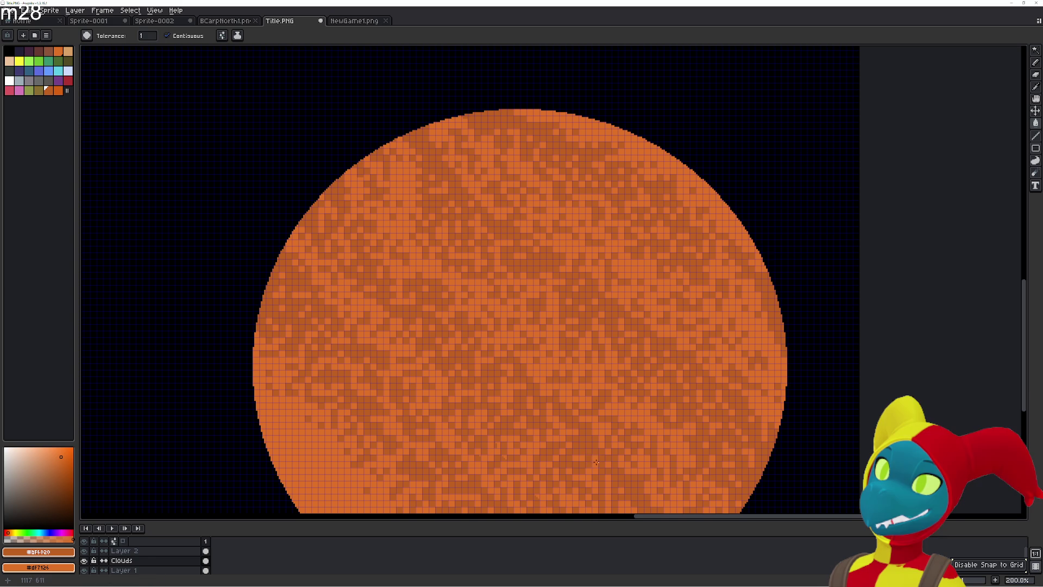
left_click_drag(577, 458, 528, 310)
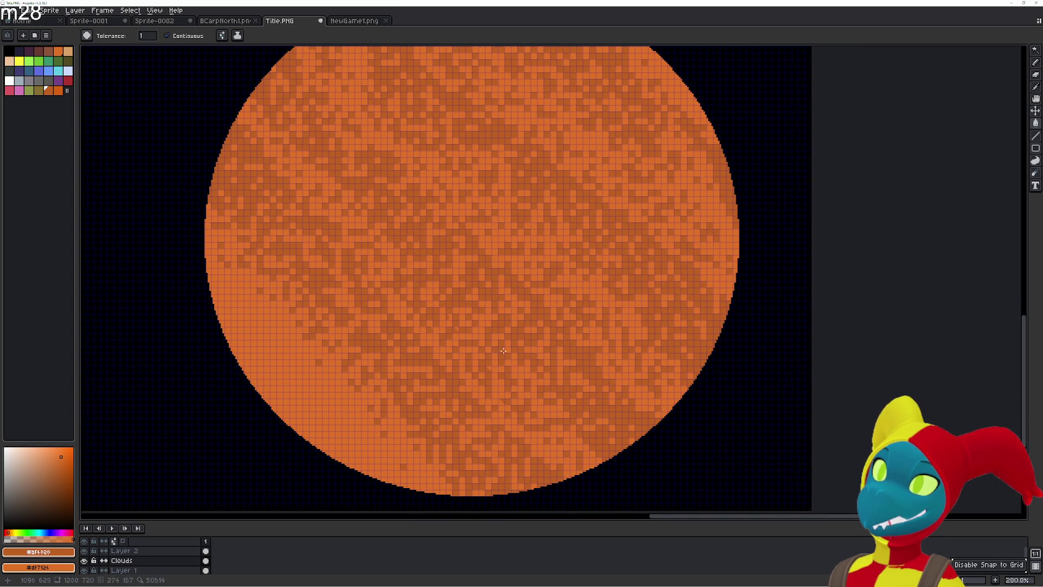
scroll(456, 324, "down", 3)
scroll(462, 329, "up", 1)
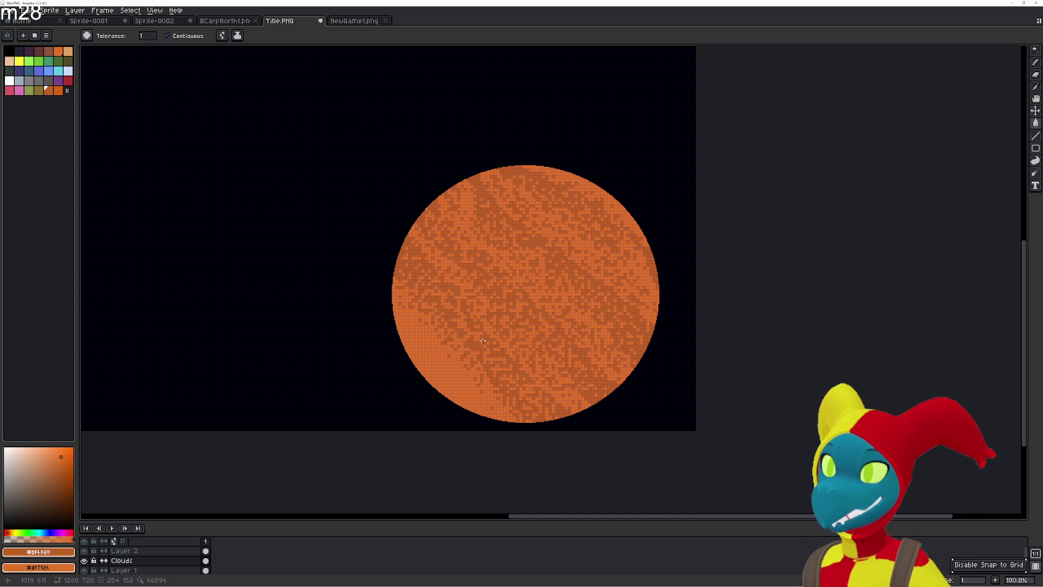
scroll(483, 340, "up", 2)
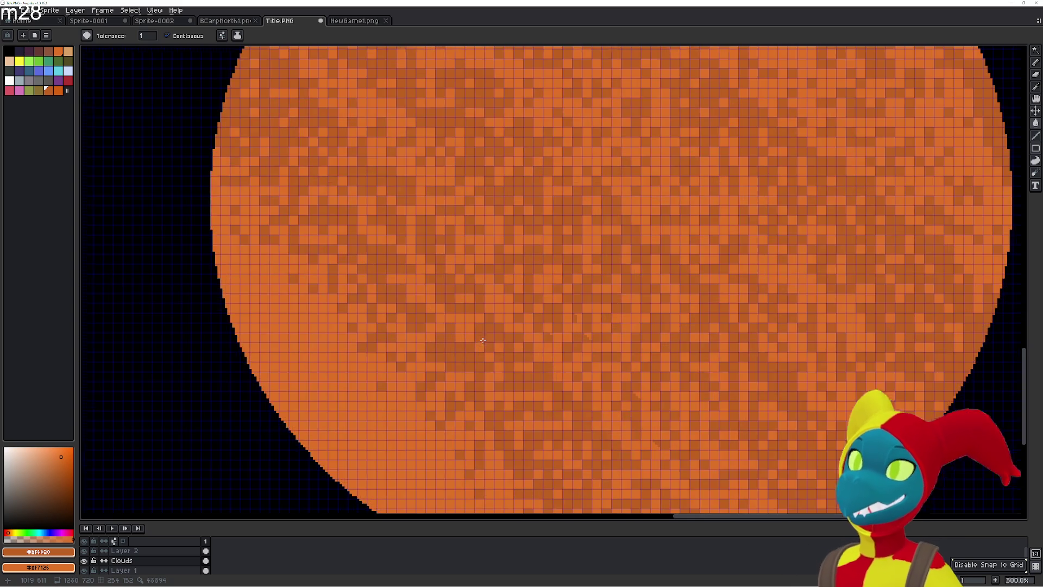
scroll(619, 240, "down", 1)
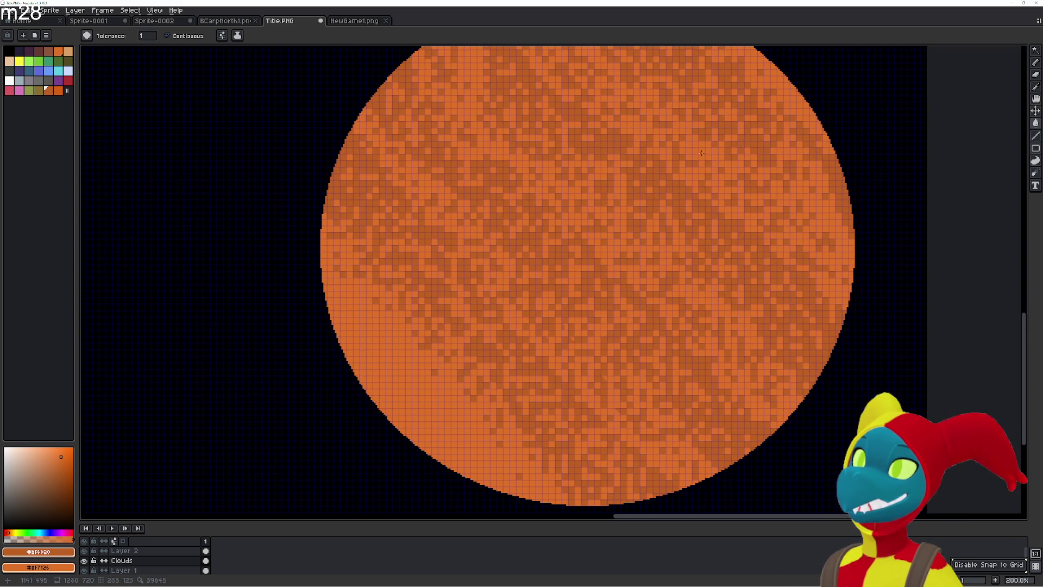
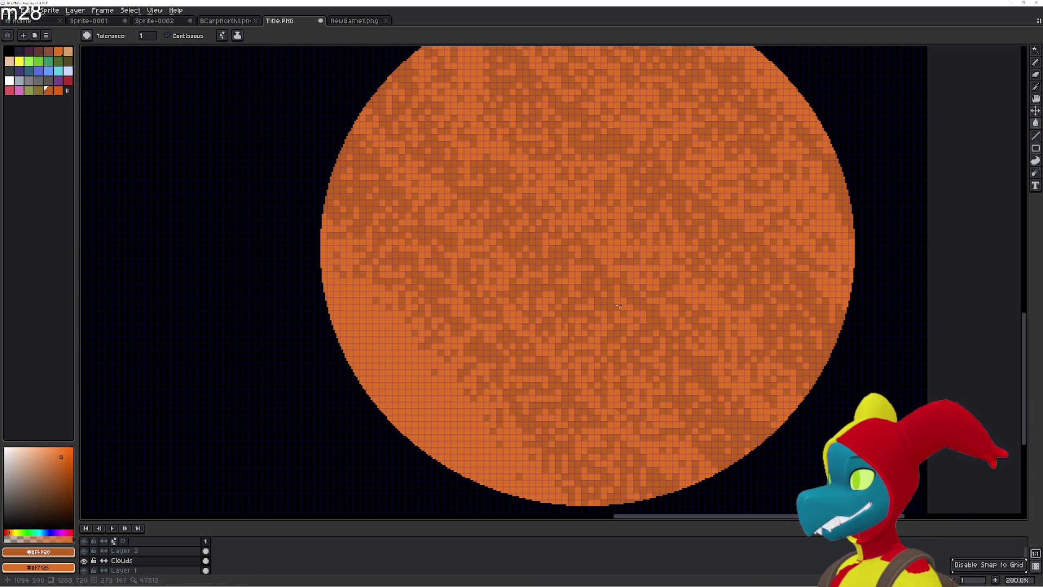
- Darken the light orange pixels along the planet's left edge and the diagonal below it
scroll(536, 249, "up", 3)
scroll(462, 278, "down", 3)
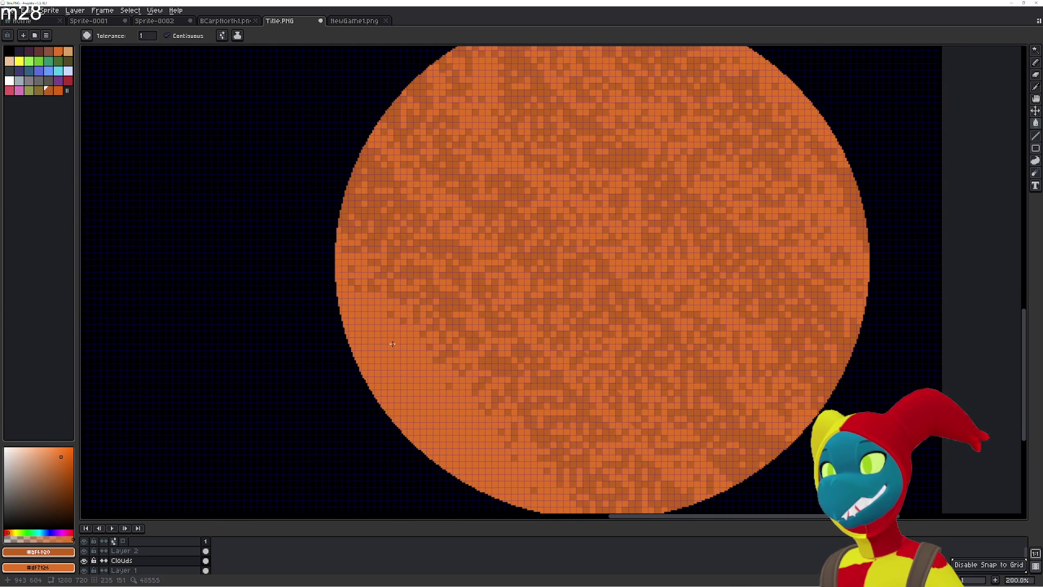
scroll(392, 343, "up", 3)
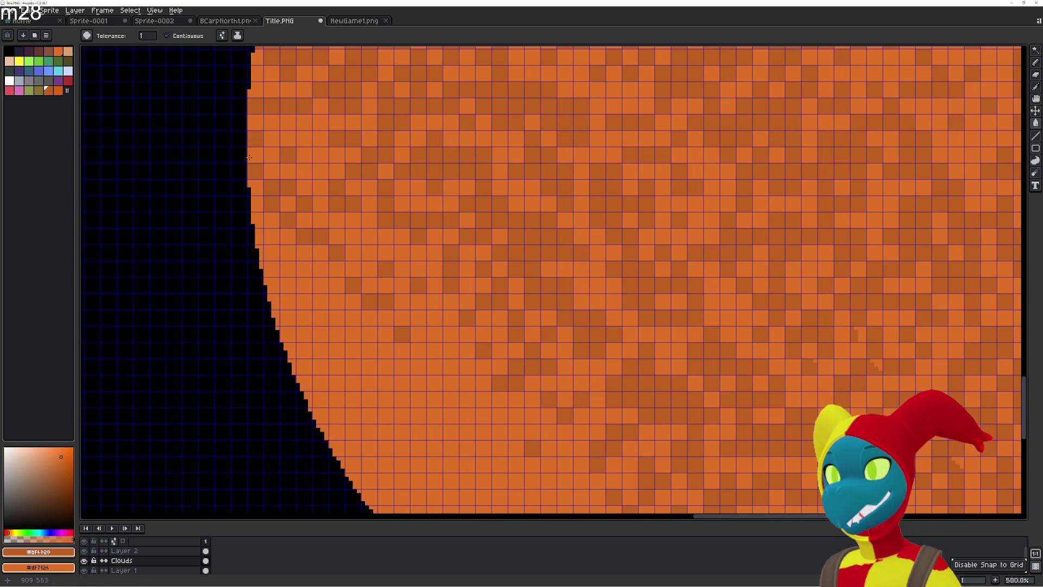
left_click(271, 90)
left_click(305, 122)
left_click(289, 138)
left_click(272, 138)
left_click(288, 122)
left_click(272, 122)
left_click(289, 170)
left_click(319, 217)
left_click(403, 302)
left_click(435, 351)
left_click(467, 383)
left_click(484, 399)
- Fill the remaining light gap pixels with darker orange, then choose red as the paint colour
left_click(354, 302)
left_click(450, 381)
left_click(451, 350)
left_click(370, 236)
left_click(468, 335)
left_click(452, 334)
left_click(370, 252)
left_click(468, 400)
left_click(468, 366)
scroll(636, 390, "down", 4)
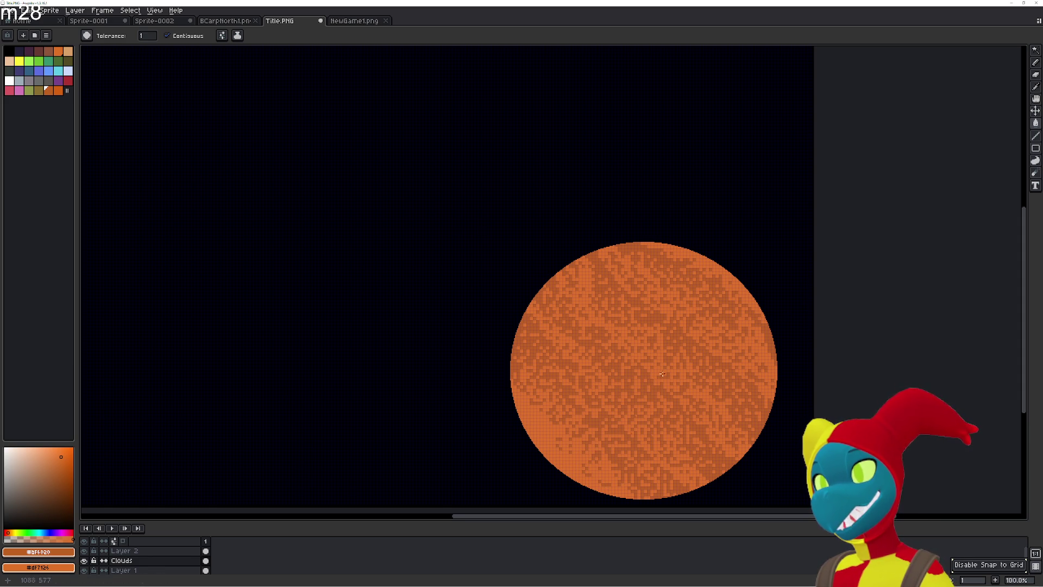
left_click(67, 80)
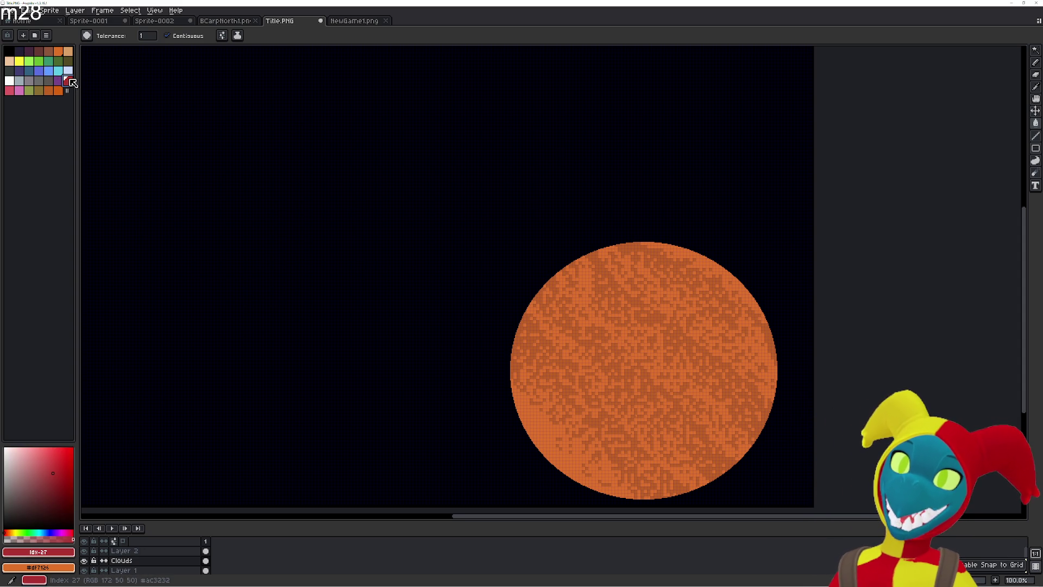
- Pick a darker, more saturated red and paint the first red pixel on the planet
left_click(60, 481)
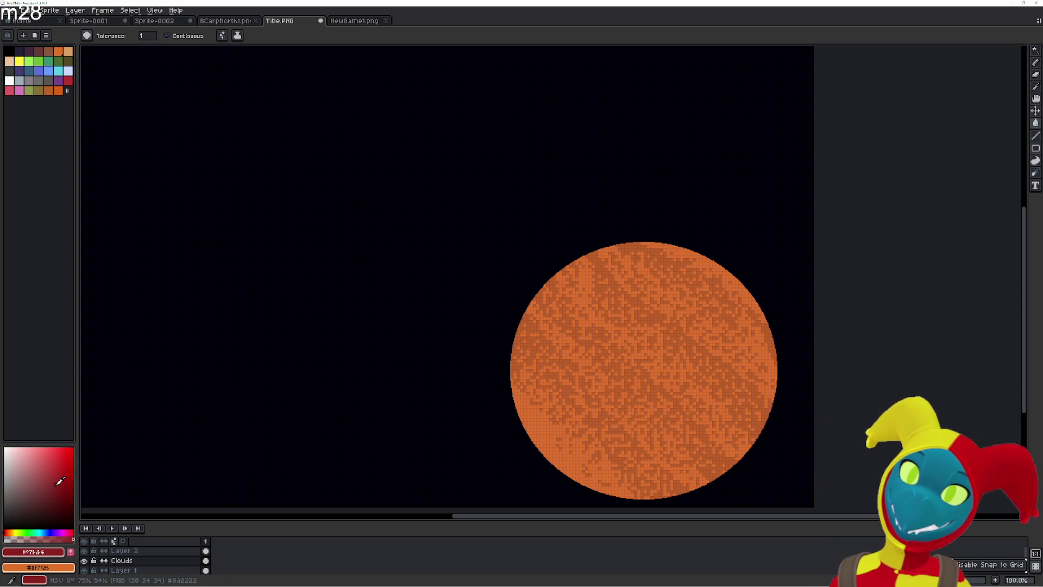
mouse_move(60, 481)
left_mouse_down()
mouse_move(73, 472)
mouse_move(63, 469)
left_mouse_up()
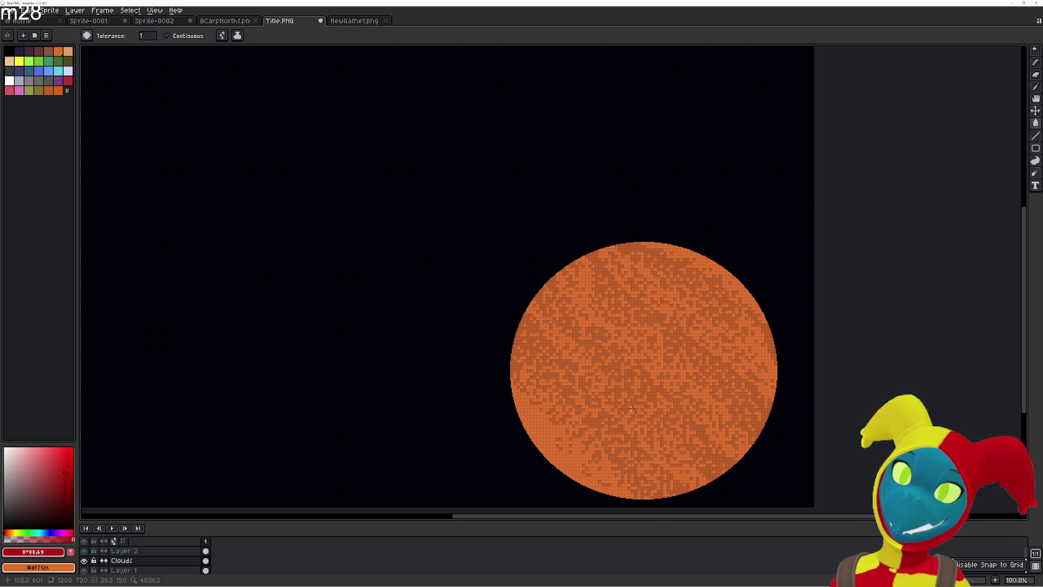
scroll(636, 393, "up", 5)
scroll(635, 393, "up", 1)
left_click(624, 373)
- Add five more red pixels around it to form a small diagonal mark
scroll(624, 372, "down", 7)
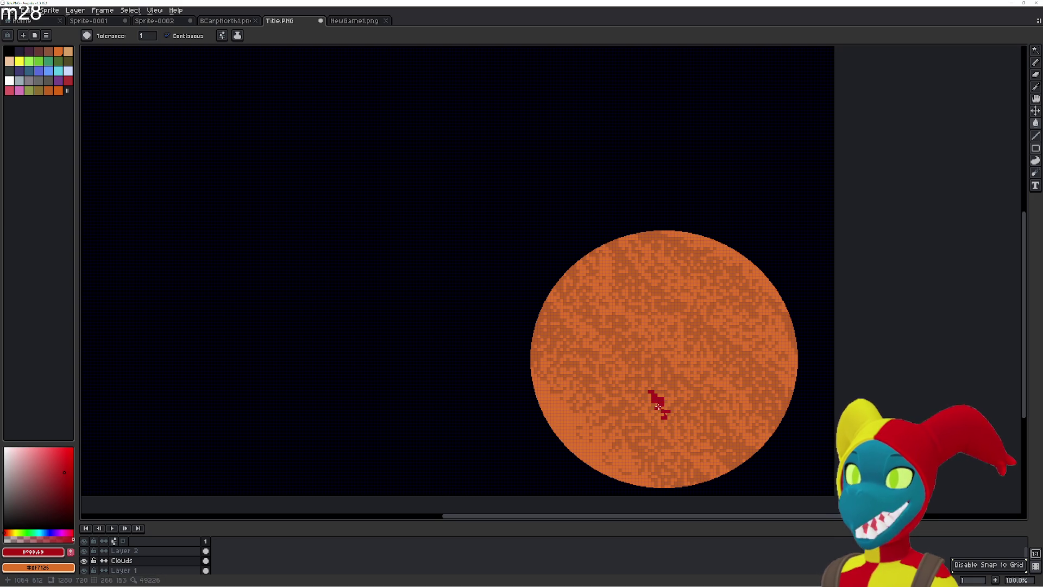
scroll(668, 424, "up", 3)
left_click(644, 385)
left_click(644, 358)
left_click(660, 379)
left_click(618, 346)
left_click(657, 359)
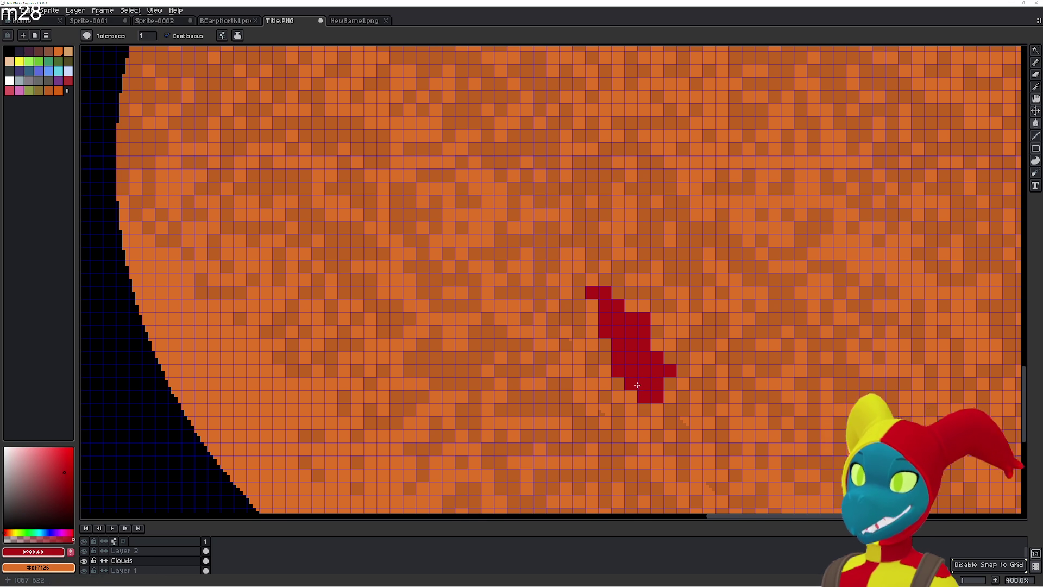
- Choose a darker red and Magic Wand select the upper and lower red pixels
left_click(62, 481)
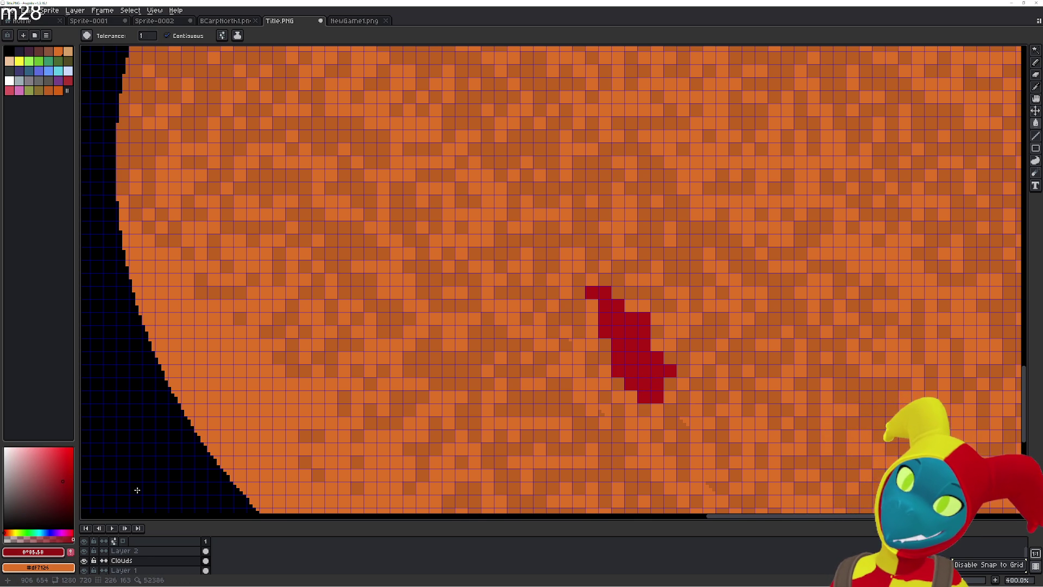
key("w")
left_click(611, 325)
left_click(625, 353, "shift")
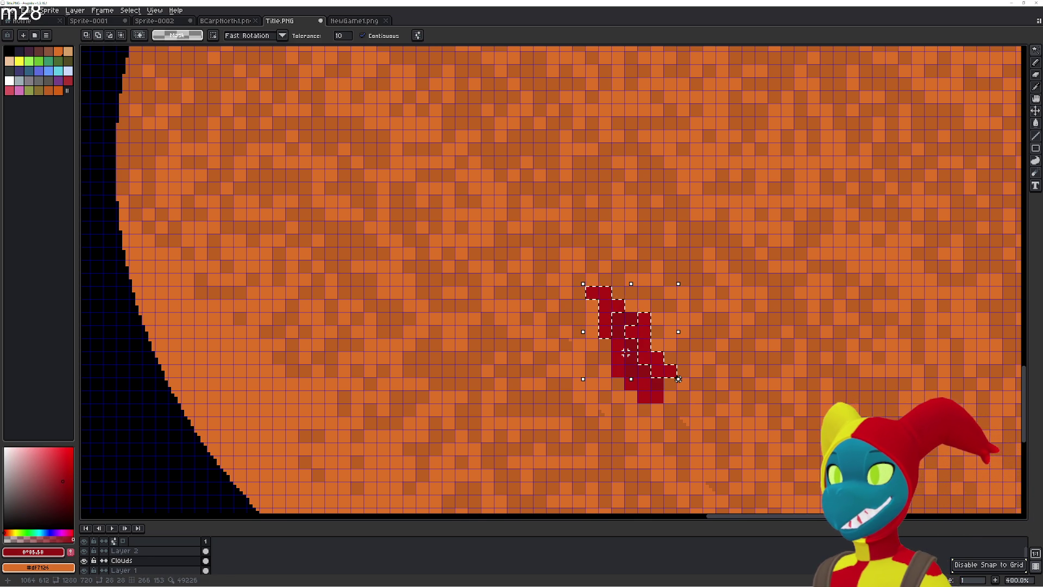
- Darken the red slightly, fill the selected streak with it, and deselect
key("g")
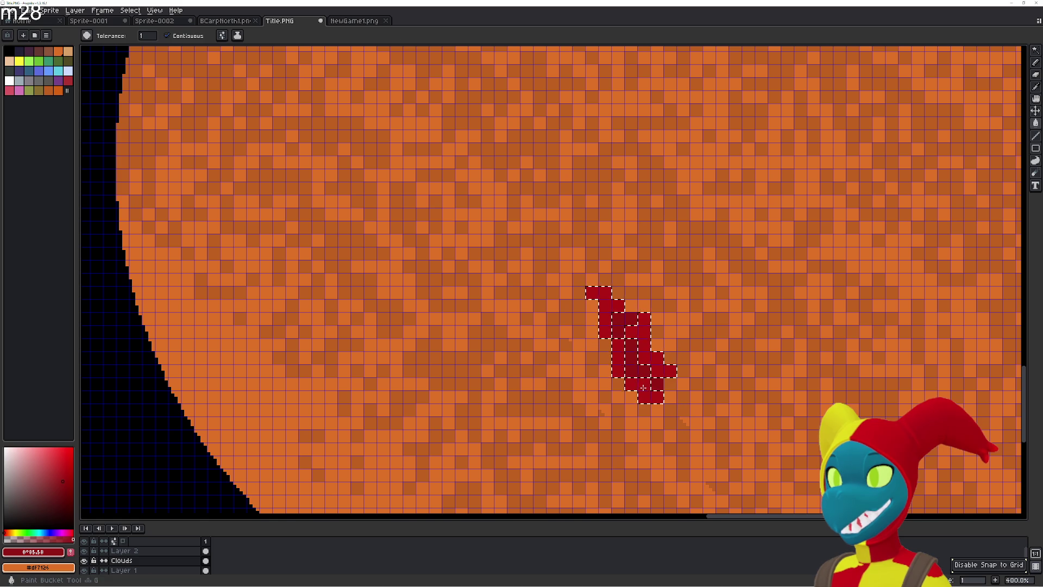
key("b")
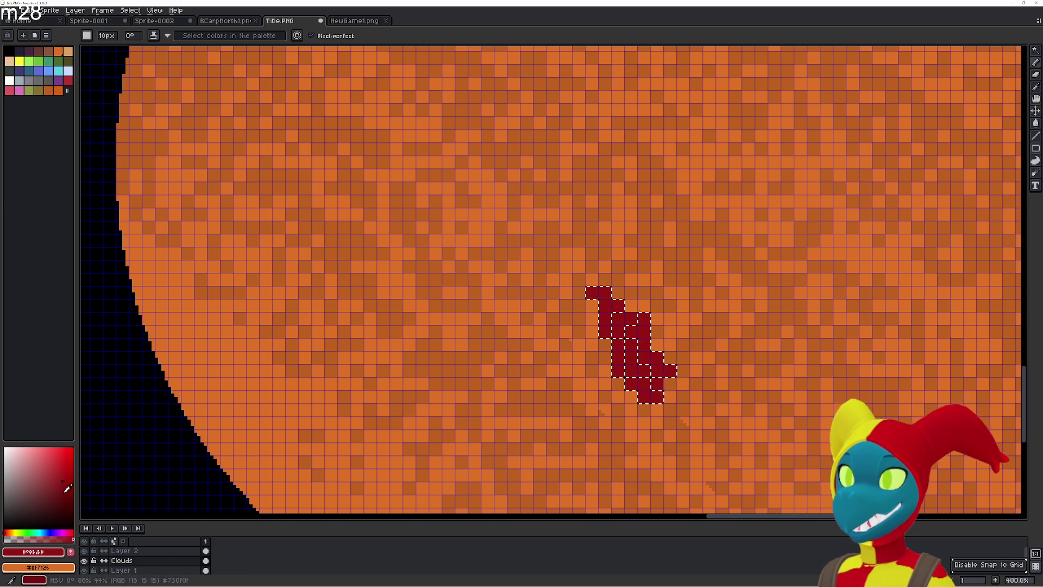
left_click_drag(69, 483, 73, 489)
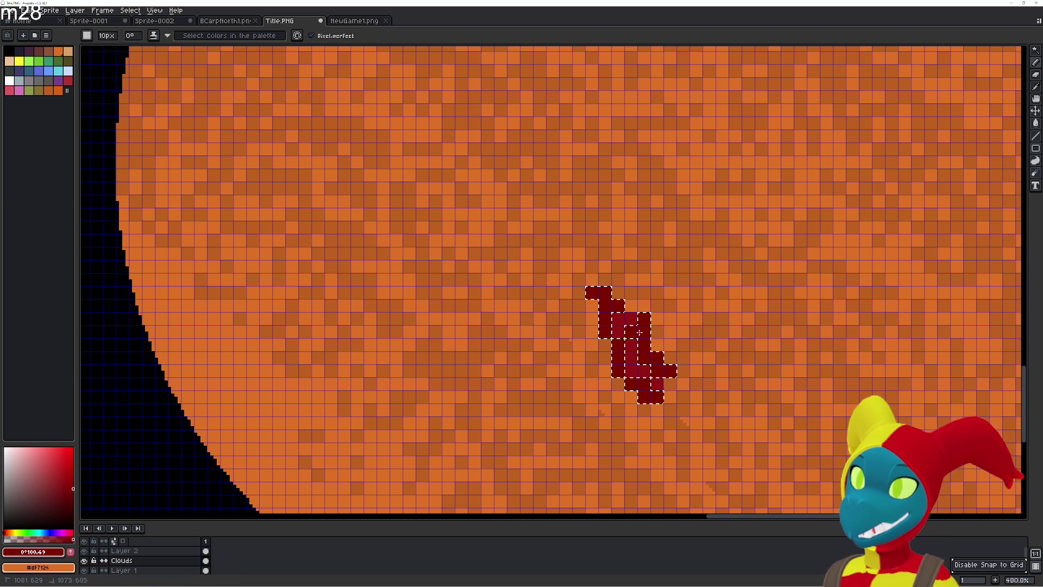
key("w")
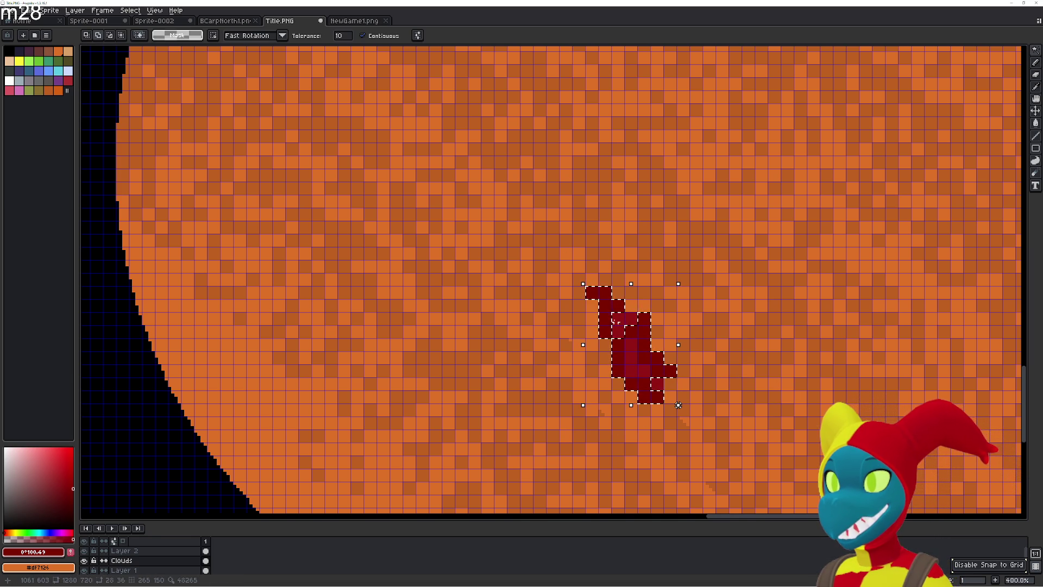
key("g")
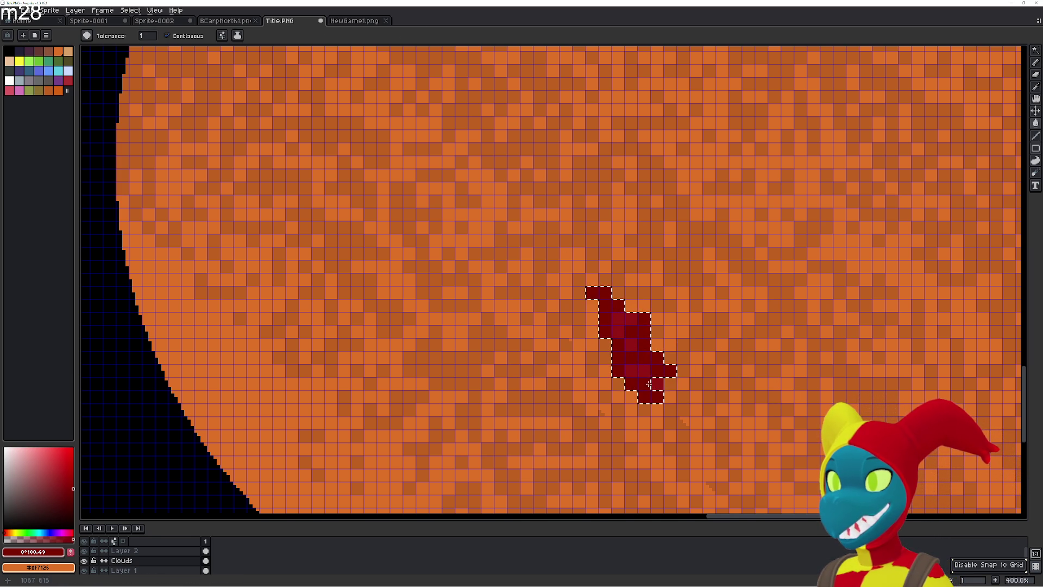
scroll(649, 384, "down", 3)
key("ctrl+d")
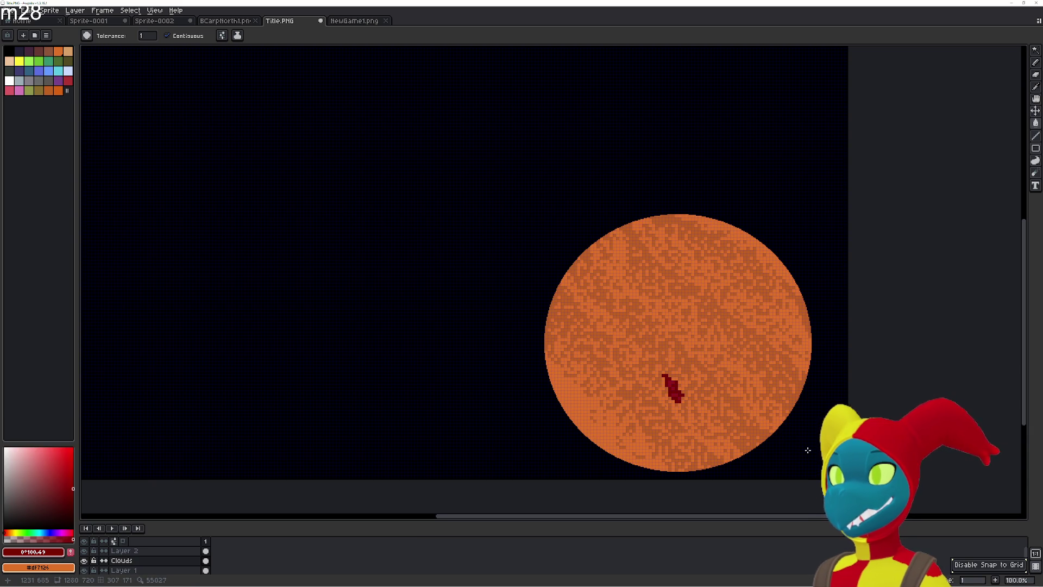
- Centre the view on the red streak with the Eyedropper ready
scroll(760, 446, "up", 4)
left_click_drag(587, 326, 659, 402)
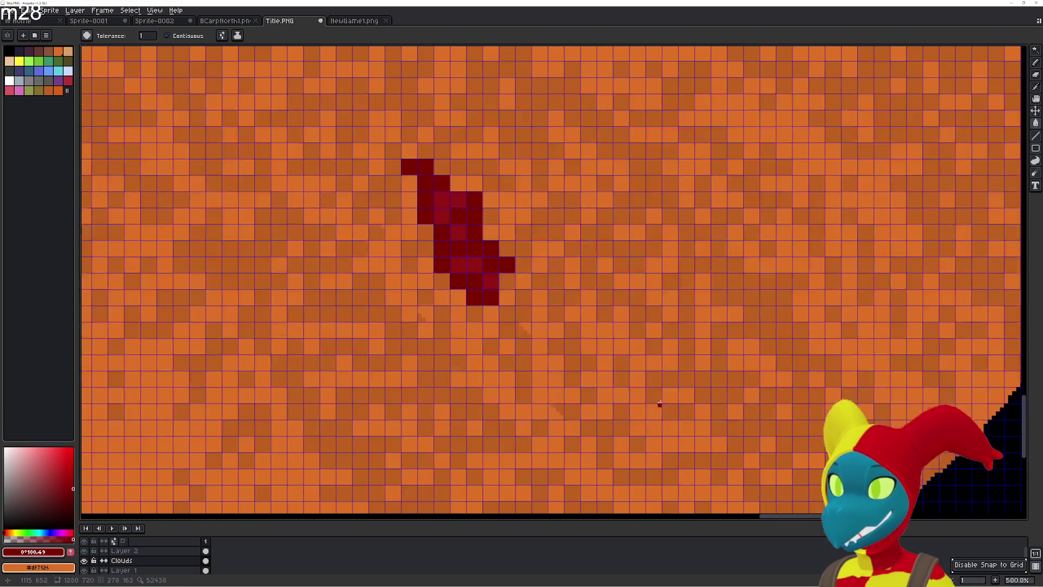
key("i")
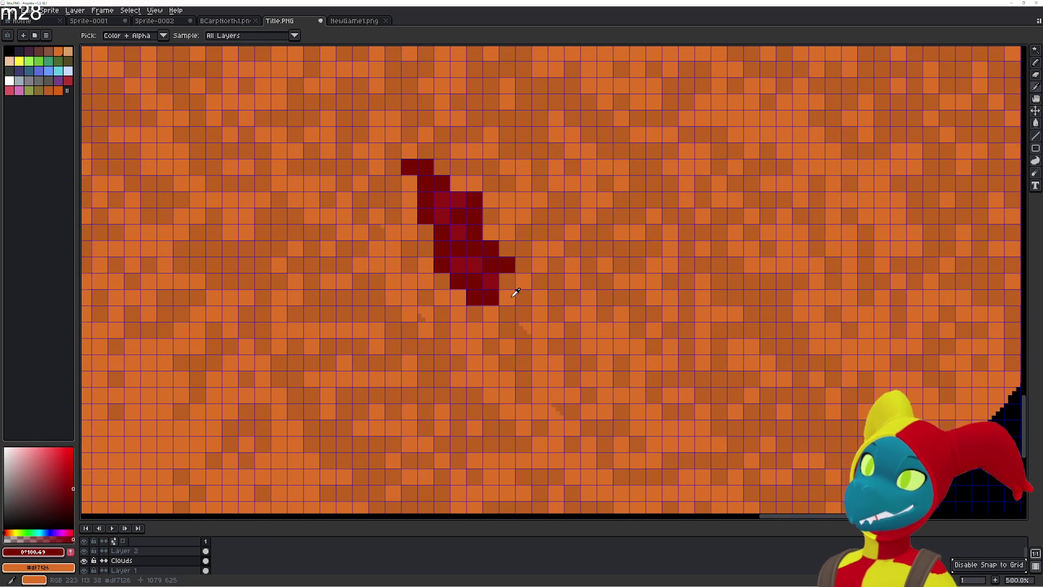
left_click_drag(513, 291, 553, 327)
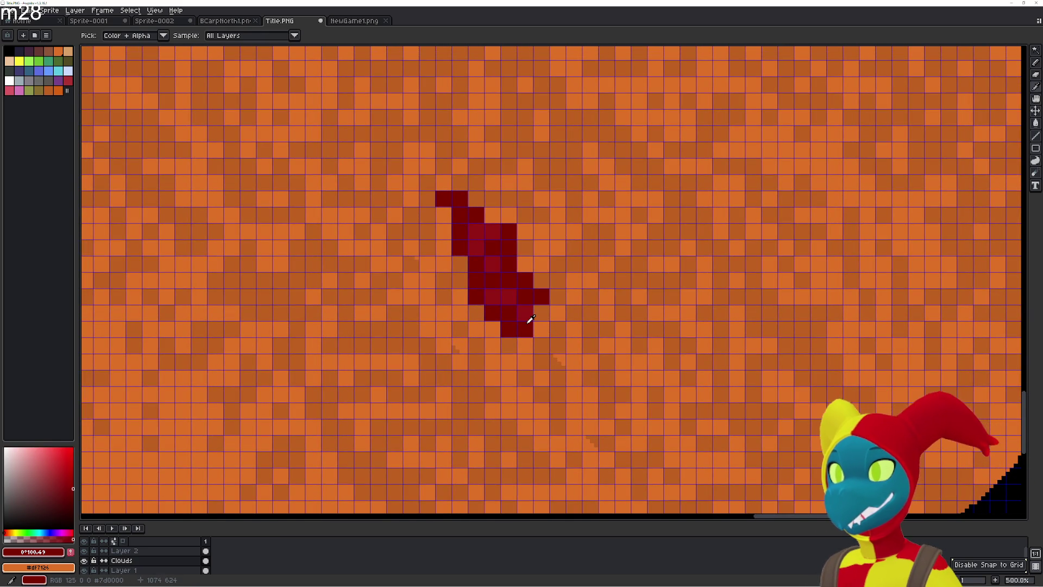
scroll(532, 313, "down", 3)
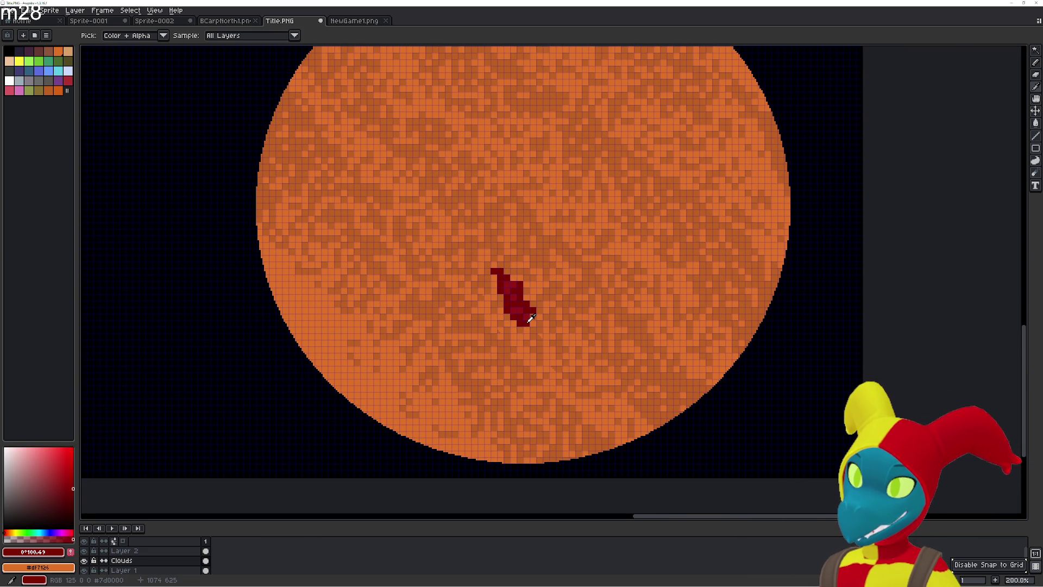
scroll(532, 318, "up", 3)
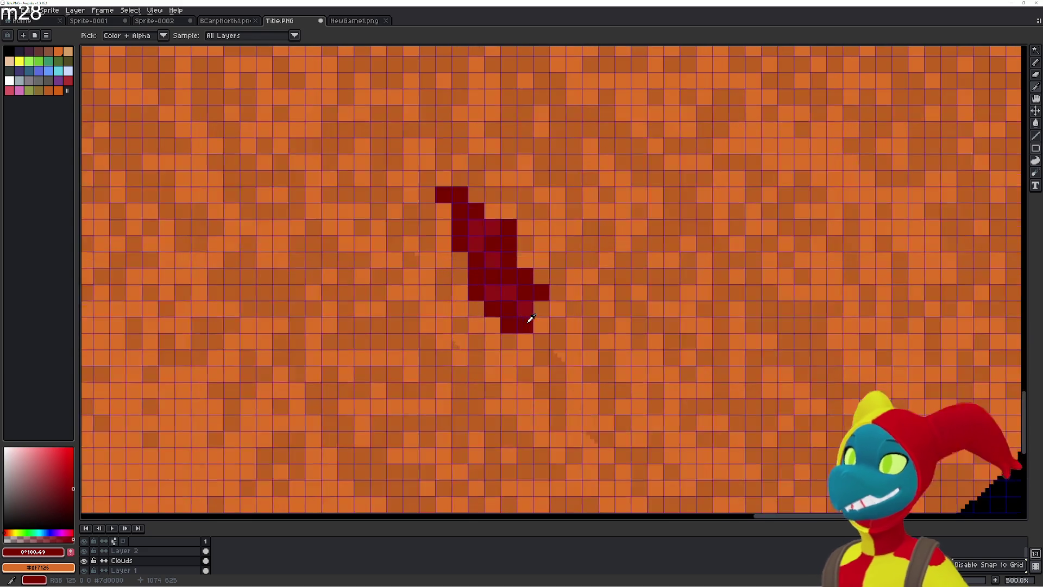
- Sample the planet's orange and fill the streak's left-edge pixels back to orange, thinning its top
left_click(480, 308)
key("g")
left_click(476, 293)
left_click(476, 276)
left_click(476, 260)
left_click(459, 244)
left_click(460, 227)
left_click(443, 194)
left_click(460, 210)
left_click(476, 242)
left_click(493, 275)
left_click(509, 291)
left_click(509, 308)
left_click(492, 292)
- Turn four leftover red pixels below the streak back to orange
left_click(493, 308)
left_click(509, 325)
left_click(525, 309)
left_click(524, 325)
- Sample the streak's red and darkest red, then extend the streak down-right in both shades
key("i")
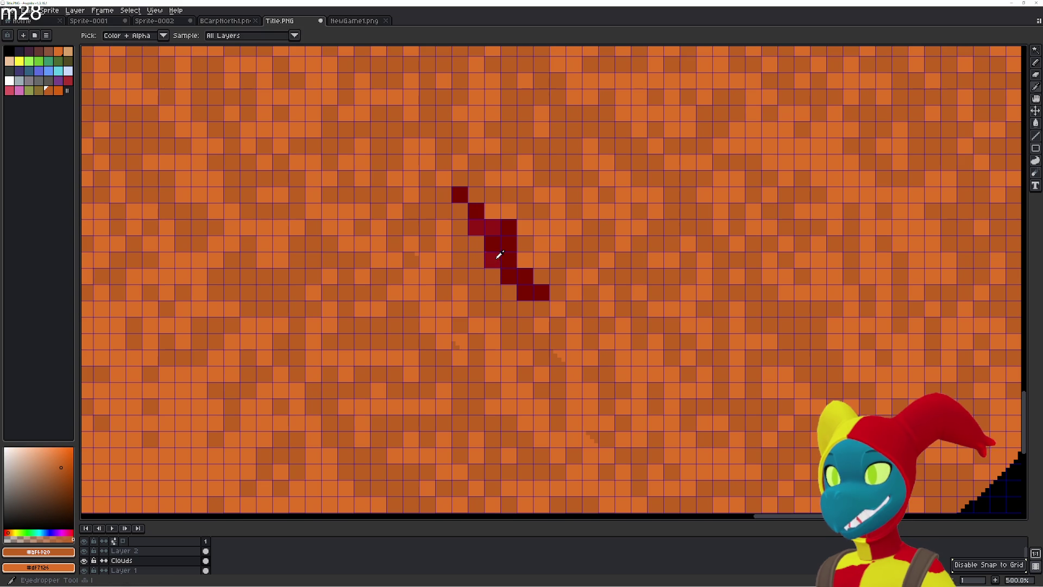
left_click(496, 251)
right_click(514, 272)
key("g")
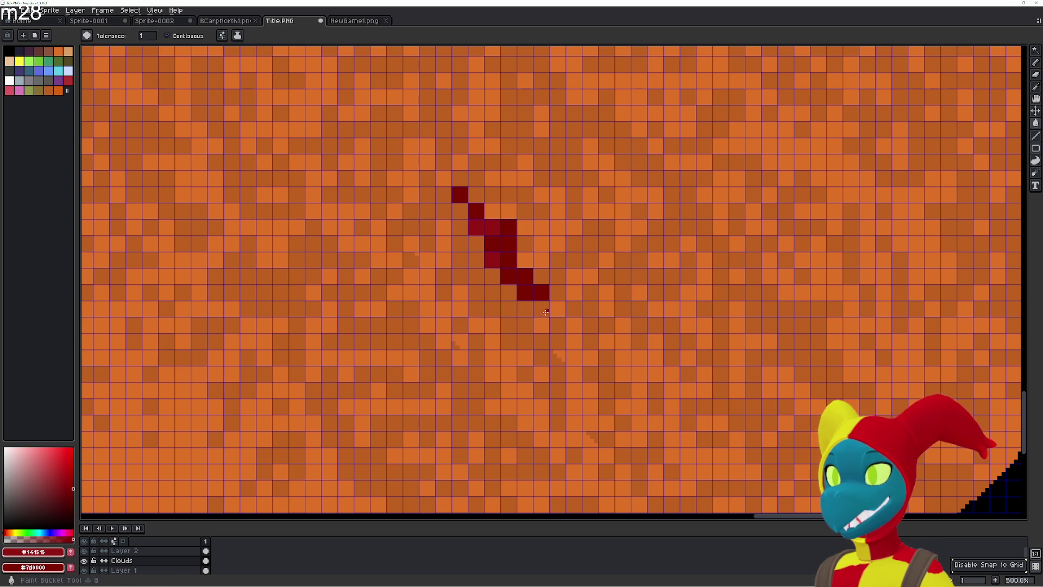
right_click(557, 325)
left_click(541, 308)
right_click(557, 341)
right_click(590, 374)
left_click(623, 389)
left_click(590, 357)
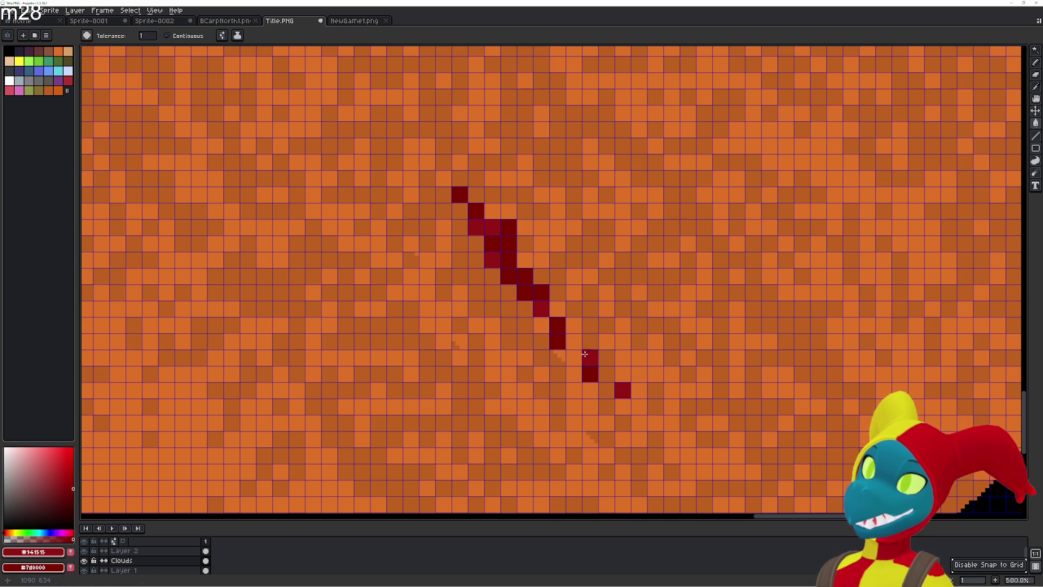
right_click(574, 341)
right_click(574, 324)
right_click(590, 340)
- Thicken the streak with alternating red and darker red pixels, undoing the last one
right_click(542, 276)
left_click(574, 276)
right_click(573, 308)
left_click(590, 308)
right_click(607, 357)
key("ctrl+z")
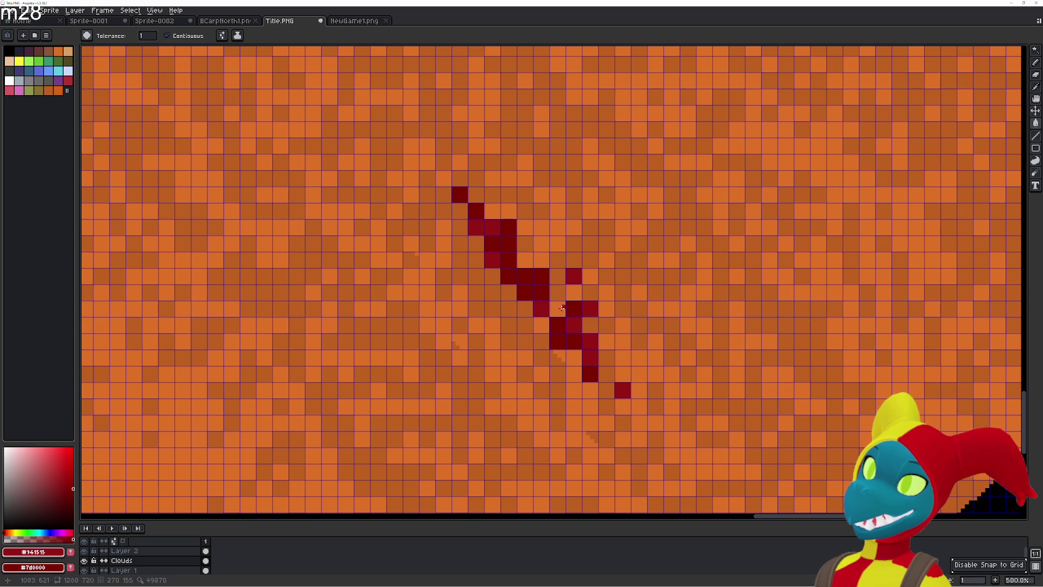
- Widen the streak with red pixels and fill the orange gaps inside it
left_click(557, 308)
left_click(541, 324)
left_click(525, 308)
left_click(541, 341)
left_click(557, 275)
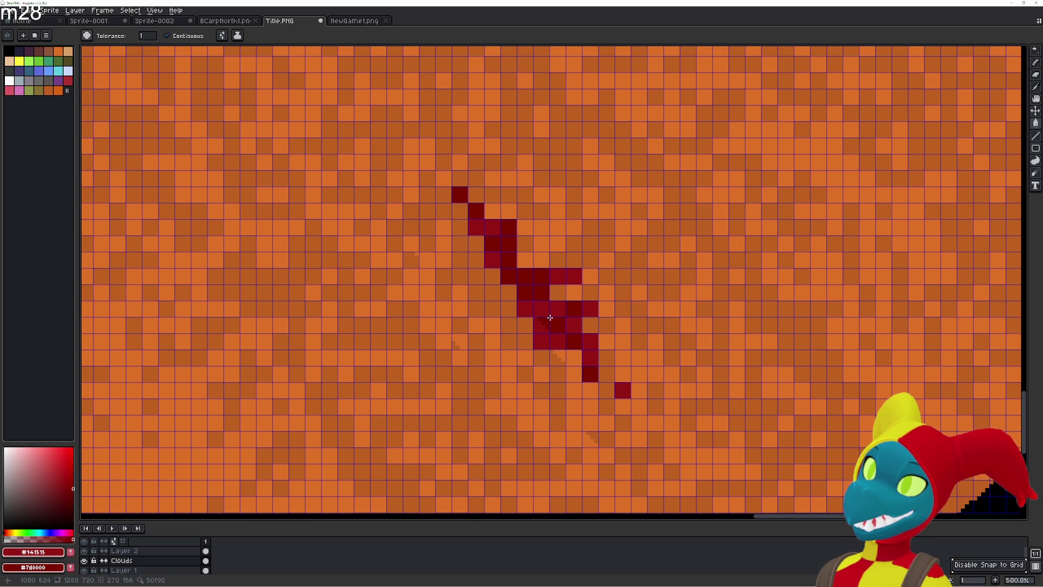
left_click(557, 291)
left_click(607, 357)
- Extend the streak further down and build up its lower end with red pixels
left_click(623, 422)
left_click(607, 390)
left_click(607, 406)
left_click(623, 406)
left_click(606, 439)
left_click(592, 435)
left_click(590, 422)
left_click(602, 428)
left_click(590, 406)
left_click(591, 442)
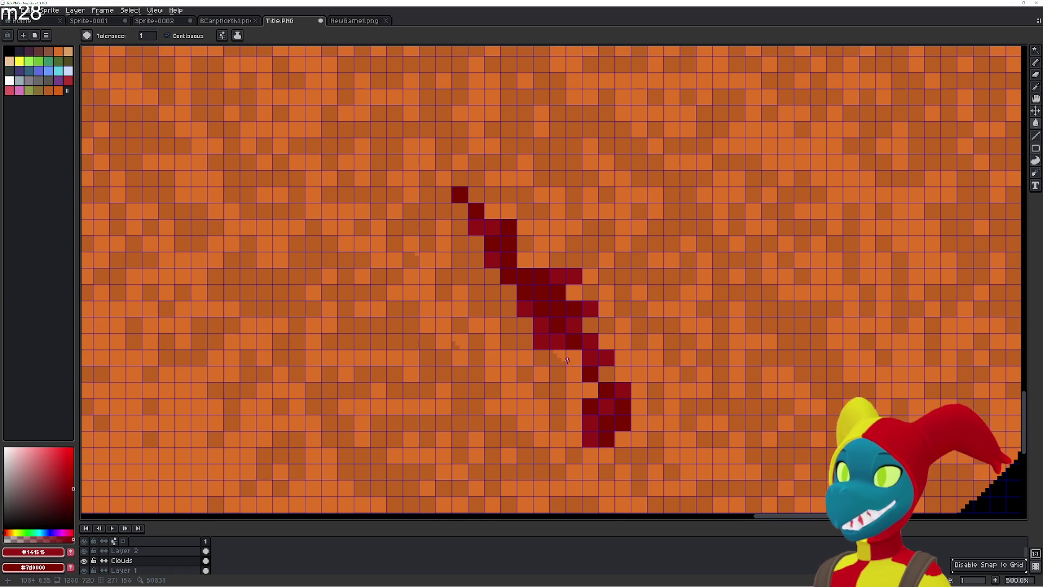
- Sample the planet's orange, then the lighter orange, as the paint colour
key("i")
left_click(558, 359)
key("g")
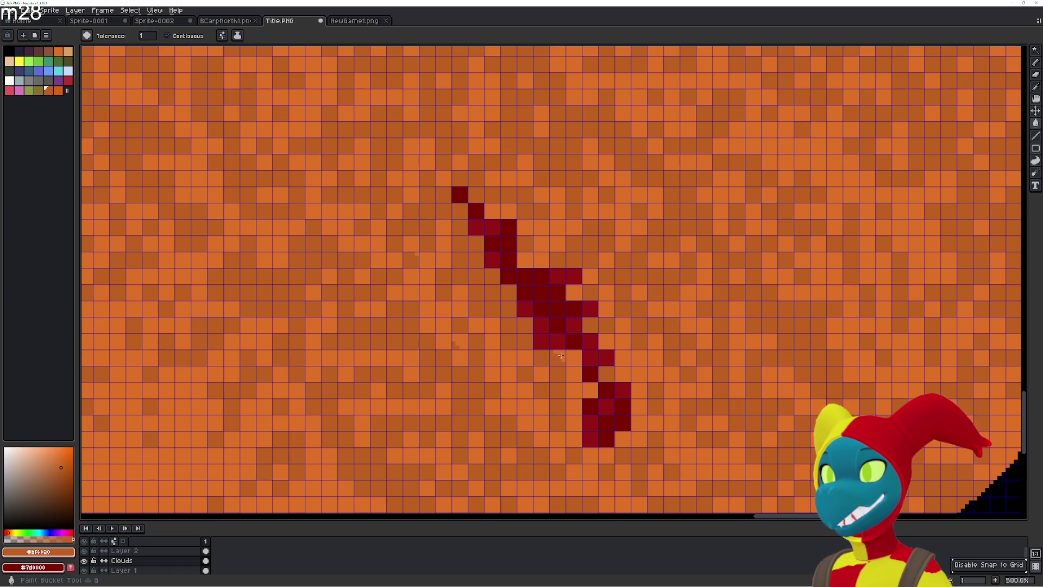
key("i")
left_click(462, 342)
key("g")
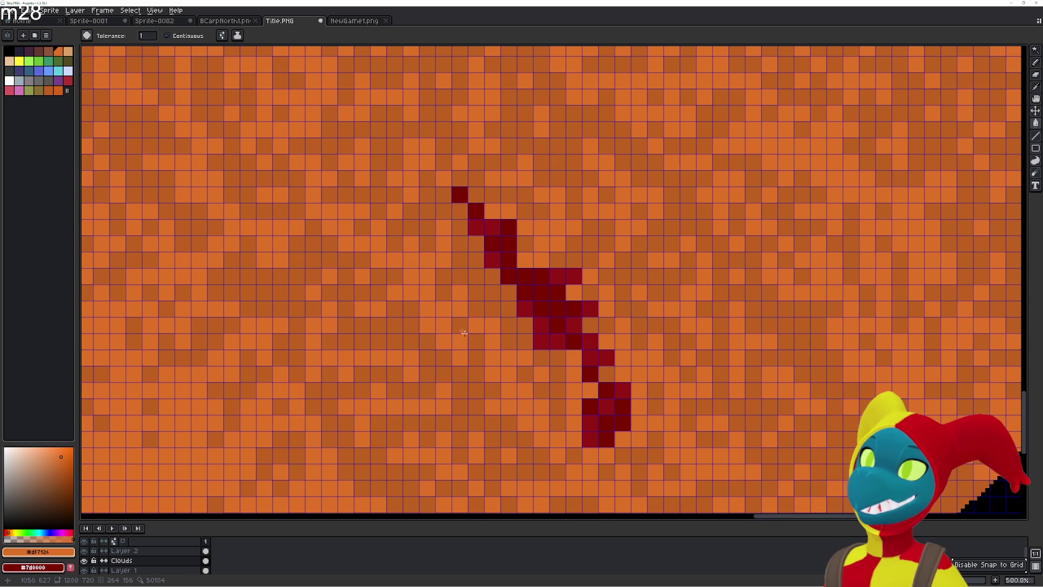
scroll(564, 375, "down", 1)
scroll(671, 356, "down", 4)
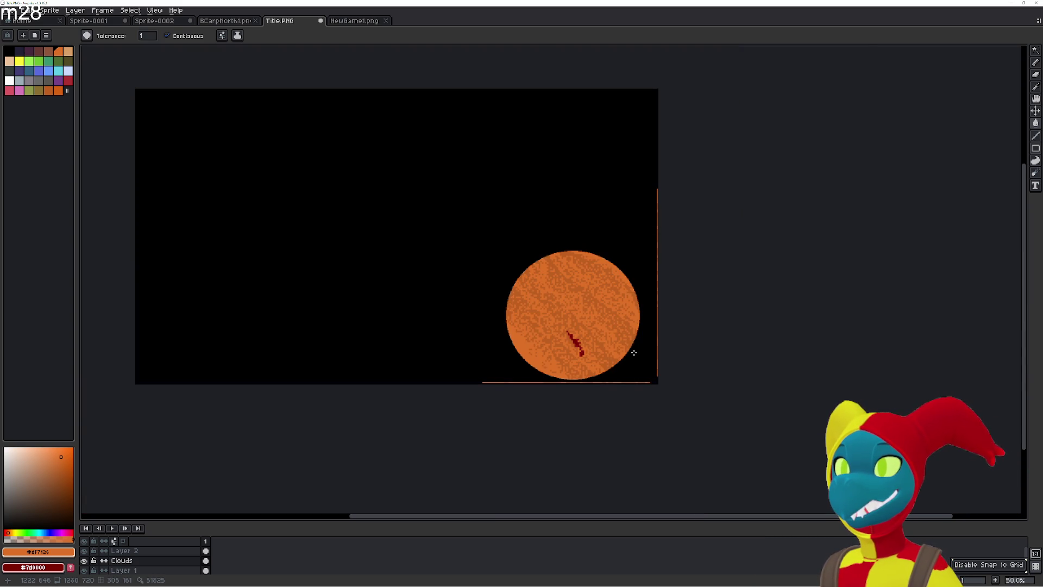
- Sample the dark red from the existing streak and switch to the Paint Bucket
scroll(634, 352, "up", 4)
key("i")
scroll(596, 407, "left", 3)
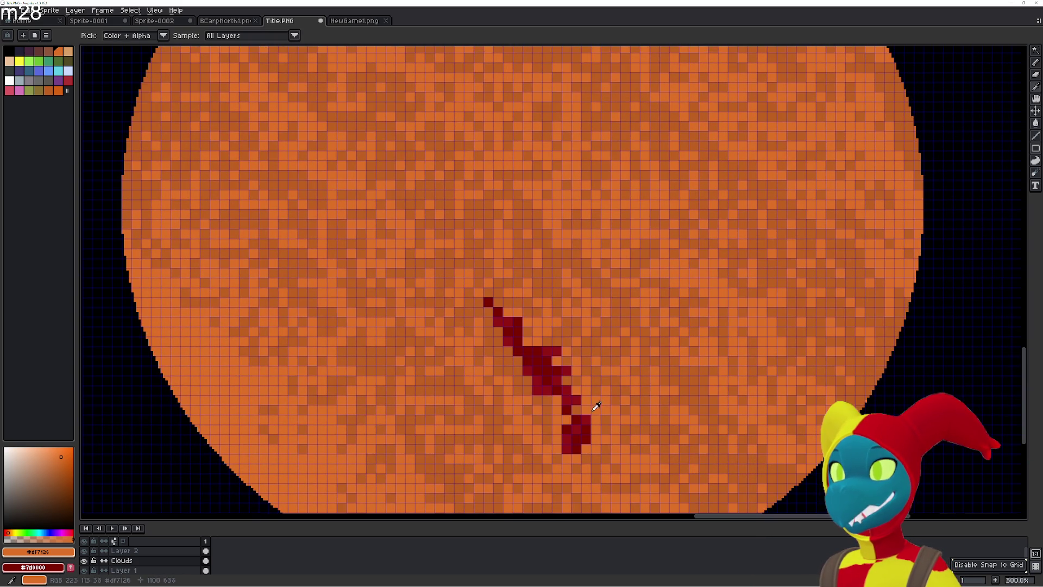
left_click(515, 335)
key("g")
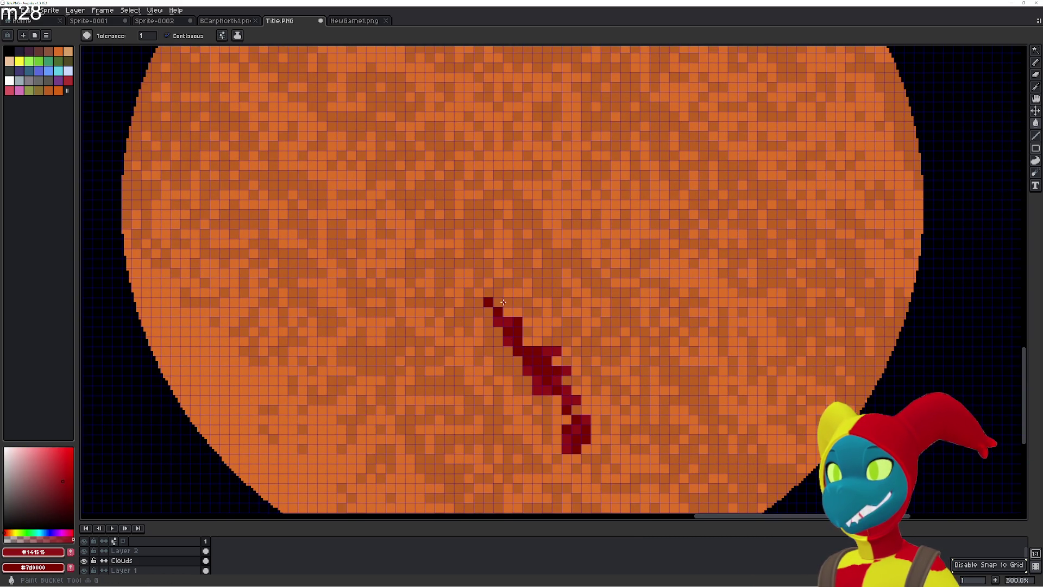
- Fill dark-red cells to thicken the upper streak, extending it up-left and widening it rightward
scroll(504, 302, "up", 4)
scroll(560, 318, "left", 2)
left_click(524, 258)
left_click(514, 240)
left_click(523, 250)
left_click(503, 239)
left_click(504, 250)
left_click(514, 249)
left_click(484, 220)
left_click(494, 230)
left_click(485, 210)
left_click(514, 230)
left_click(494, 210)
left_click(504, 229)
left_click(494, 220)
left_click(503, 220)
left_click(514, 220)
left_click(524, 240)
left_click(533, 259)
left_click(543, 259)
- Extend and thicken the upper streak's lower end down-right, trailing into scattered dark-red pixels
left_click(553, 260)
left_click(533, 249)
left_click(523, 220)
left_click(543, 288)
left_click(533, 269)
left_click(543, 279)
left_click(552, 288)
left_click(523, 269)
left_click(533, 279)
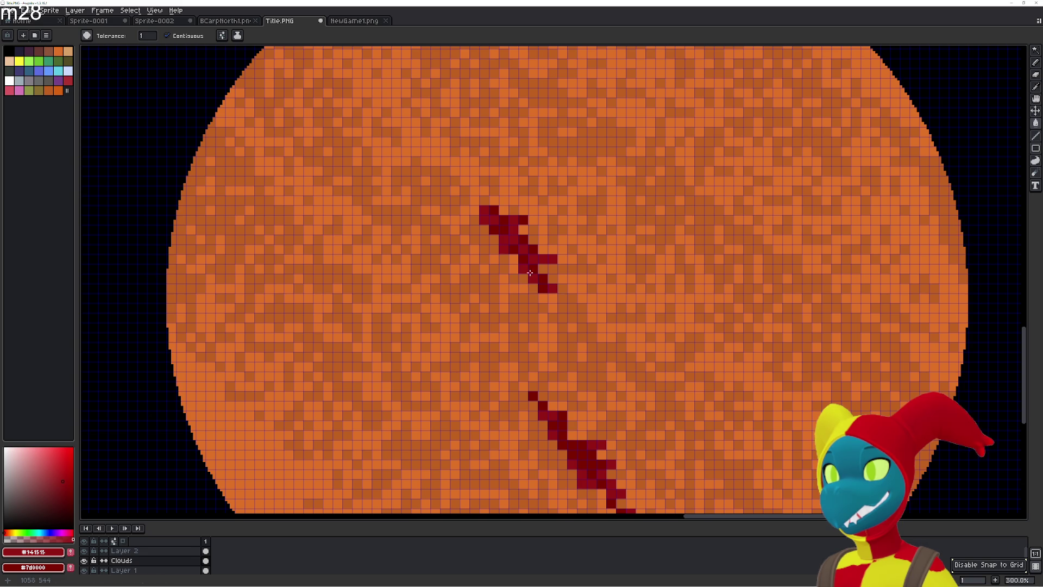
left_click(523, 269)
left_click(533, 289)
left_click(553, 269)
left_click(543, 268)
left_click(553, 279)
left_click(562, 298)
left_click(572, 318)
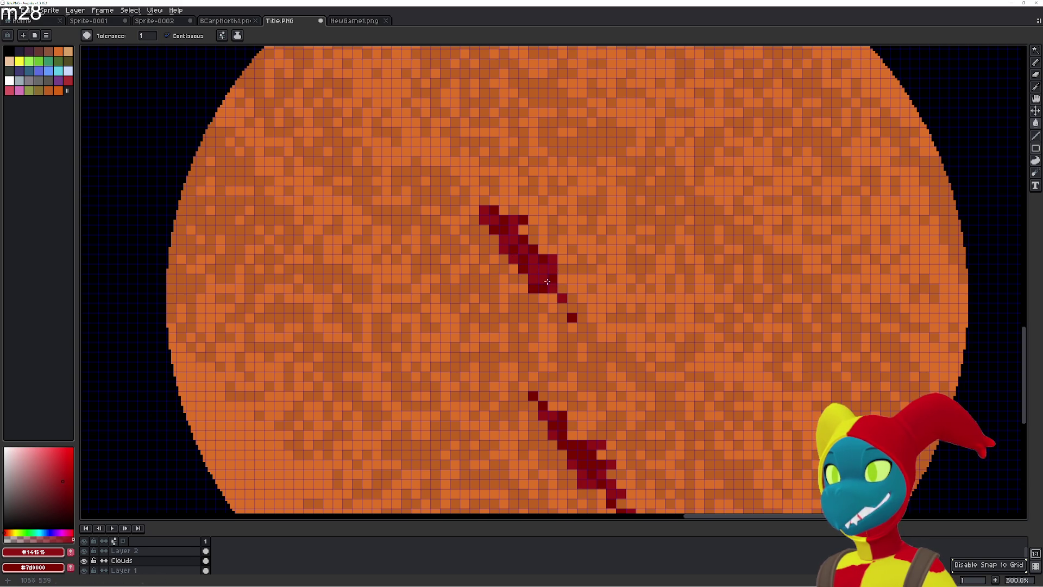
left_click(553, 308)
scroll(566, 301, "down", 3)
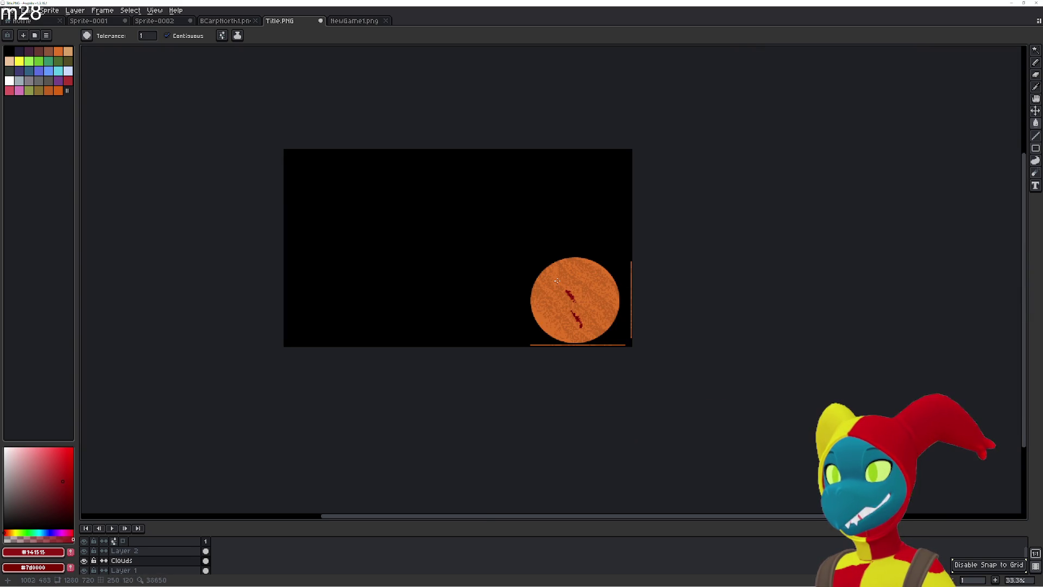
scroll(576, 302, "up", 1)
left_click_drag(608, 326, 741, 382)
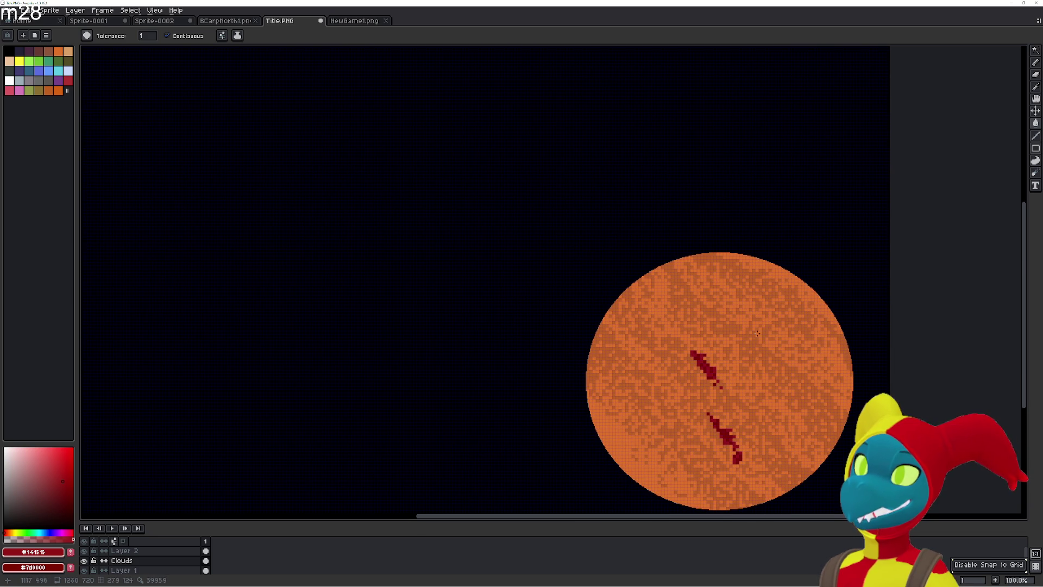
- Draw a new diagonal dark-red streak on the planet's upper right and extend it upward
left_click(760, 330)
left_click(769, 328)
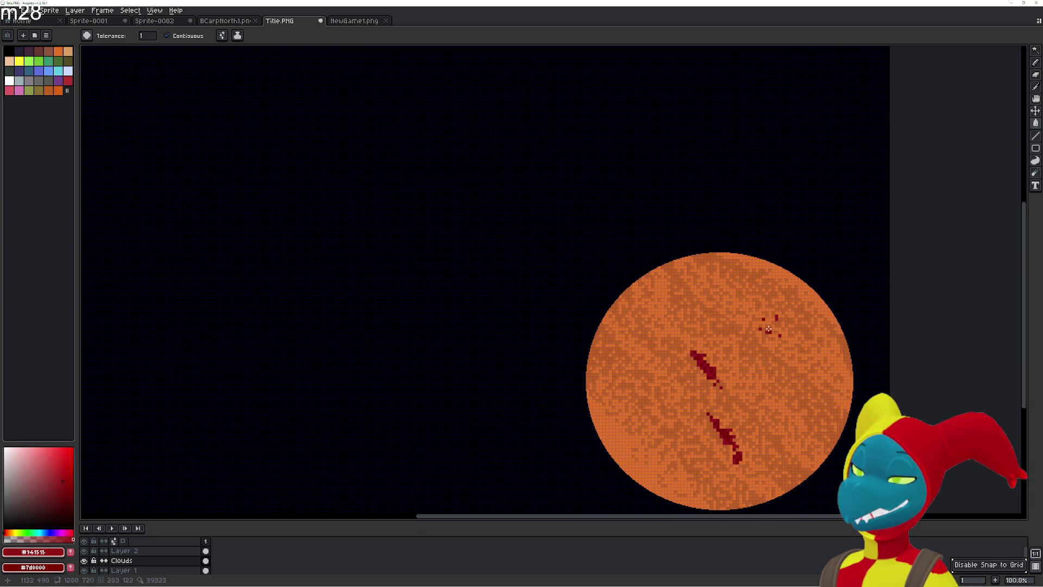
mouse_move(767, 324)
left_mouse_down()
mouse_move(783, 361)
mouse_move(784, 340)
left_mouse_up()
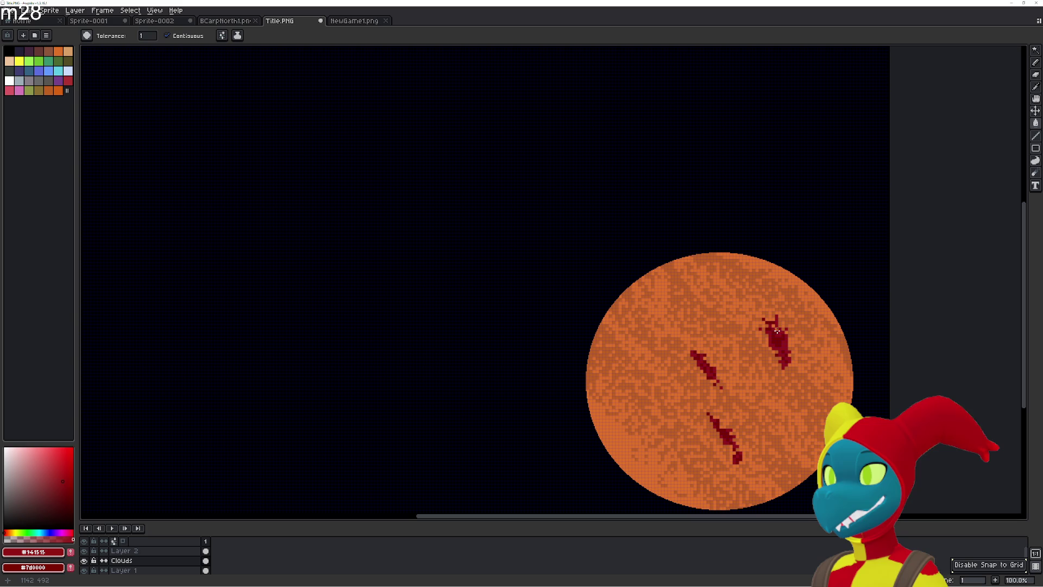
mouse_move(779, 333)
left_mouse_down()
mouse_move(769, 317)
mouse_move(766, 339)
mouse_move(758, 316)
mouse_move(762, 328)
left_mouse_up()
left_click(771, 323)
left_click(766, 317)
- Touch up the new streak's pixels and lengthen its lower tip into a thin tail
left_click(763, 327)
left_click(763, 328)
left_click(763, 328)
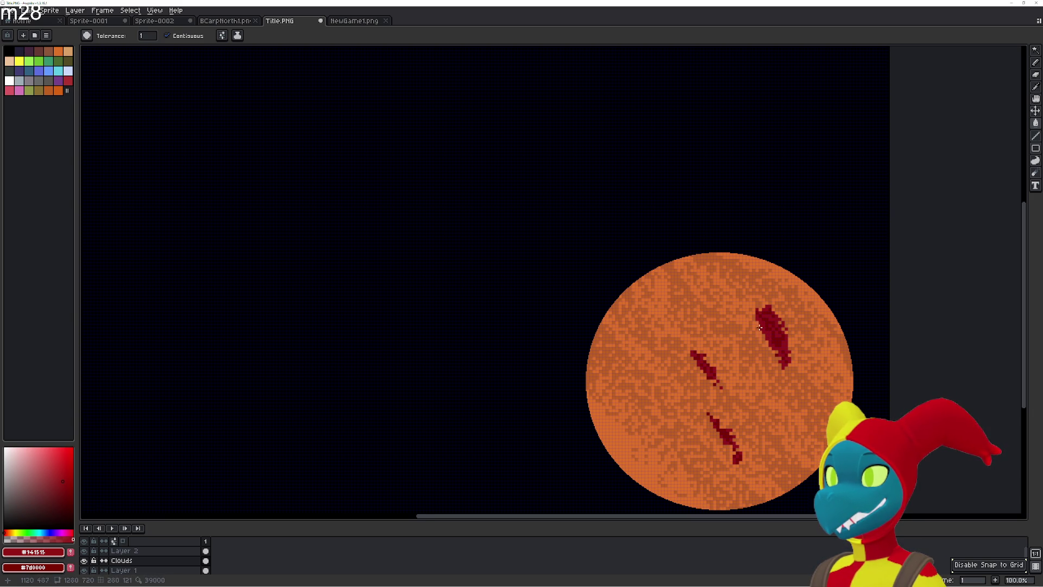
left_click(763, 328)
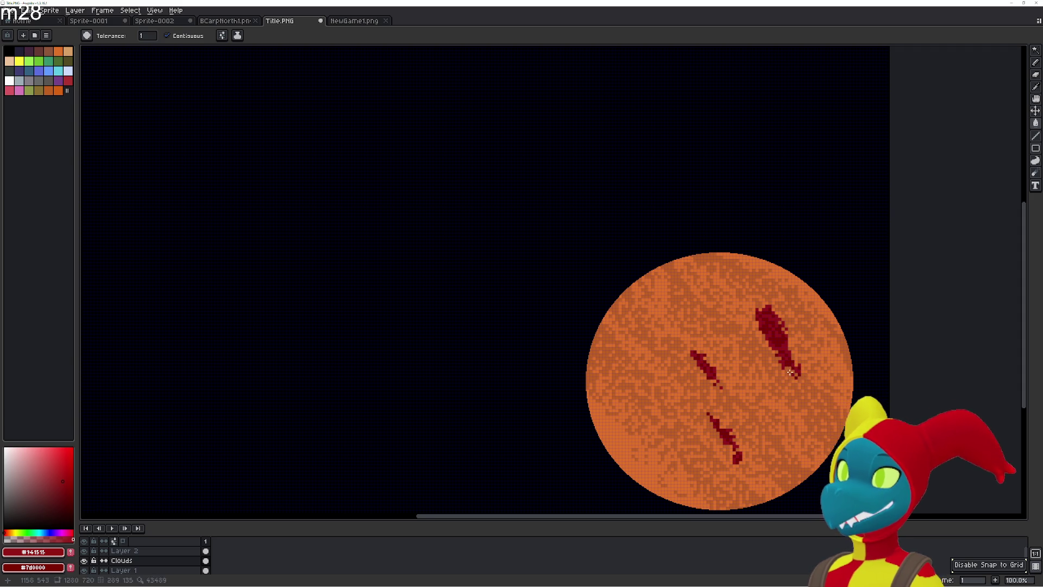
left_click(800, 378)
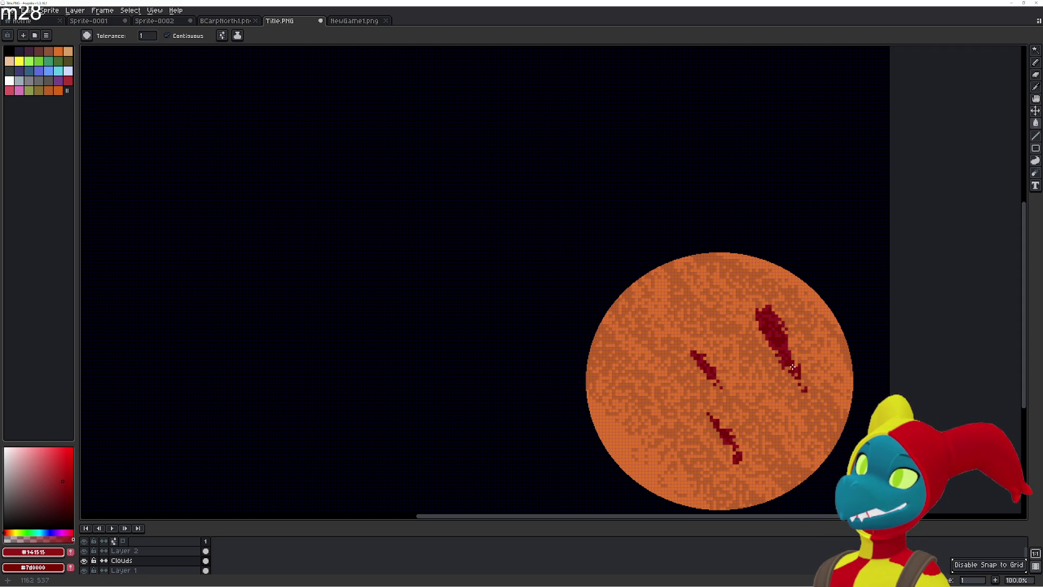
left_click(800, 385)
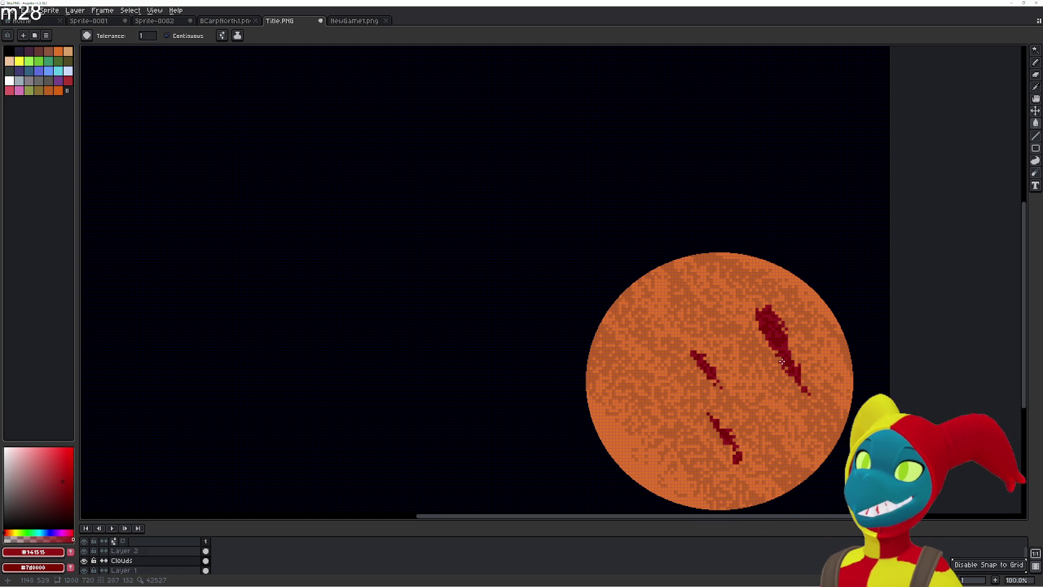
- Open OreBoxUpdate.gif from the Ashwalker folder
left_click(231, 21)
left_click(163, 22)
left_click(88, 22)
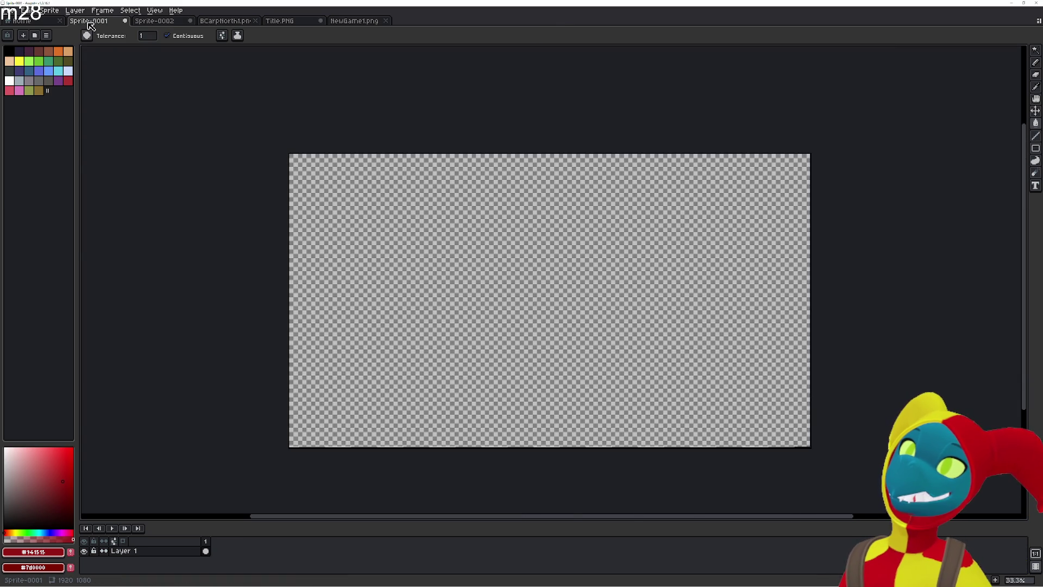
left_click(11, 10)
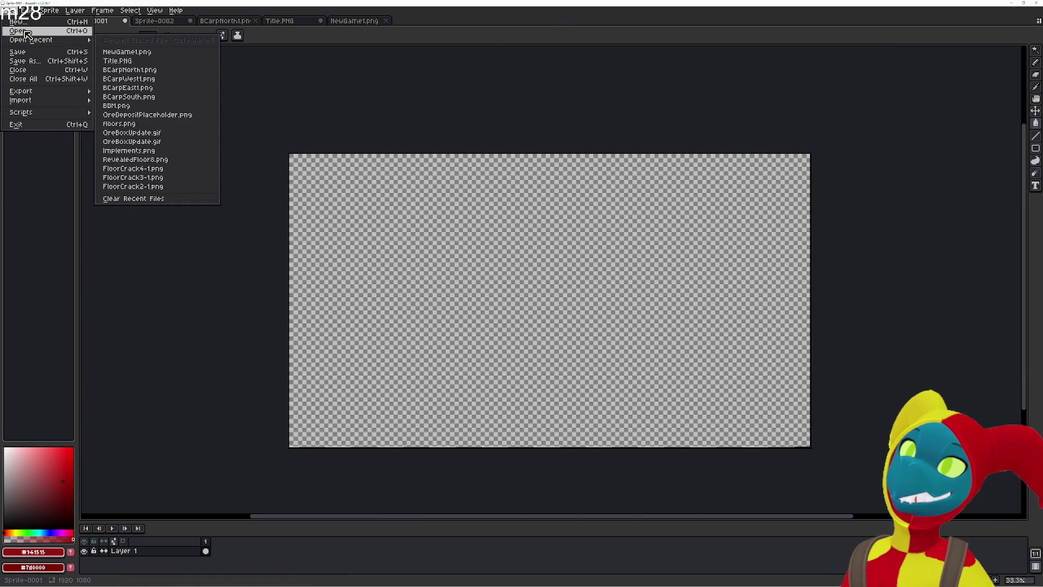
left_click(25, 31)
left_click(83, 20)
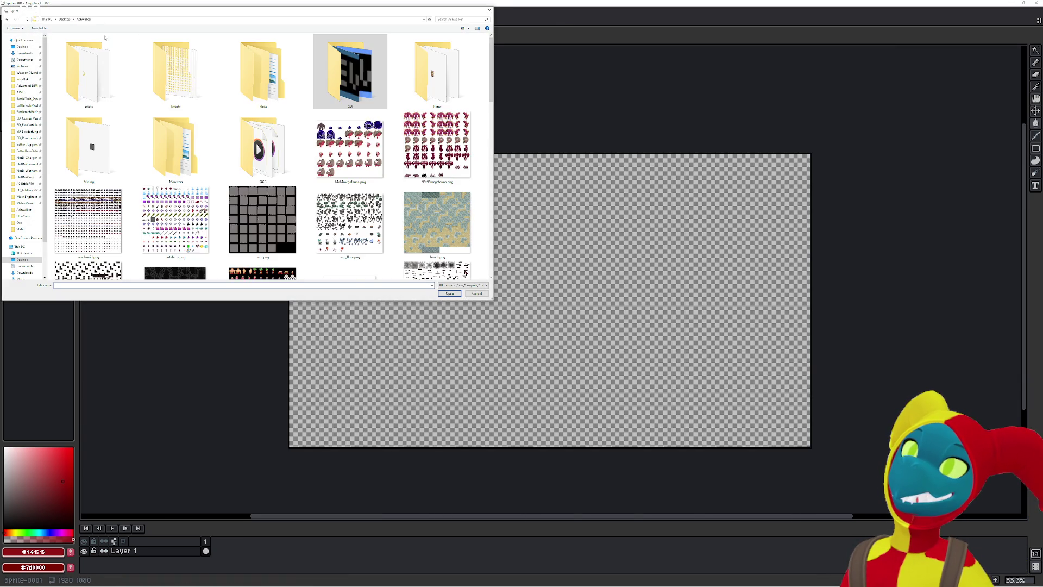
scroll(236, 185, "down", 5)
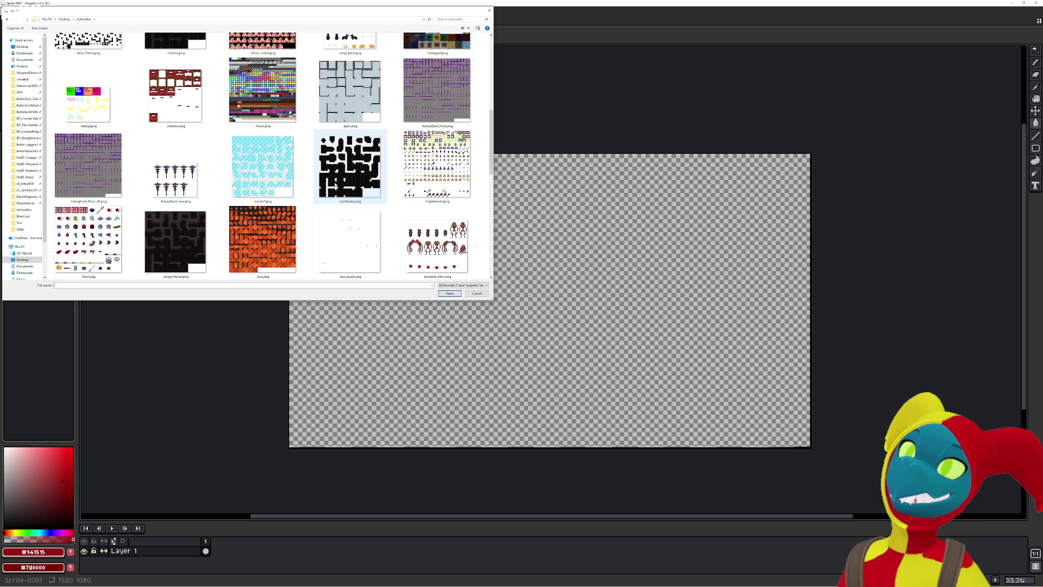
scroll(174, 239, "down", 2)
double_click(92, 247)
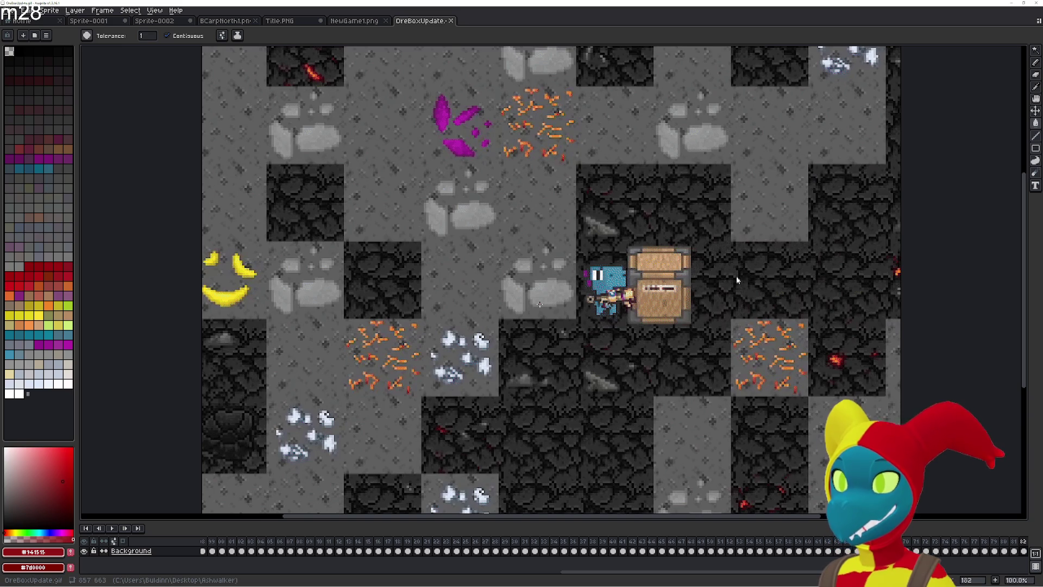
- Eyedrop OreBoxUpdate's dark rock grey as primary and near-black as secondary, then return to Title.PNG
key("i")
left_click(541, 331)
right_click(542, 330)
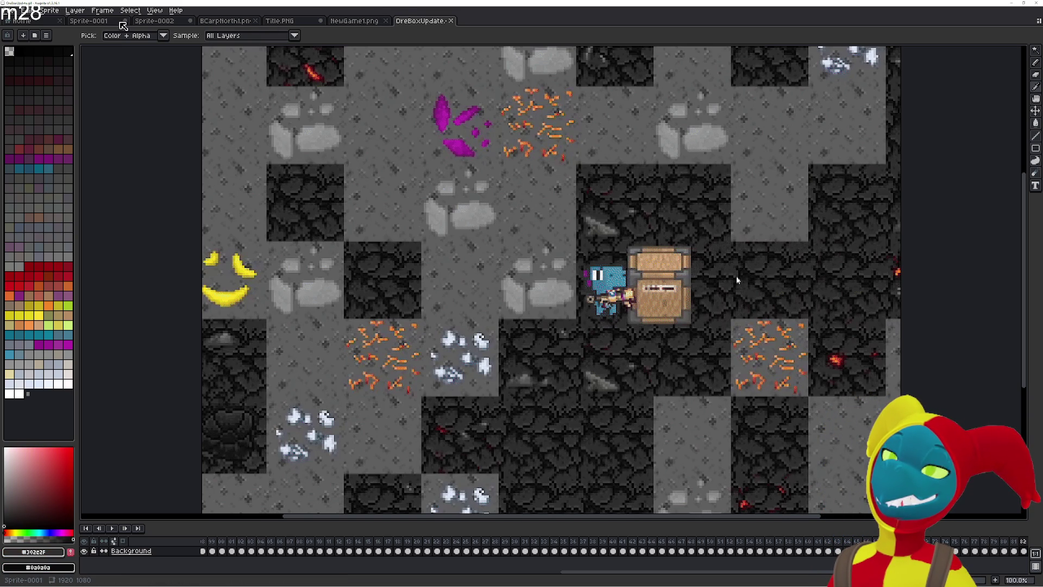
left_click(276, 22)
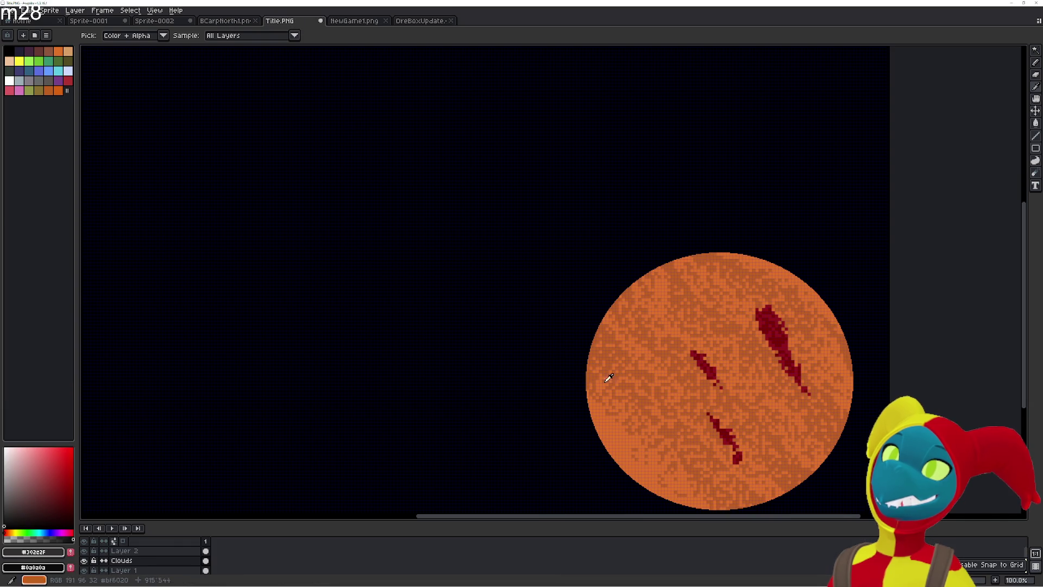
- Fill cells dark grey with the Paint Bucket to form a small hooked shape on the planet
key("g")
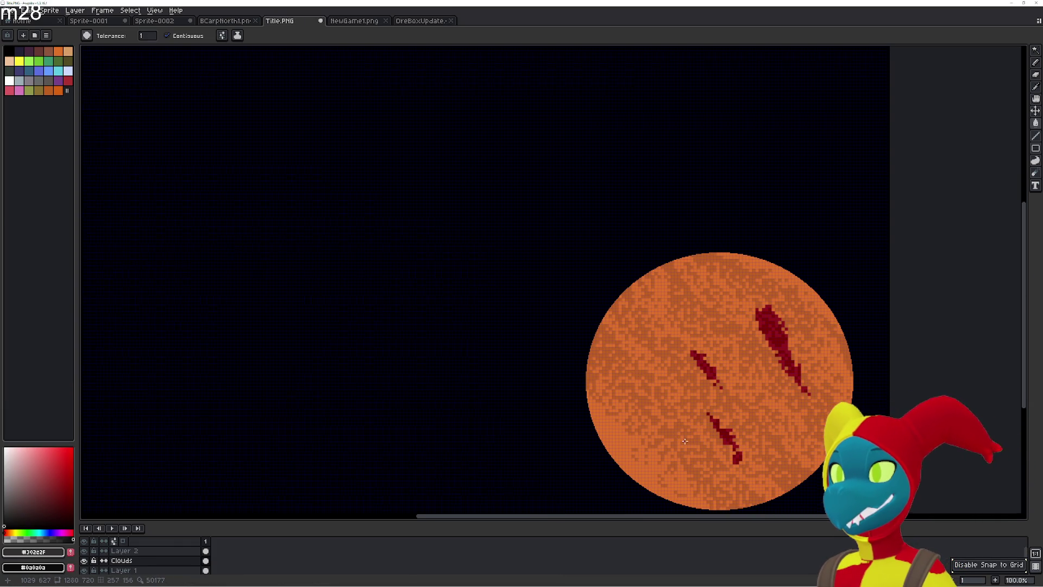
scroll(686, 398, "up", 2)
left_click(676, 389)
left_click(676, 403)
left_click(685, 398)
left_click(695, 409)
left_click(686, 408)
left_click(696, 428)
left_click(706, 423)
left_click(696, 388)
left_click(696, 418)
left_click(706, 418)
left_click(686, 409)
left_click(696, 428)
left_click(706, 437)
left_click(696, 408)
left_click(716, 460)
left_click(702, 436)
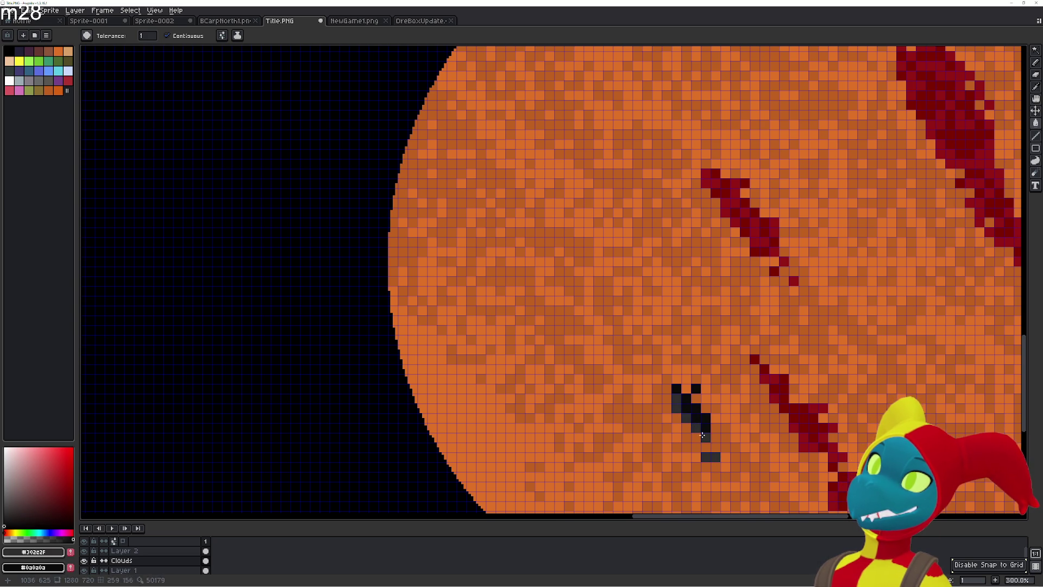
left_click(698, 424)
left_click(706, 447)
left_click(696, 418)
- Add the two picked dark greys to the palette and select a dark grey
left_click(70, 551)
left_click(70, 567)
left_click(67, 90)
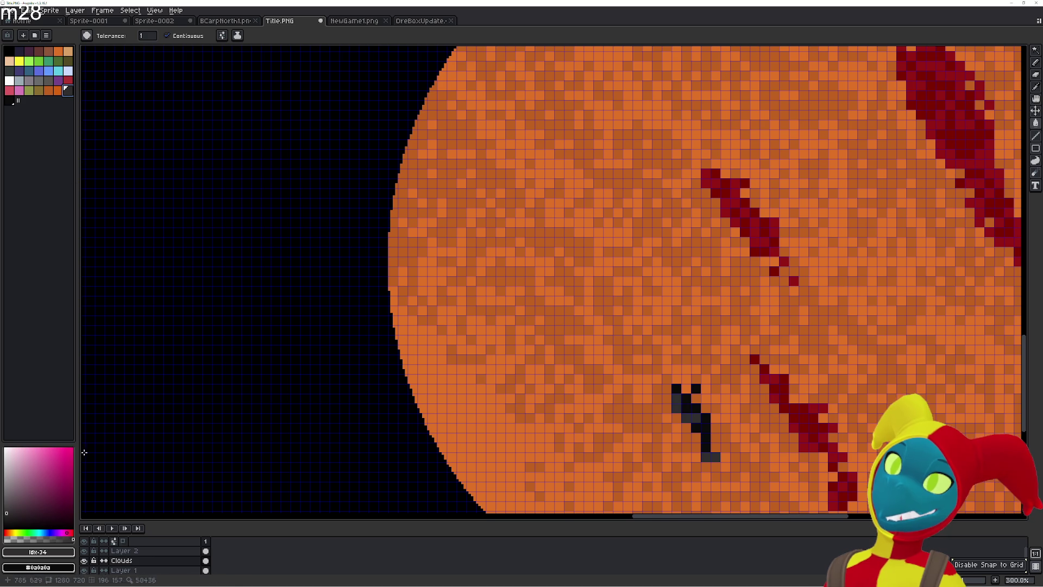
left_click(9, 100)
left_click(8, 516)
- Repaint the shape's black cells with #191919, set near-black as secondary, and undo a stray pixel
scroll(703, 447, "up", 2)
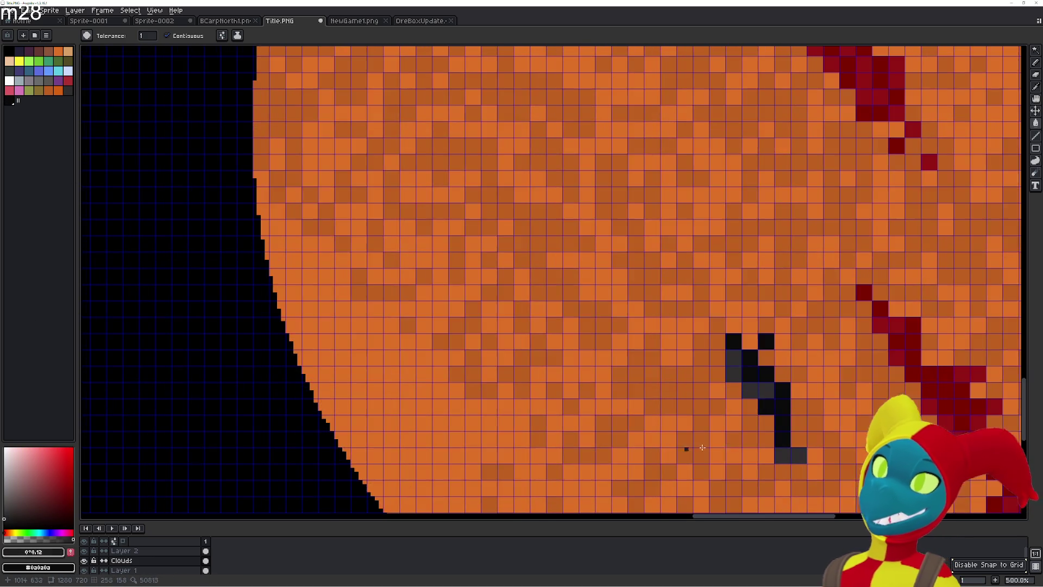
left_click(782, 422)
mouse_move(783, 436)
left_mouse_down()
mouse_move(783, 397)
mouse_move(733, 342)
left_mouse_up()
left_click(782, 341)
left_click(766, 341)
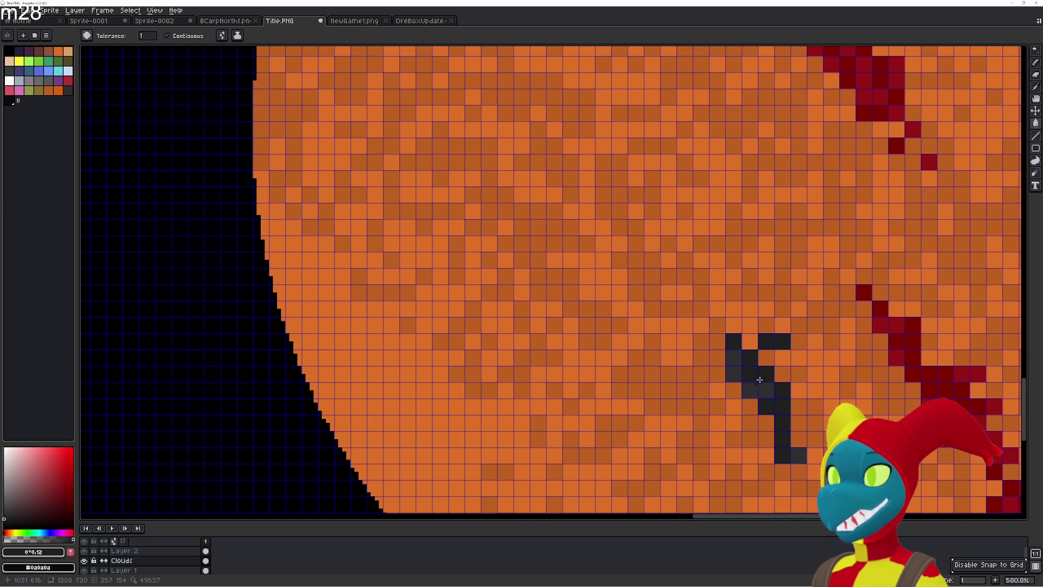
left_click(767, 357)
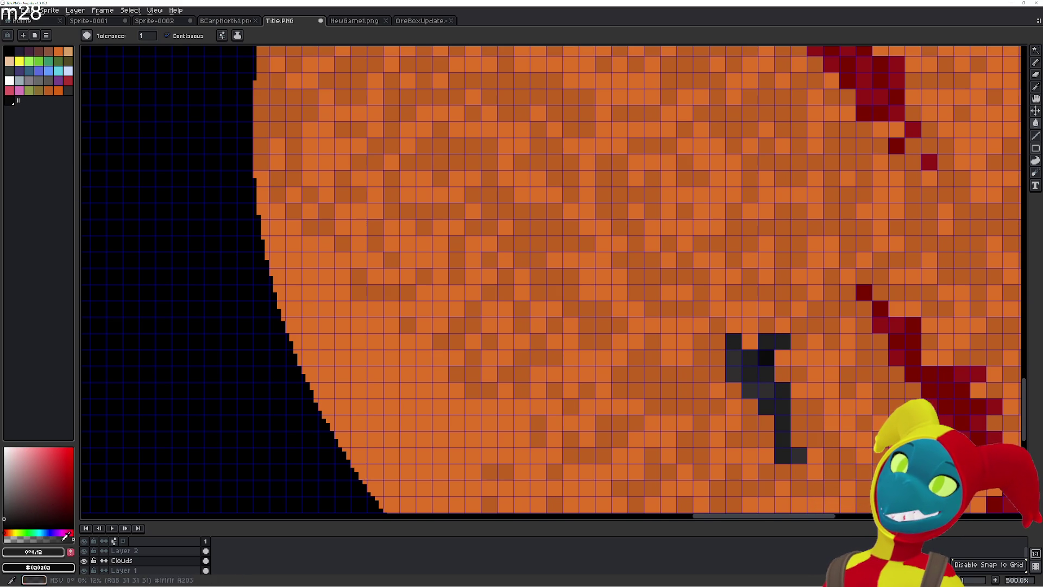
left_click(11, 102)
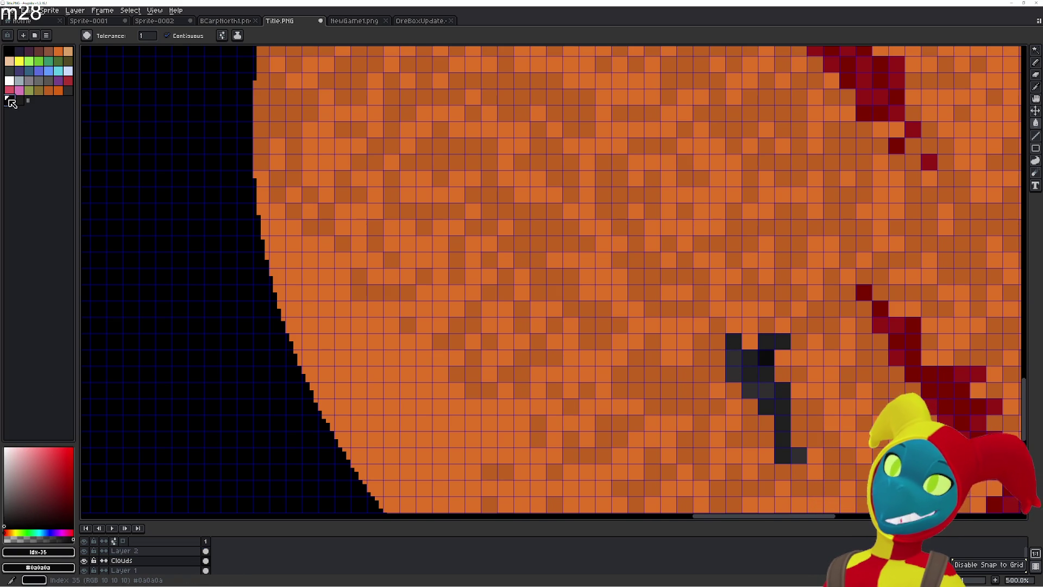
left_click(68, 89)
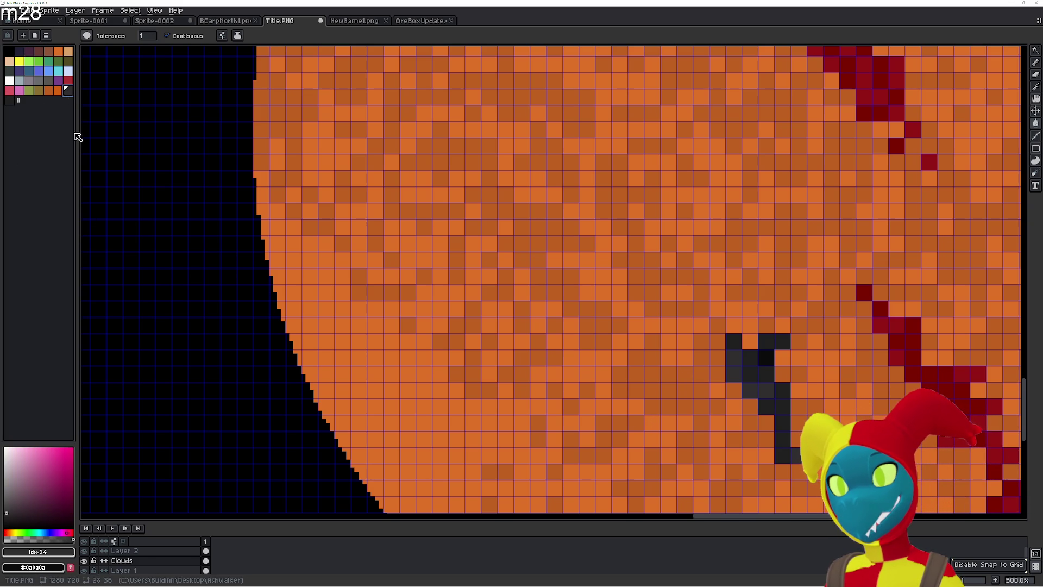
right_click(14, 103)
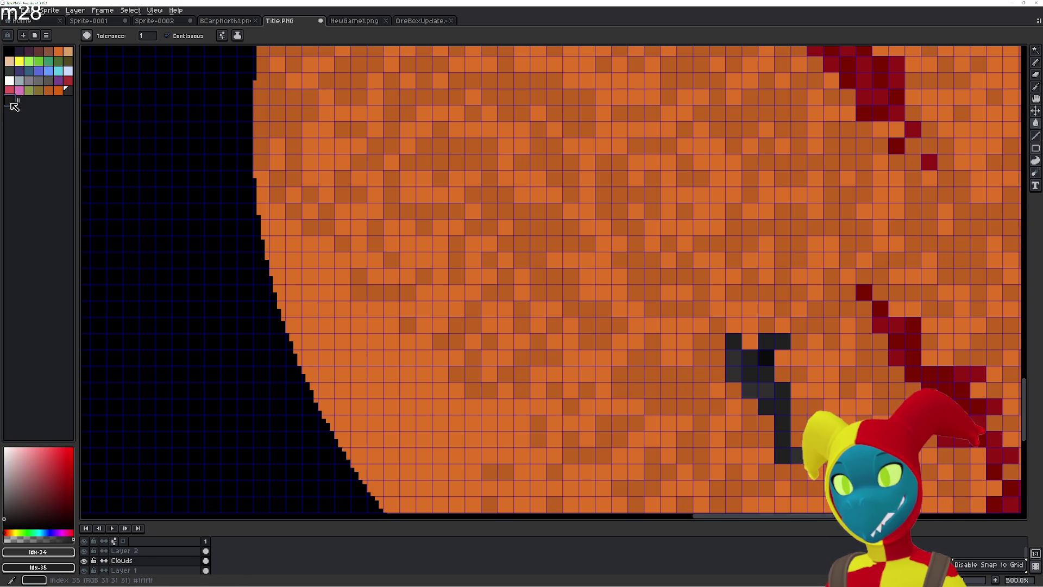
left_click(666, 432)
key("ctrl+z")
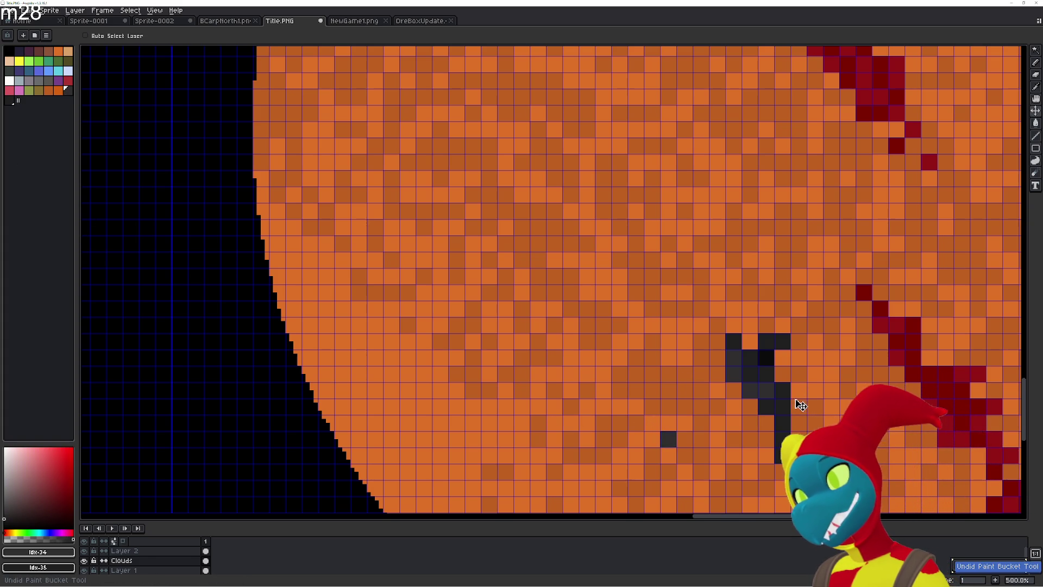
- Fill a few cells around the grey patch with dark grey
left_click(762, 353)
left_click(750, 341)
left_click(783, 373)
left_click(815, 390)
left_click(783, 357)
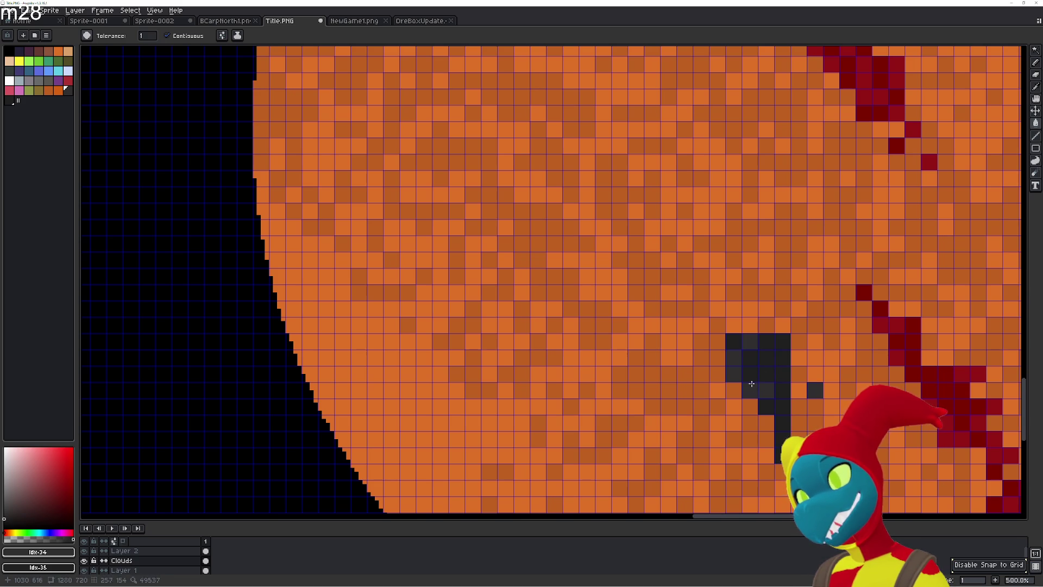
- Make the lighter palette grey the primary colour and the darker grey the secondary colour
left_click(67, 90)
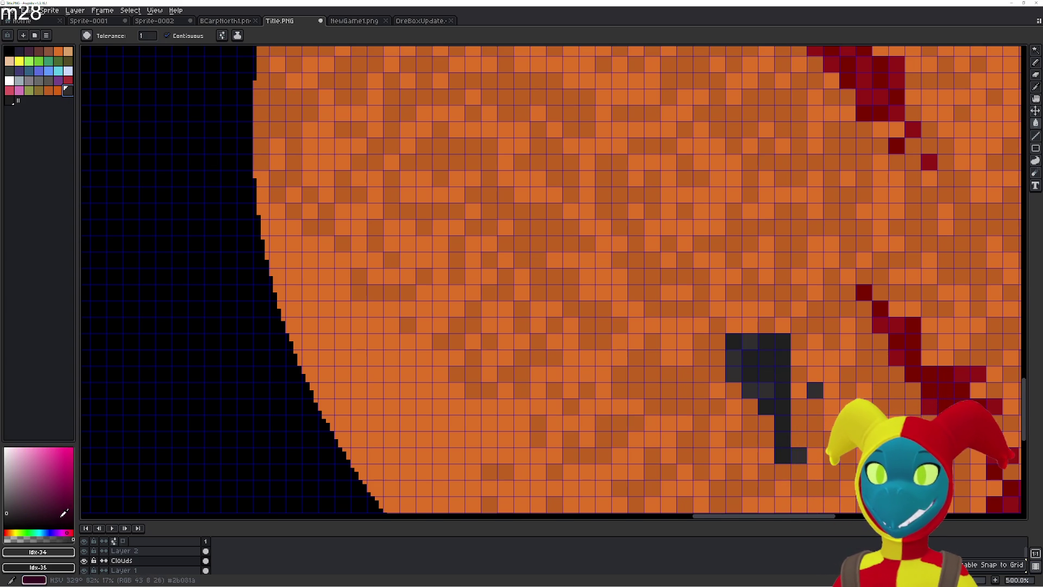
left_click(9, 505)
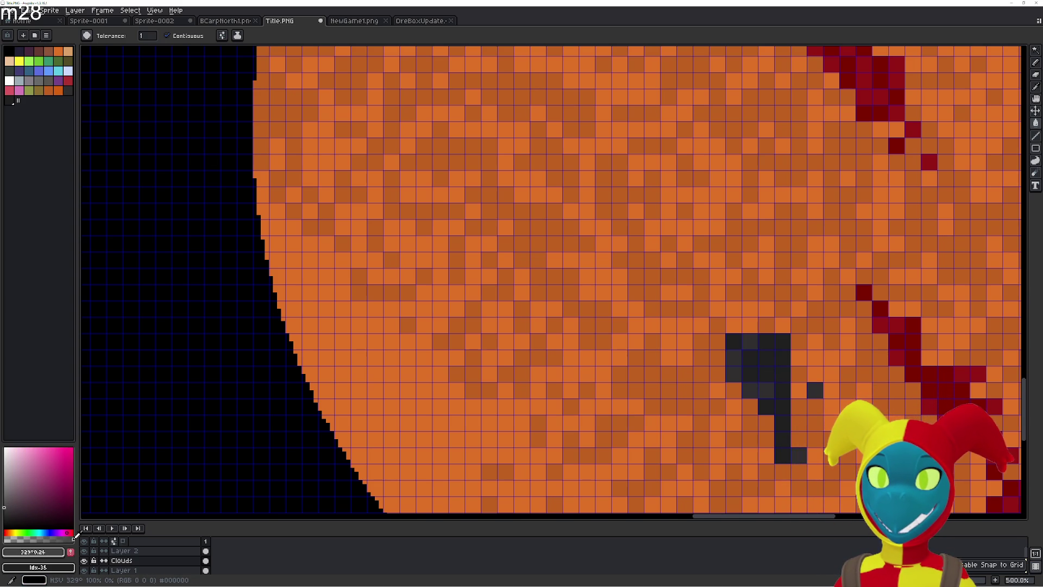
left_click(15, 100)
right_click(70, 91)
- Fill ten cells of the patch with the lighter grey
left_click(750, 341)
left_click(734, 373)
left_click(749, 374)
left_click(766, 390)
left_click(750, 390)
left_click(749, 357)
left_click(766, 373)
left_click(782, 422)
left_click(767, 406)
left_click(766, 439)
- Refill five of the patch's cells with the darker grey
right_click(782, 422)
right_click(766, 406)
right_click(749, 406)
right_click(733, 389)
right_click(749, 389)
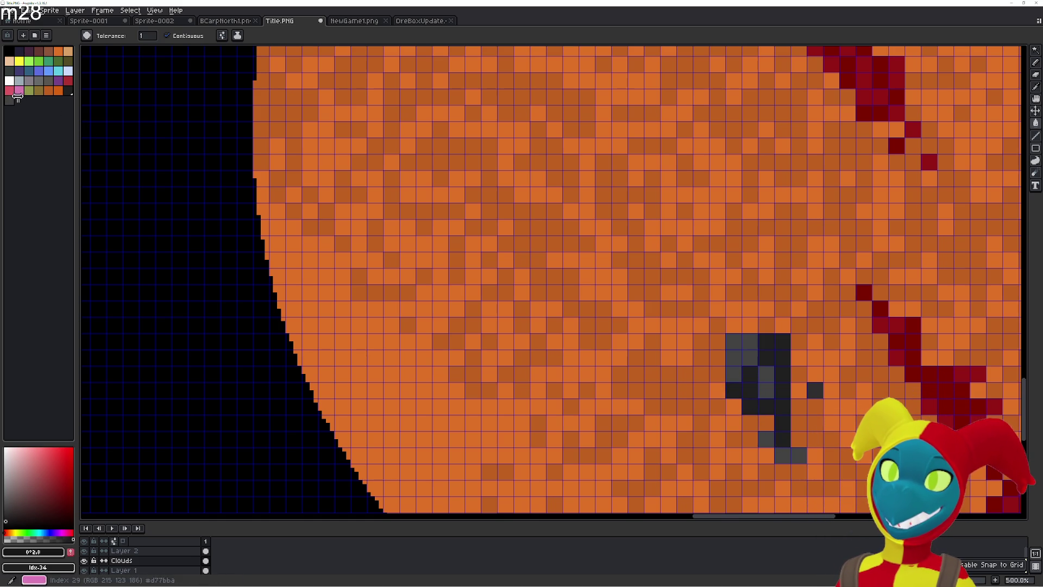
- Pick dark grey 292929 and fill the patch's lighter grey cells with it
left_click(8, 511)
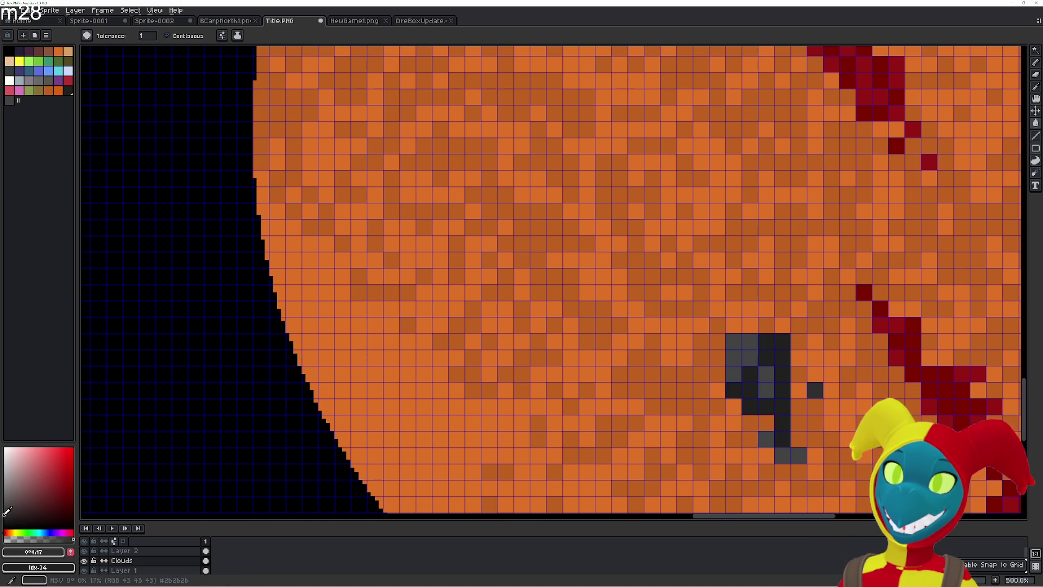
left_click(50, 552)
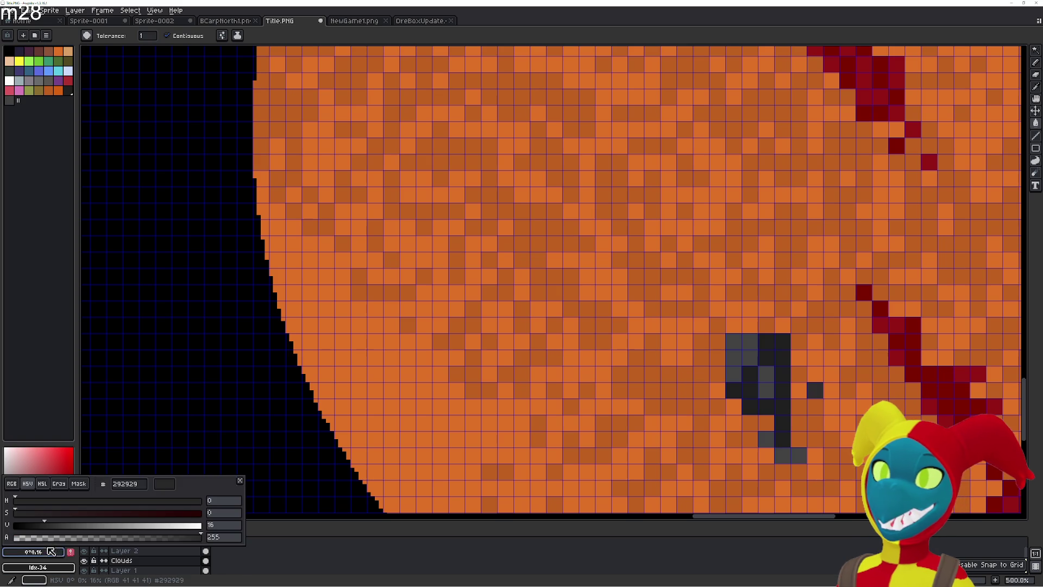
left_click(69, 555)
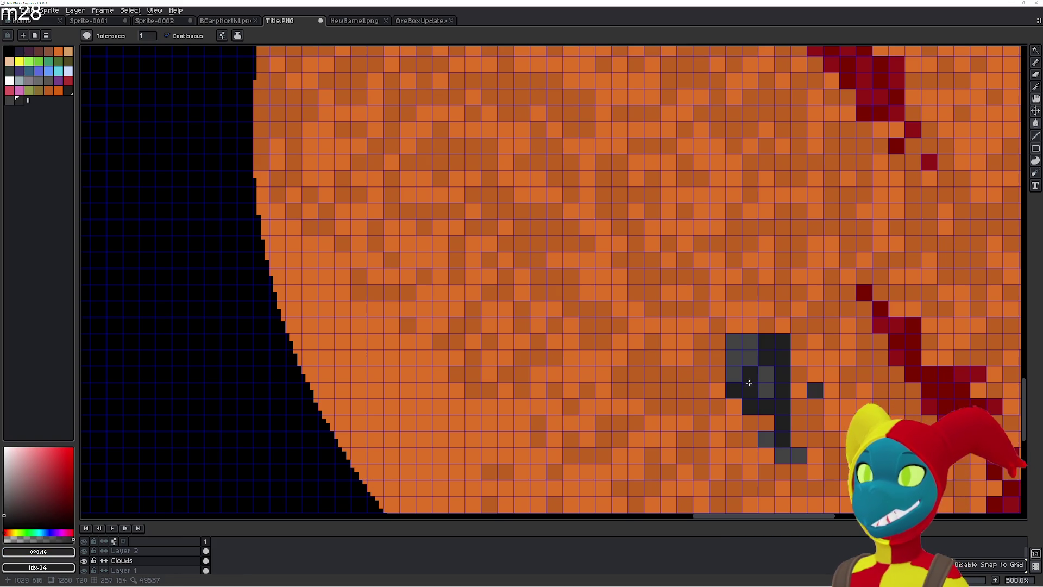
left_click(734, 357)
left_click(734, 342)
left_click(750, 341)
left_click(750, 357)
left_click(766, 380)
- Extend the dark patch downward and to the right with more dark-grey fills
left_click(777, 455)
left_click(766, 439)
left_click(797, 455)
left_click_drag(797, 455, 653, 402)
left_click(622, 369)
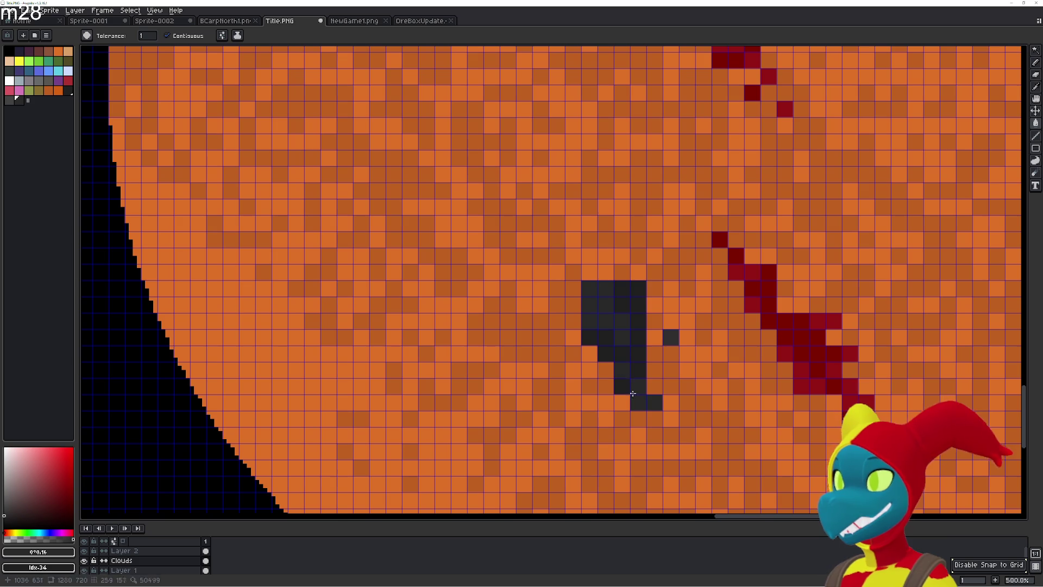
left_click(655, 386)
left_click(671, 386)
left_click(672, 354)
left_click(655, 338)
left_click(671, 370)
left_click(655, 347)
- Fill the orange cells along the patch's right side dark grey
left_click(655, 370)
left_click(671, 321)
left_click(672, 304)
left_click(655, 289)
left_click(657, 320)
- Grow the dark patch diagonally into a streak toward the upper left
left_click(622, 273)
left_click(606, 256)
left_click(606, 273)
left_click(590, 256)
left_click(589, 272)
left_click(540, 223)
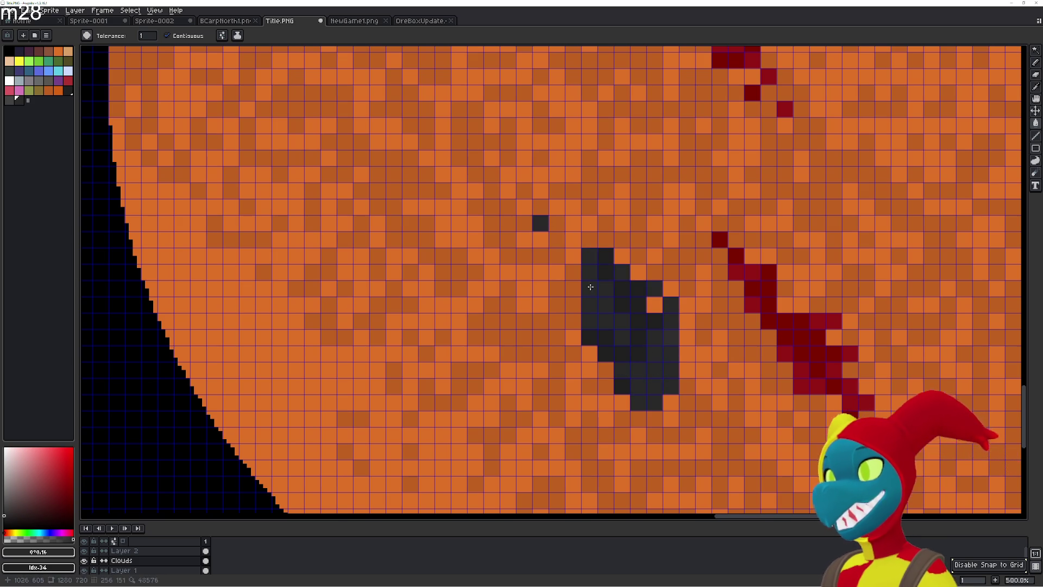
left_click(557, 240)
left_click(573, 256)
left_click(556, 256)
left_click(524, 223)
left_click(573, 289)
left_click(556, 272)
left_click(557, 289)
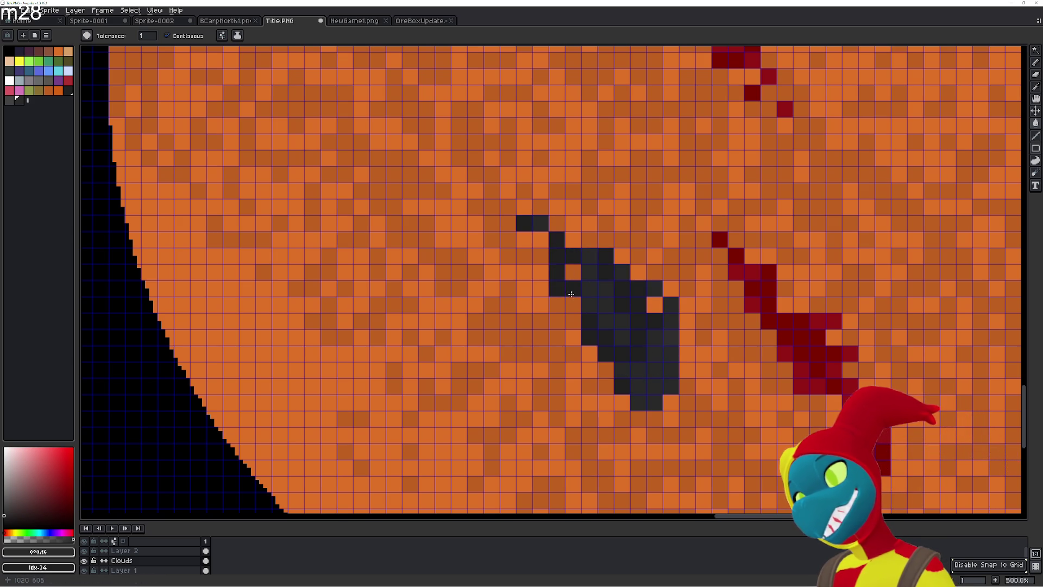
- Fill cells along the streak's left edge and upper end dark grey
left_click(540, 289)
left_click(557, 321)
left_click(524, 272)
left_click(541, 256)
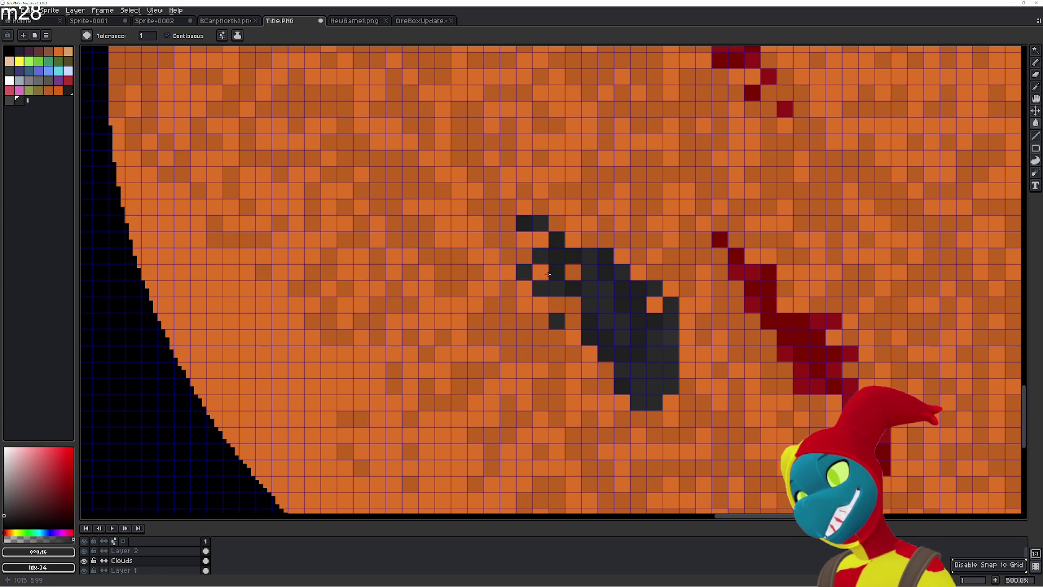
left_click(525, 240)
left_click(525, 256)
left_click(541, 272)
left_click(544, 237)
- Fill the remaining orange gaps inside the patch
left_click(576, 275)
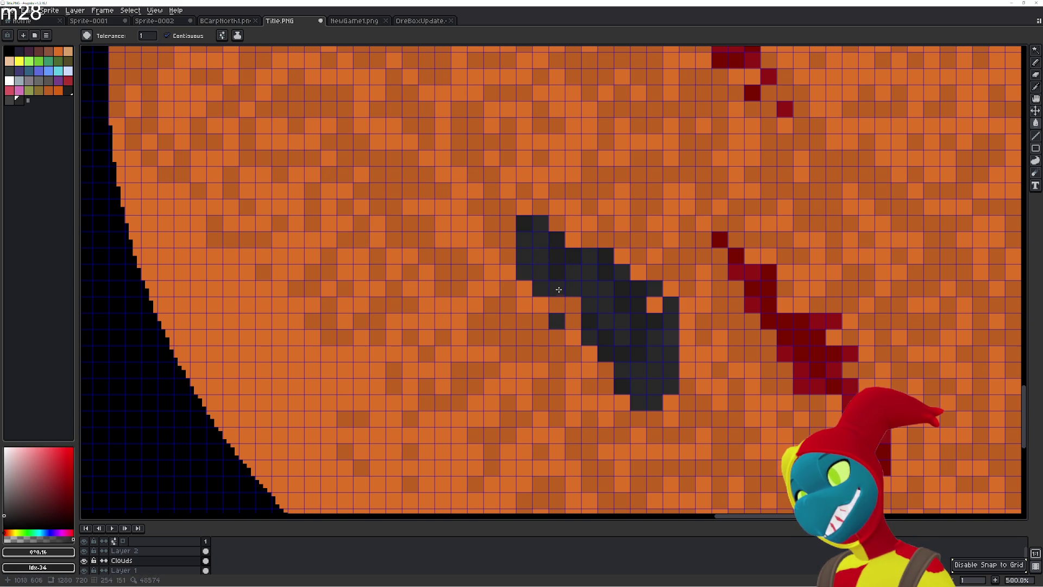
left_click(572, 321)
left_click(573, 305)
left_click(591, 354)
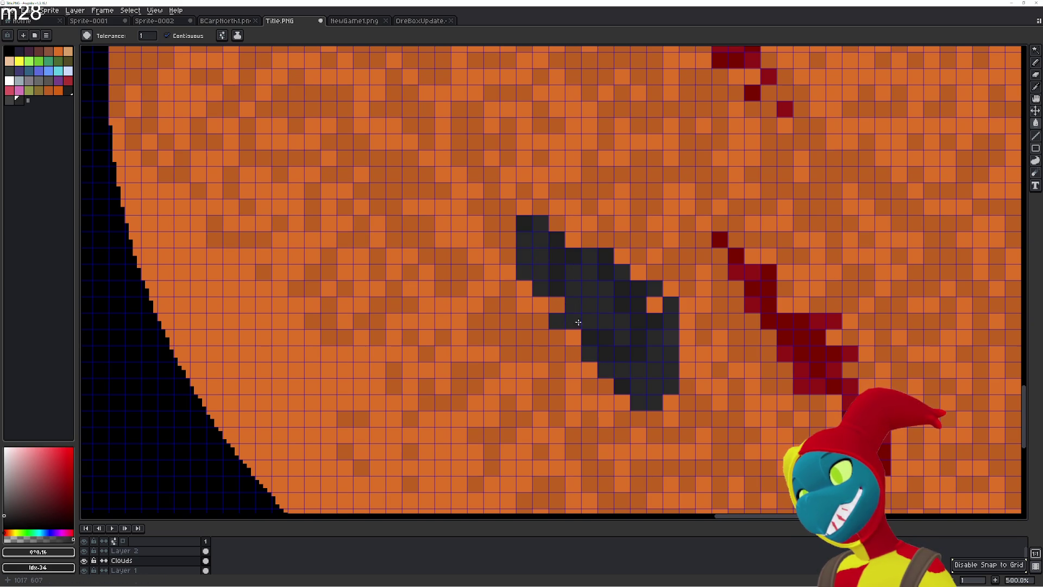
- Widen the streak along its left and lower edges and fill its last orange gaps
left_click(541, 305)
left_click(541, 321)
left_click(557, 354)
left_click(573, 354)
left_click(525, 337)
left_click(557, 338)
left_click(590, 386)
left_click(589, 370)
left_click(557, 304)
left_click(573, 337)
scroll(569, 340, "down", 5)
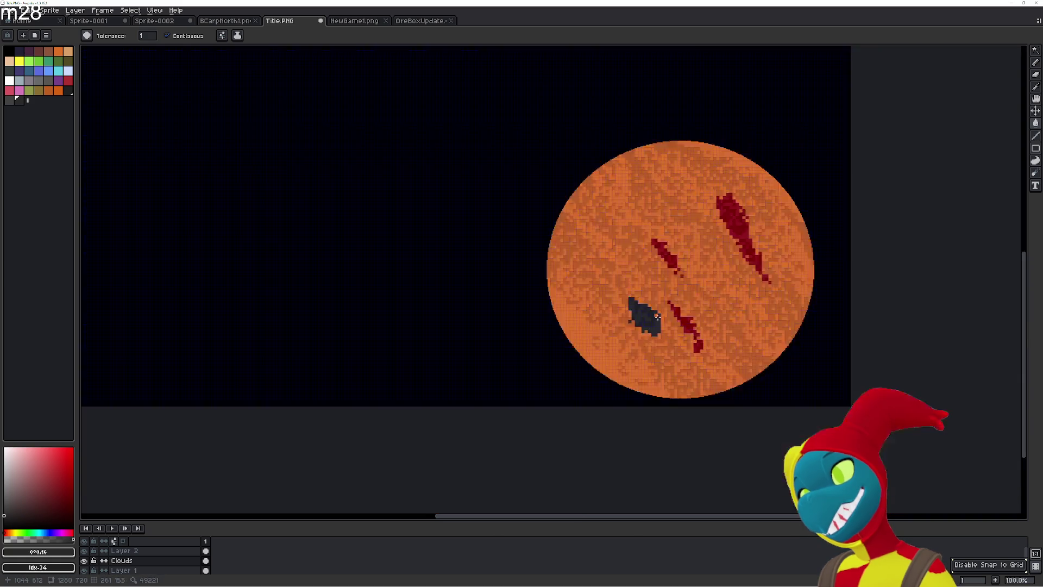
- Undo the dark-grey patch and the red streak fills with nine Ctrl+Z presses
scroll(712, 292, "up", 1)
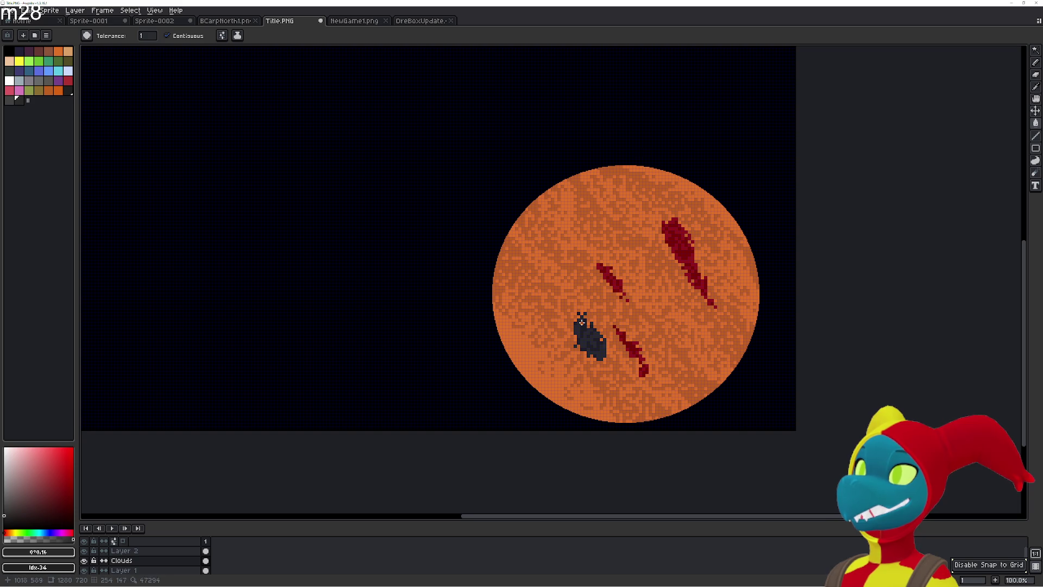
key("ctrl+z")
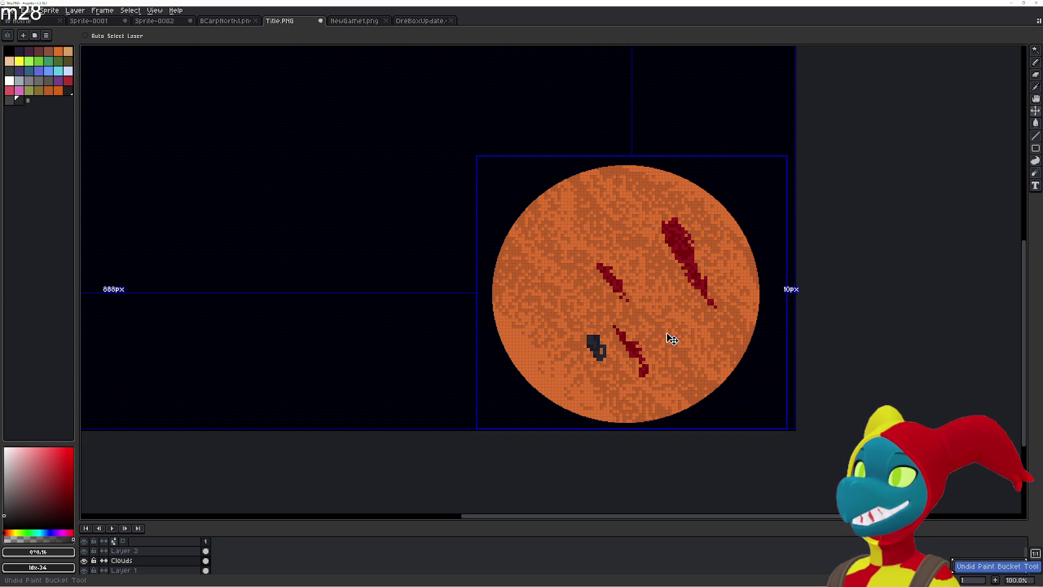
key("ctrl+z")
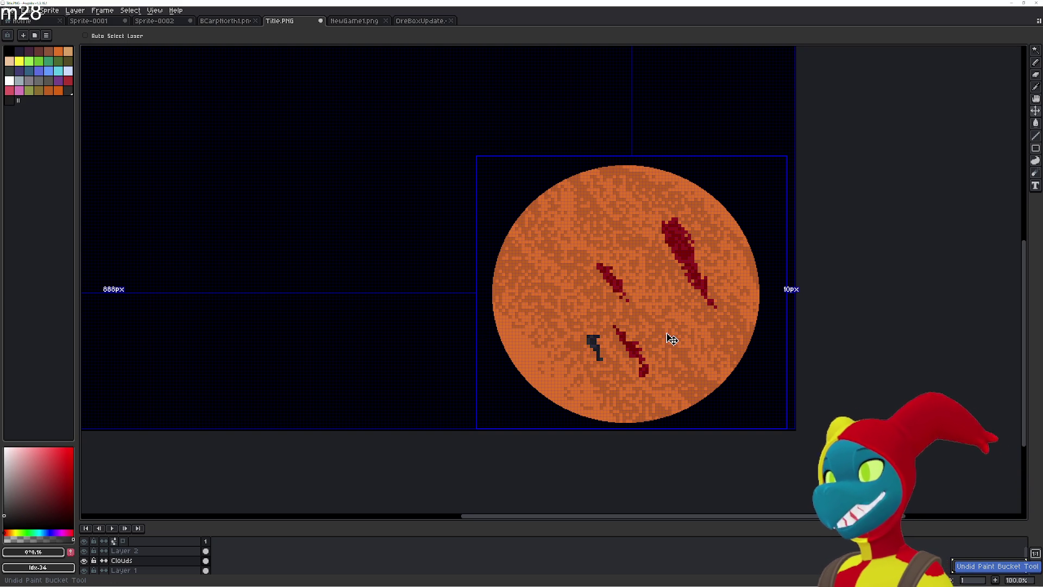
key("ctrl+z")
key("ctrl+z")
key("ctrl+z")
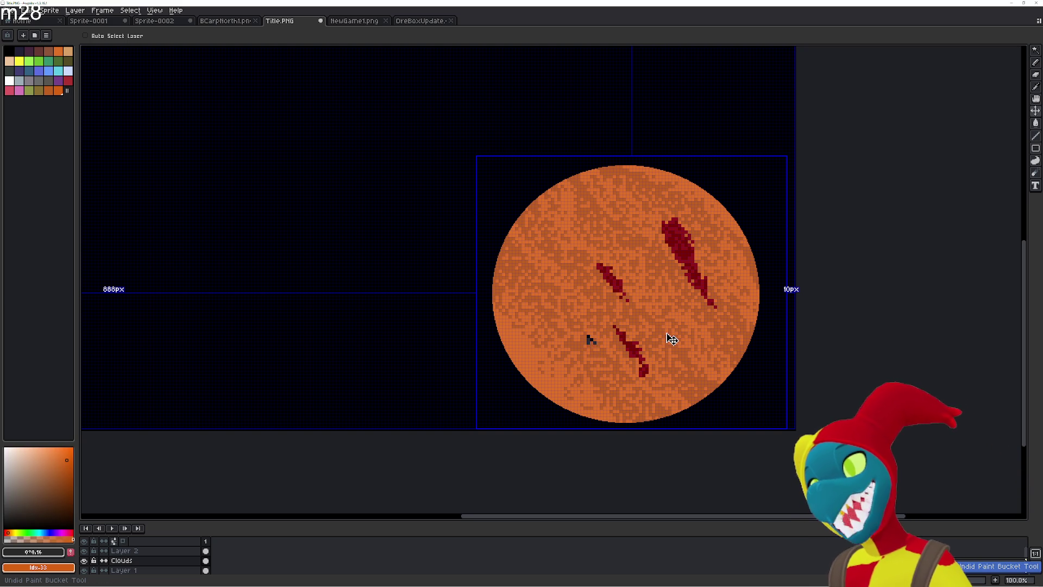
key("ctrl+z")
key("ctrl+z")
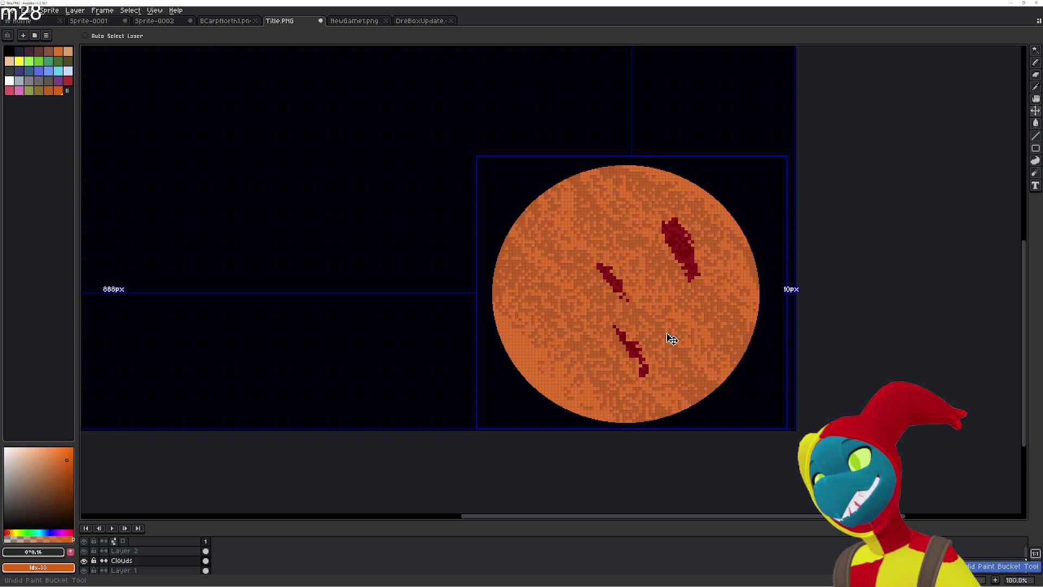
key("ctrl+z")
key("ctrl+z")
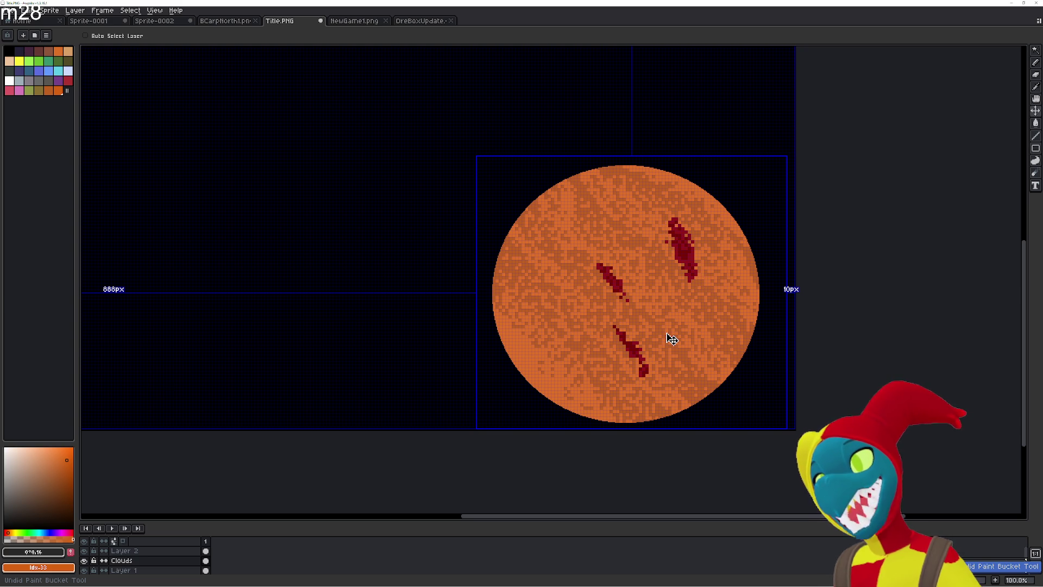
key("ctrl+z")
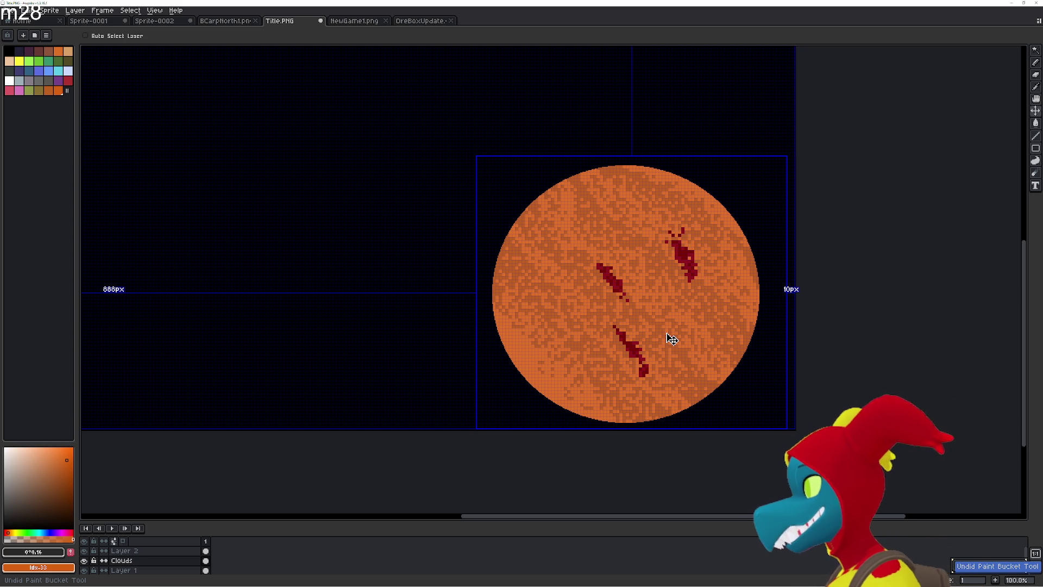
key("ctrl+z")
key("ctrl+z")
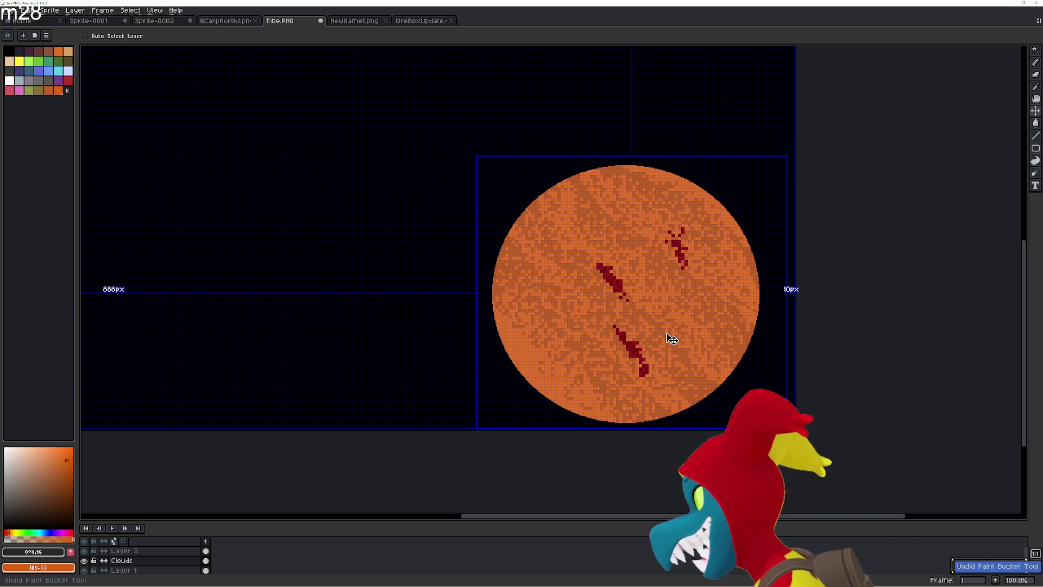
key("ctrl+z")
key("ctrl+z")
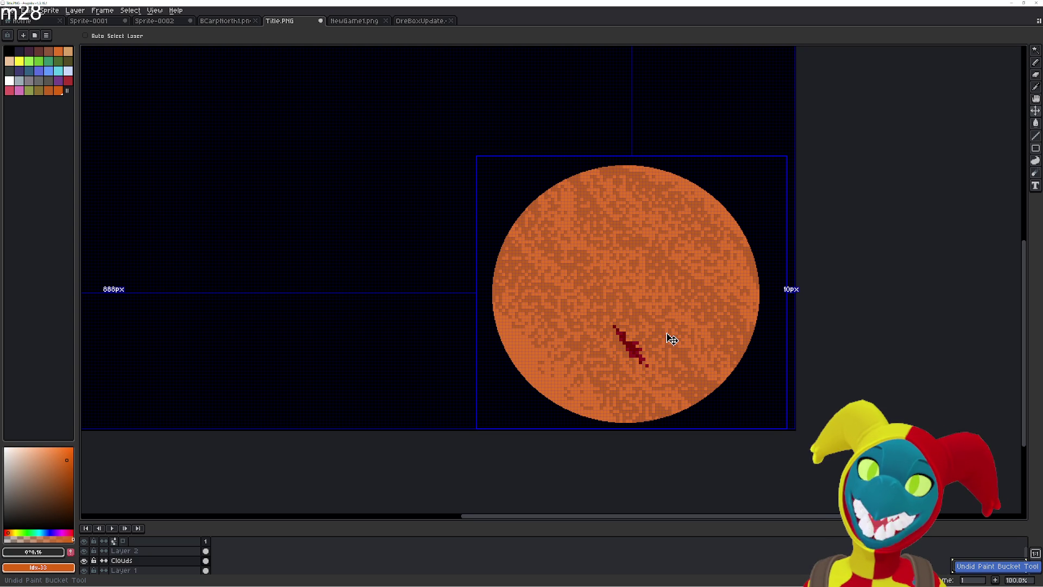
key("ctrl+z")
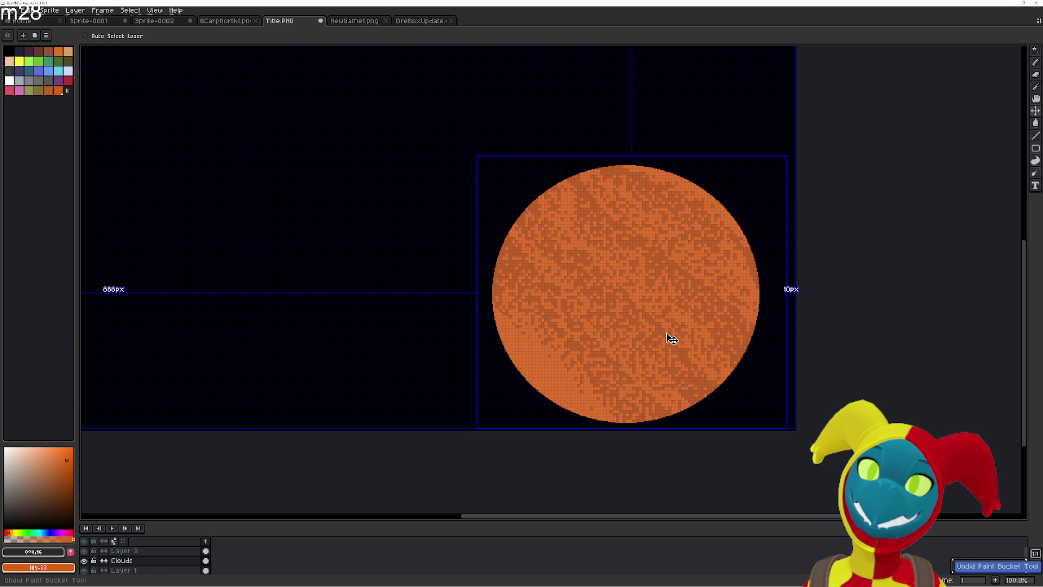
- Redo the last undone fill and switch back to the Paint Bucket
key("shift+s")
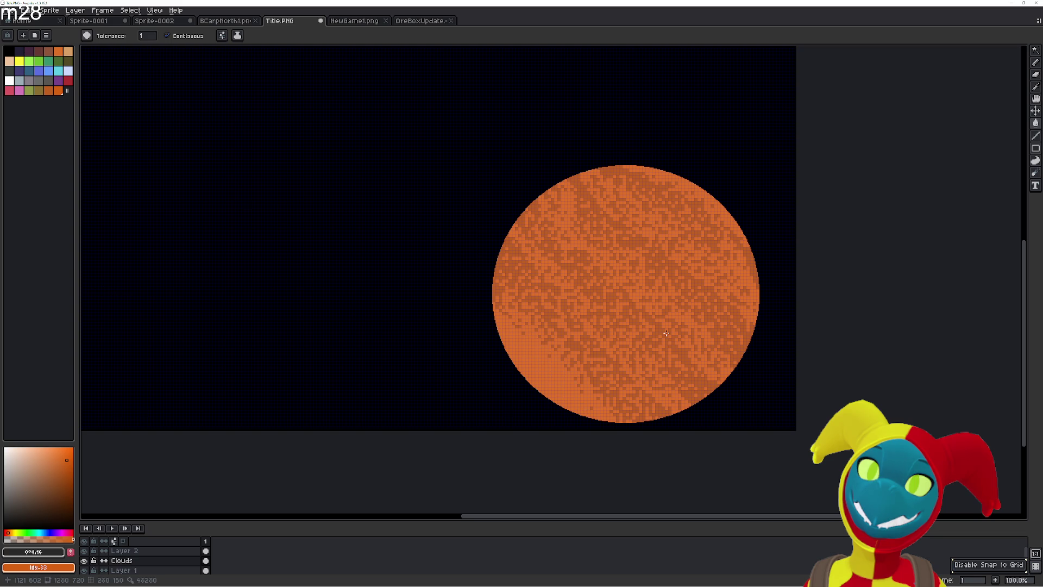
key("ctrl+y")
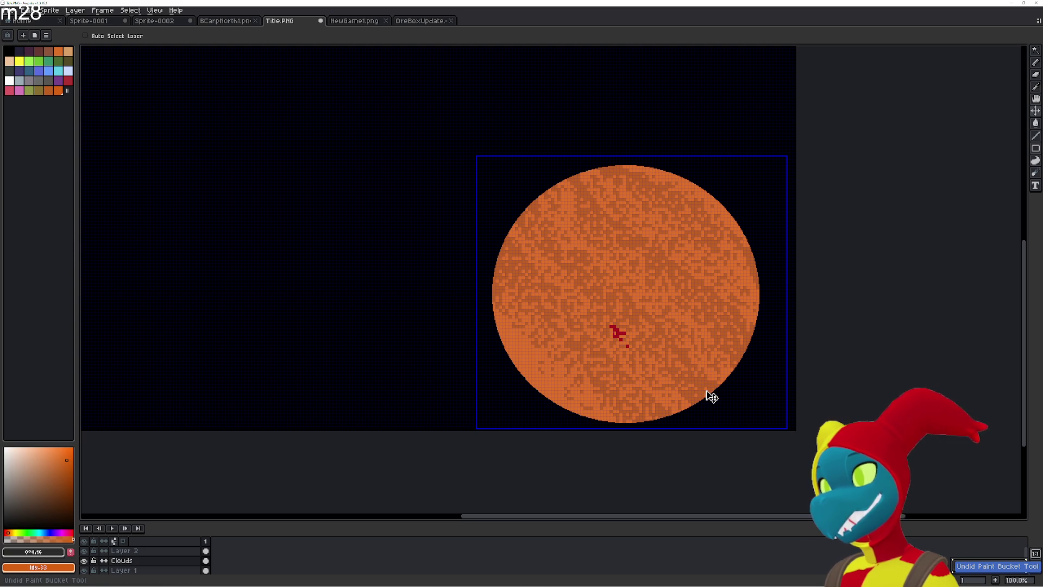
key("g")
scroll(618, 336, "up", 6)
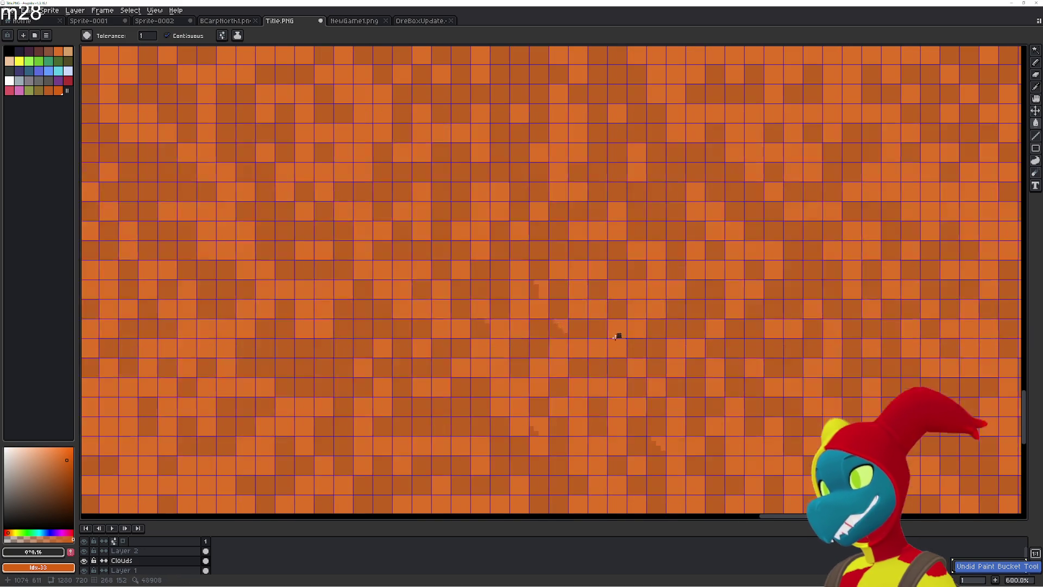
left_click(557, 323, "alt")
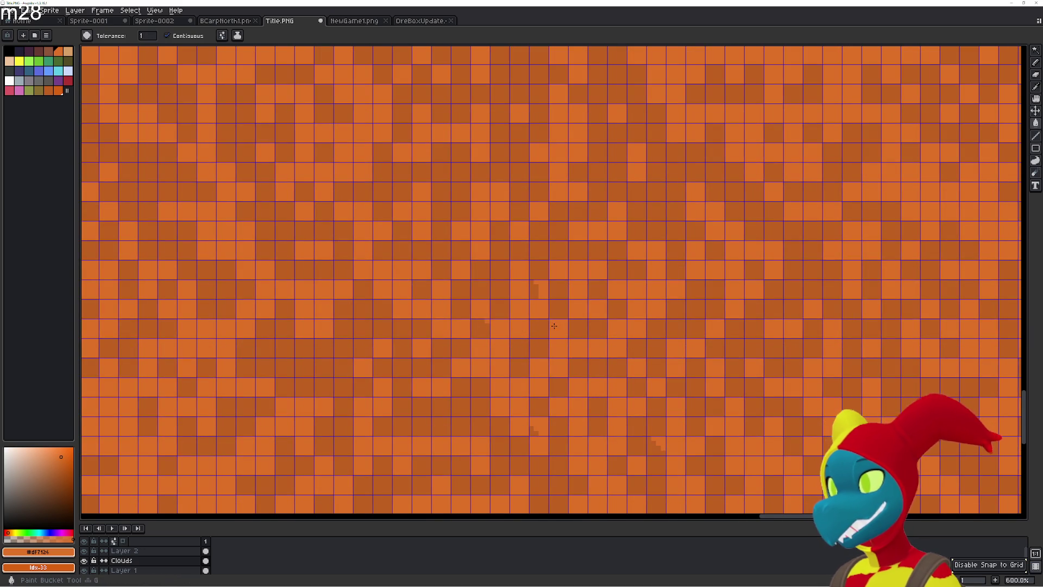
left_click(534, 288)
left_click(485, 326)
left_click(654, 443)
scroll(564, 423, "down", 1)
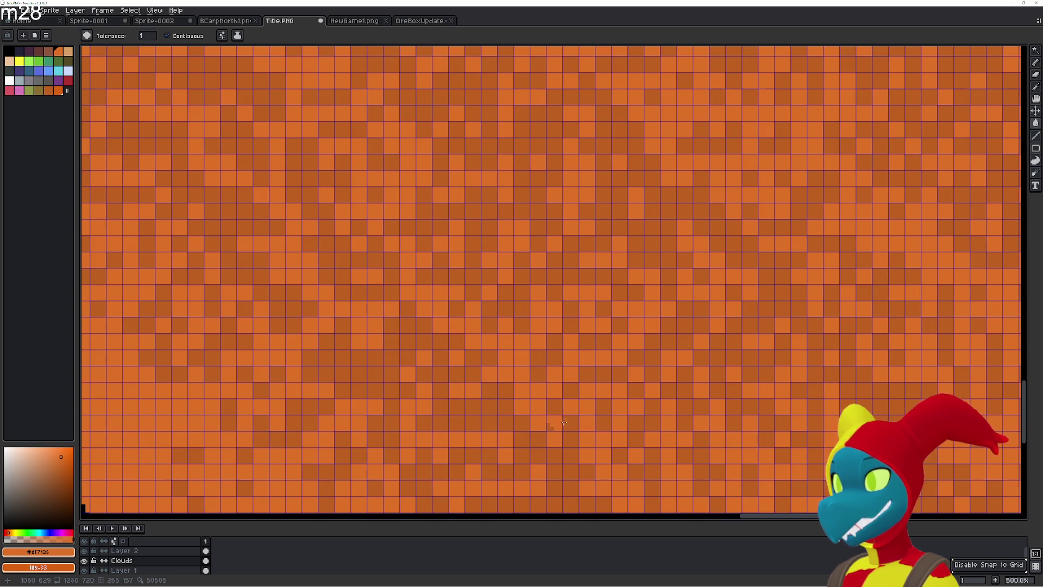
scroll(550, 430, "down", 1)
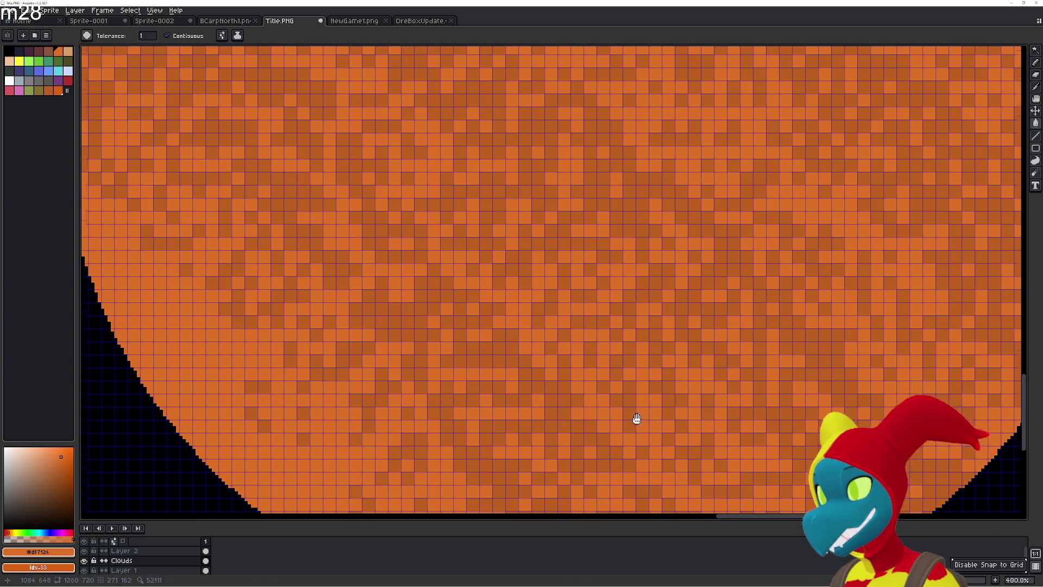
scroll(637, 418, "right", 3)
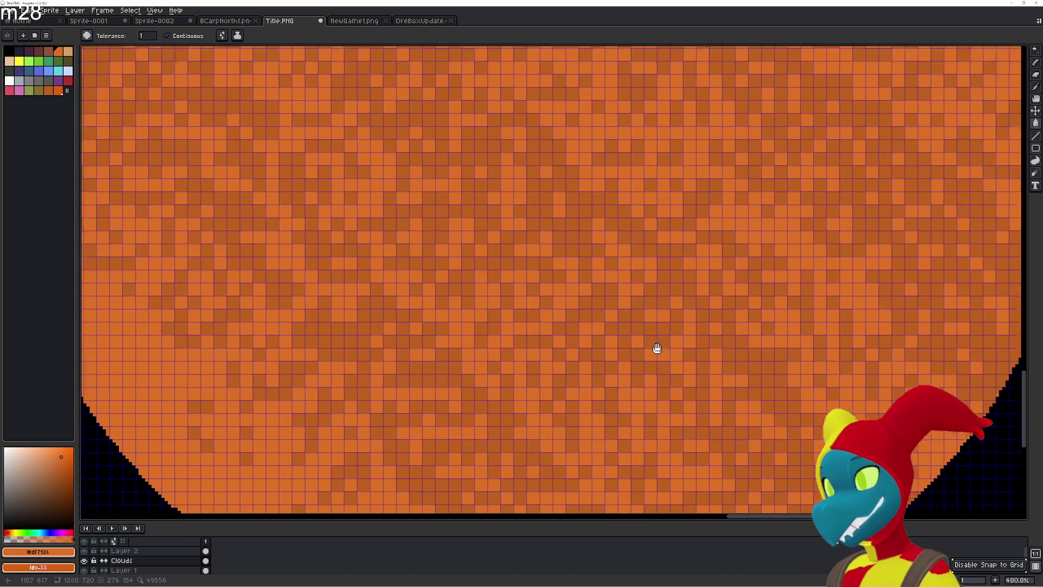
scroll(657, 349, "up", 2)
scroll(642, 353, "left", 3)
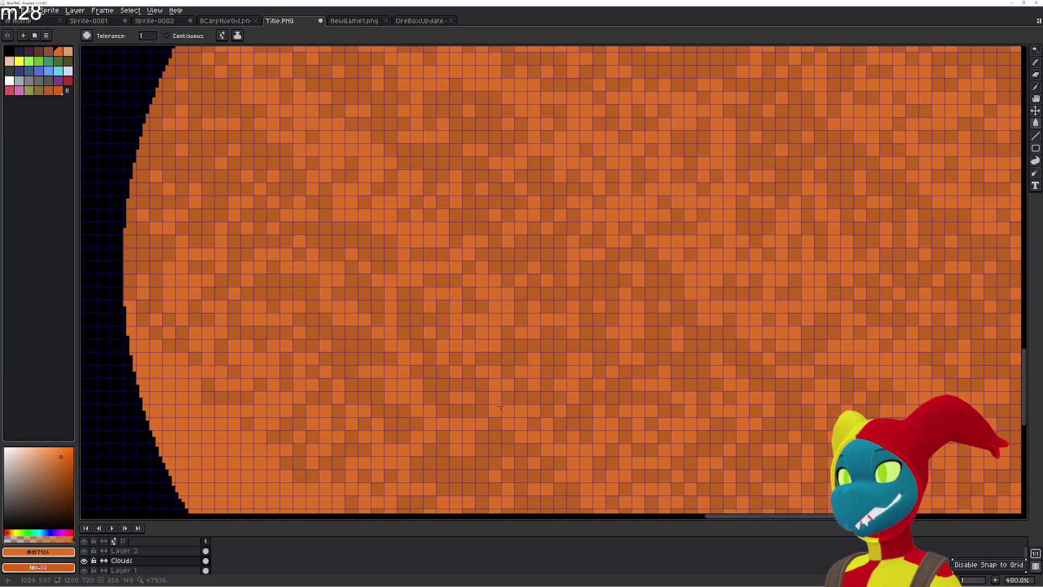
scroll(591, 365, "down", 4)
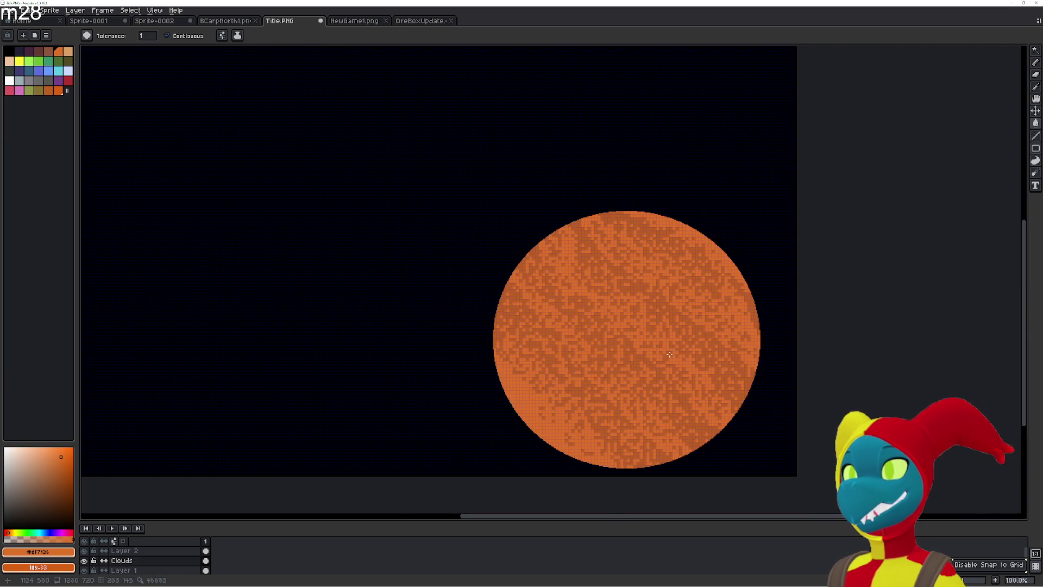
scroll(669, 353, "up", 4)
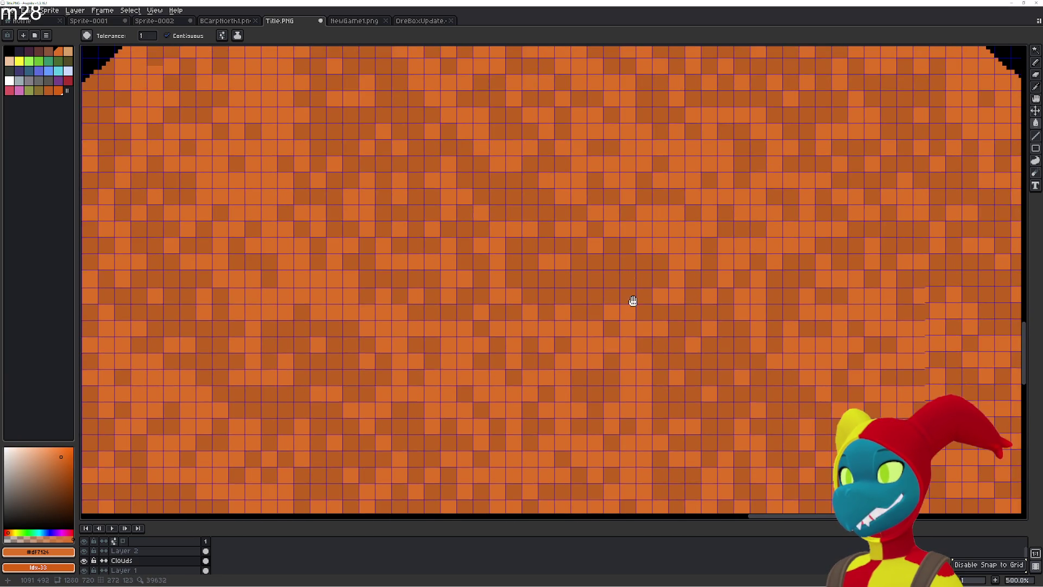
scroll(633, 301, "up", 3)
mouse_move(717, 313)
left_mouse_down()
mouse_move(538, 301)
mouse_move(544, 311)
left_mouse_up()
scroll(647, 321, "down", 2)
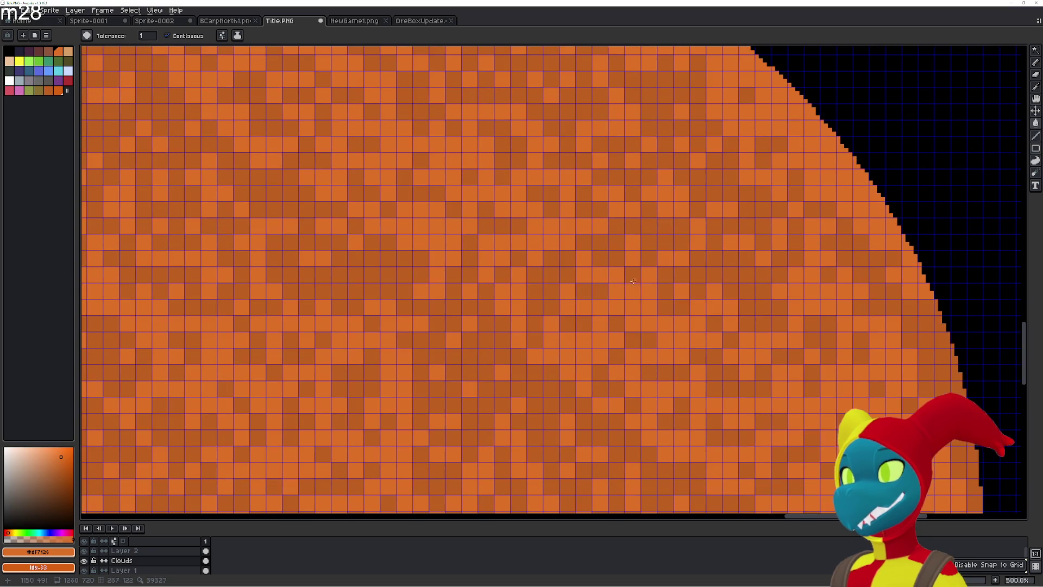
scroll(594, 347, "down", 5)
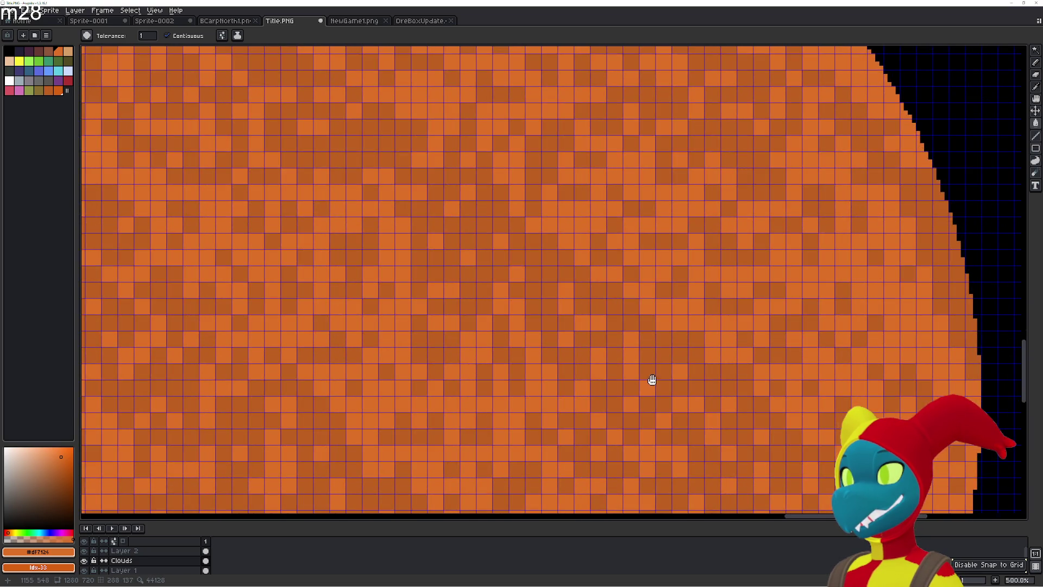
scroll(604, 375, "up", 2)
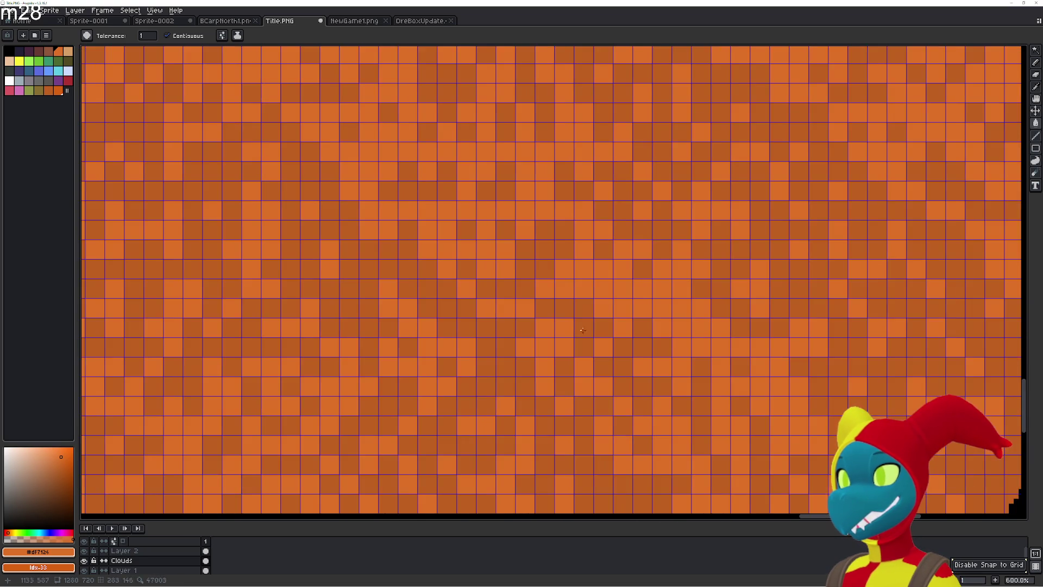
scroll(579, 321, "down", 6)
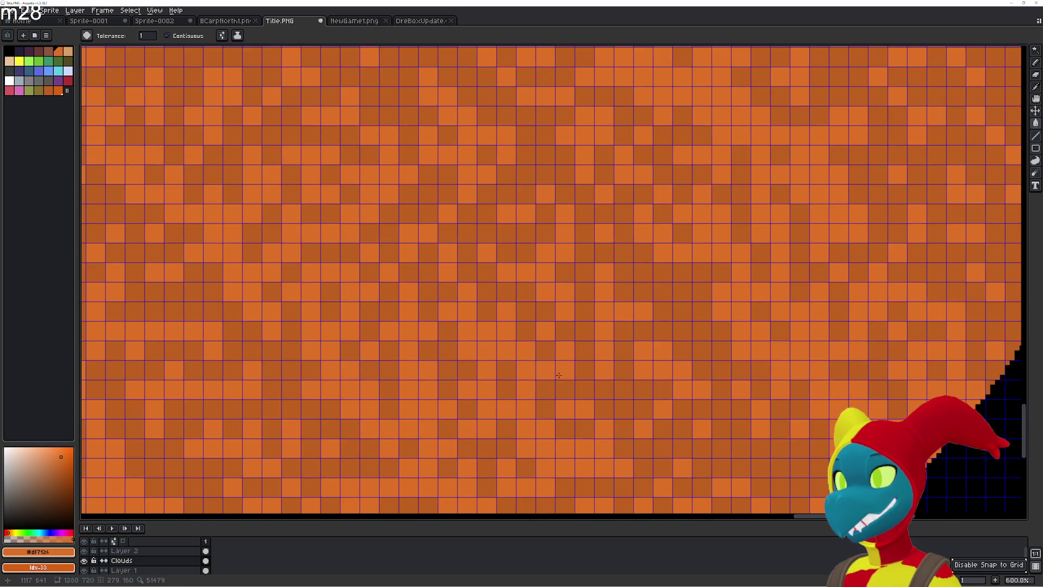
scroll(627, 296, "left", 6)
scroll(617, 328, "down", 2)
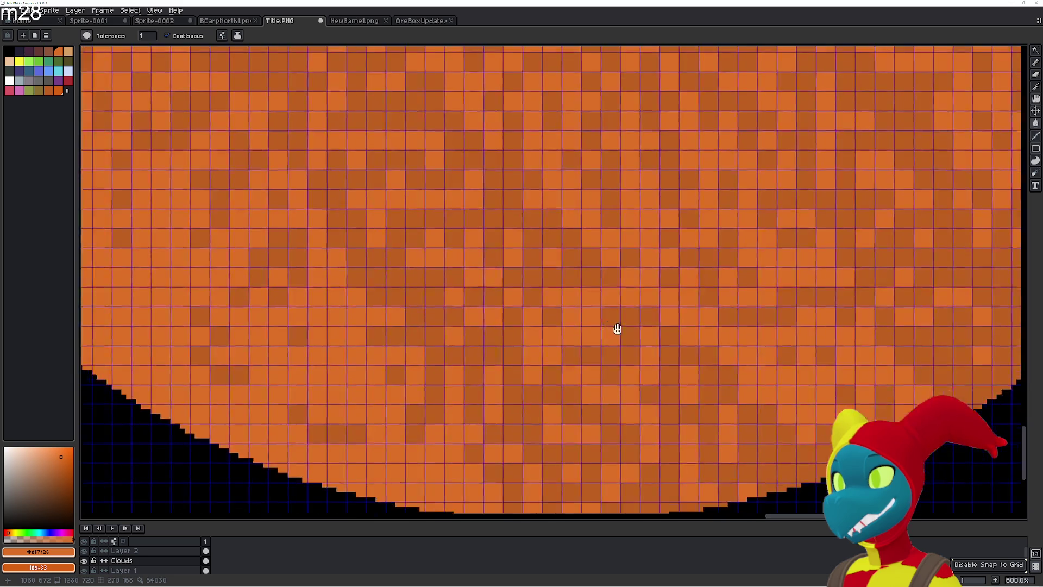
mouse_move(550, 325)
left_mouse_down()
mouse_move(548, 347)
mouse_move(568, 351)
mouse_move(532, 198)
left_mouse_up()
scroll(548, 308, "down", 3)
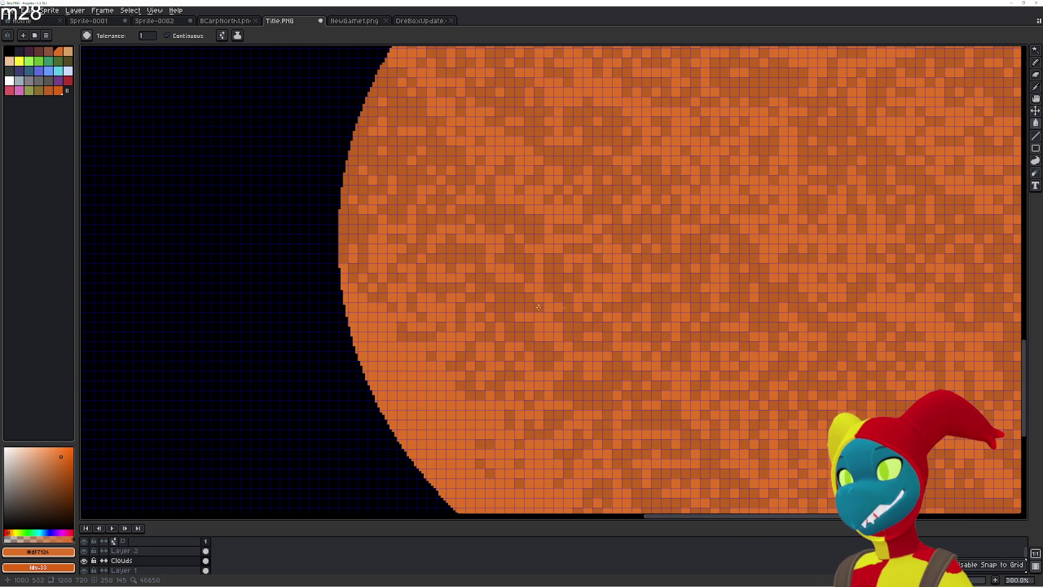
scroll(620, 328, "right", 3)
scroll(619, 328, "down", 1)
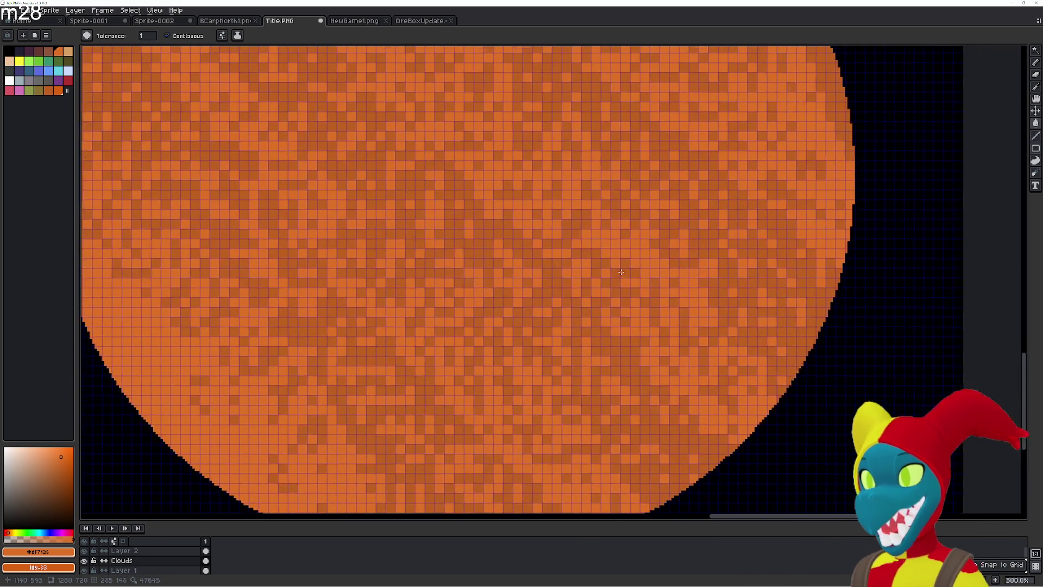
scroll(602, 329, "up", 1)
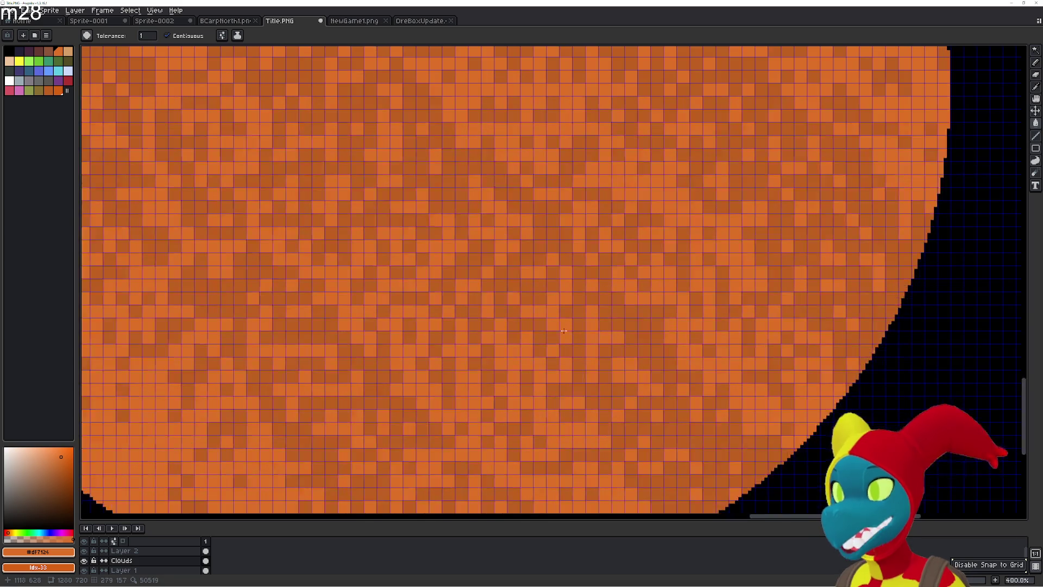
scroll(434, 272, "left", 3)
scroll(197, 226, "down", 1)
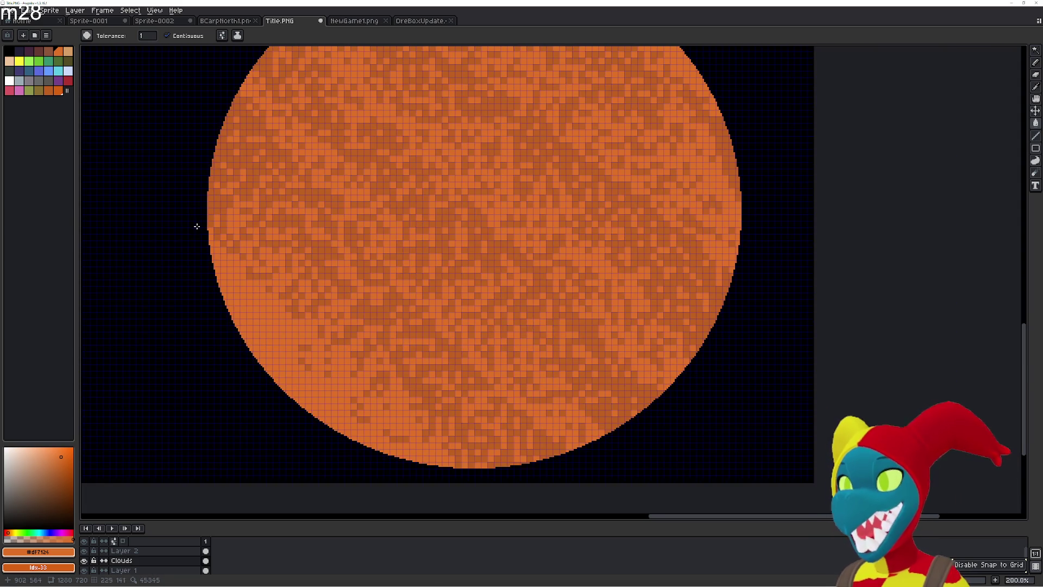
- Select the Clouds layer, add then remove a second frame, and choose elliptical selection
left_click(144, 564)
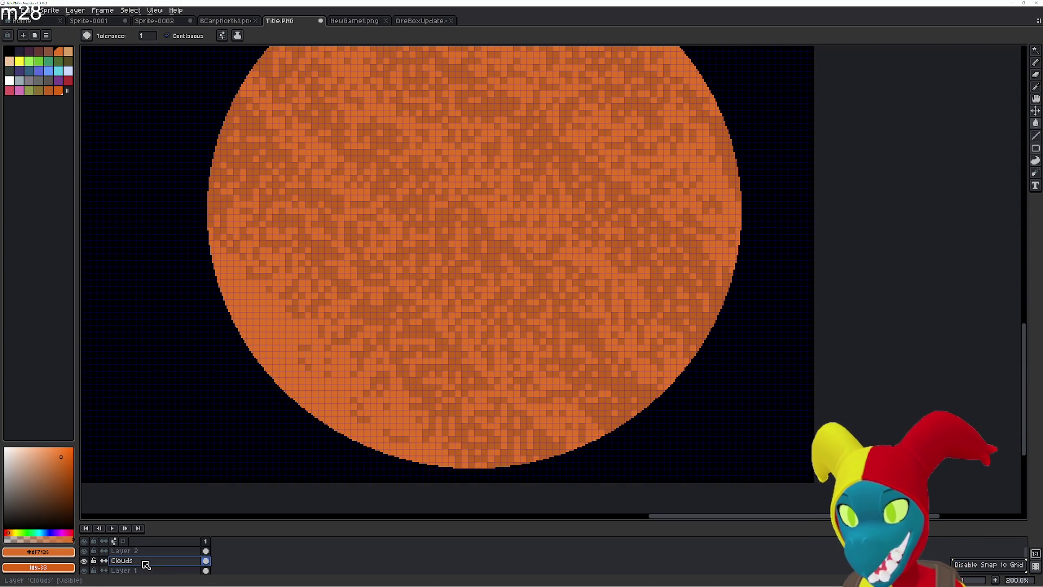
key("alt+n")
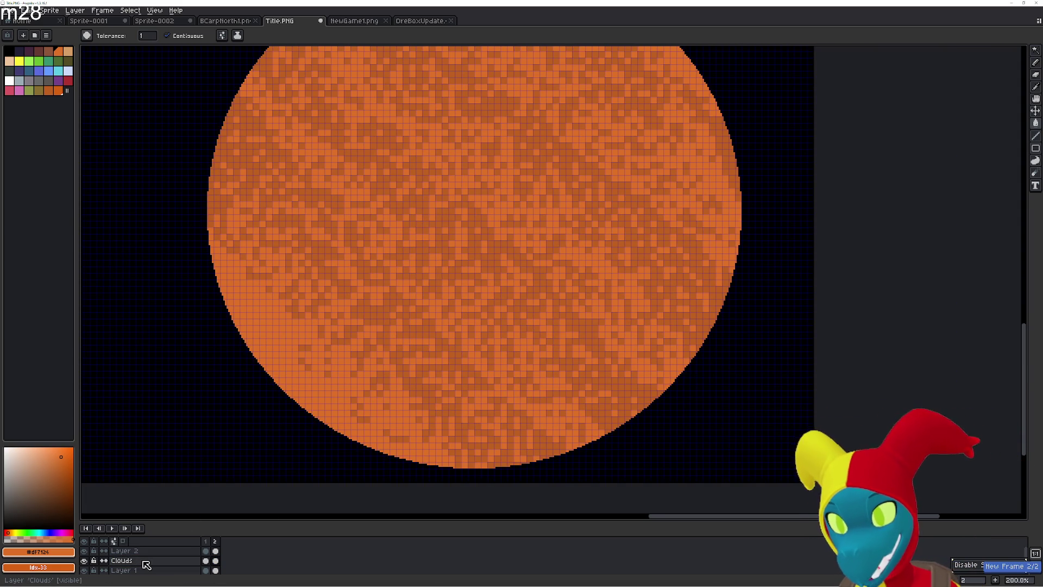
key("ctrl+z")
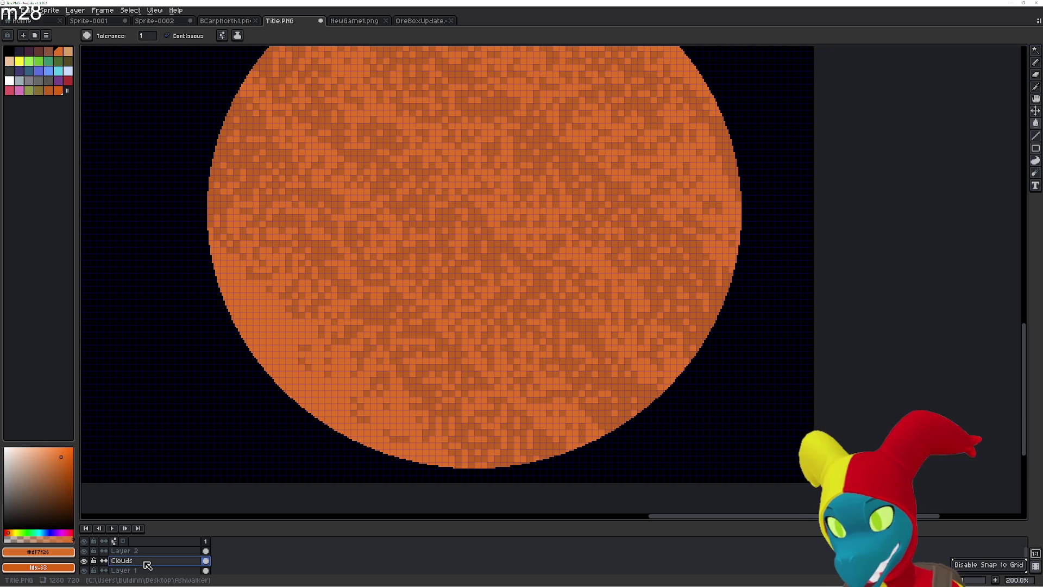
key("shift+m")
- Enlarge the layers panel to list all five layers, select Layer 1, then view Sprite-0001
scroll(146, 565, "down", 1)
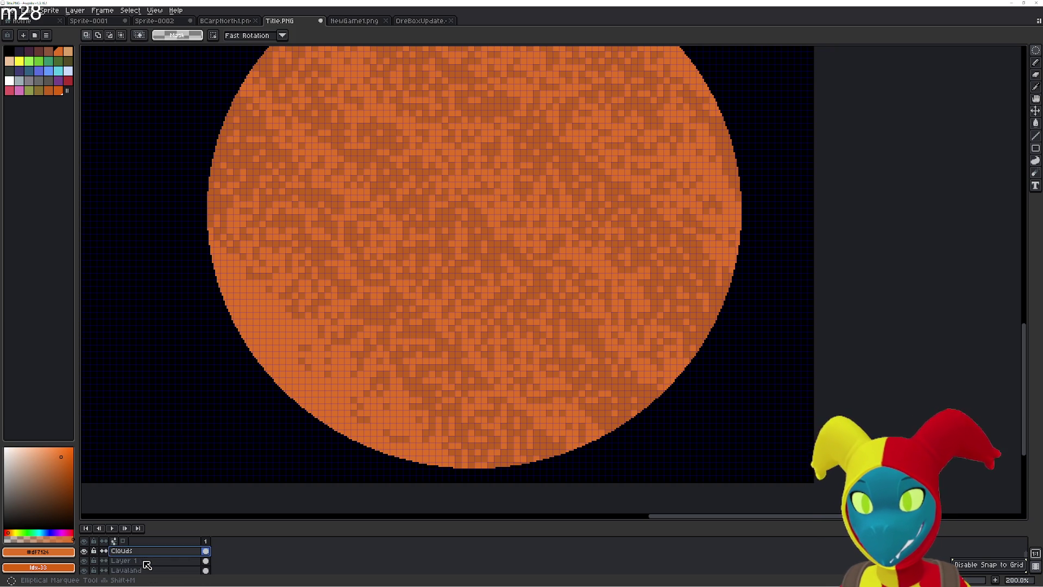
mouse_move(153, 521)
left_mouse_down()
mouse_move(154, 481)
mouse_move(157, 495)
left_mouse_up()
left_click(146, 546)
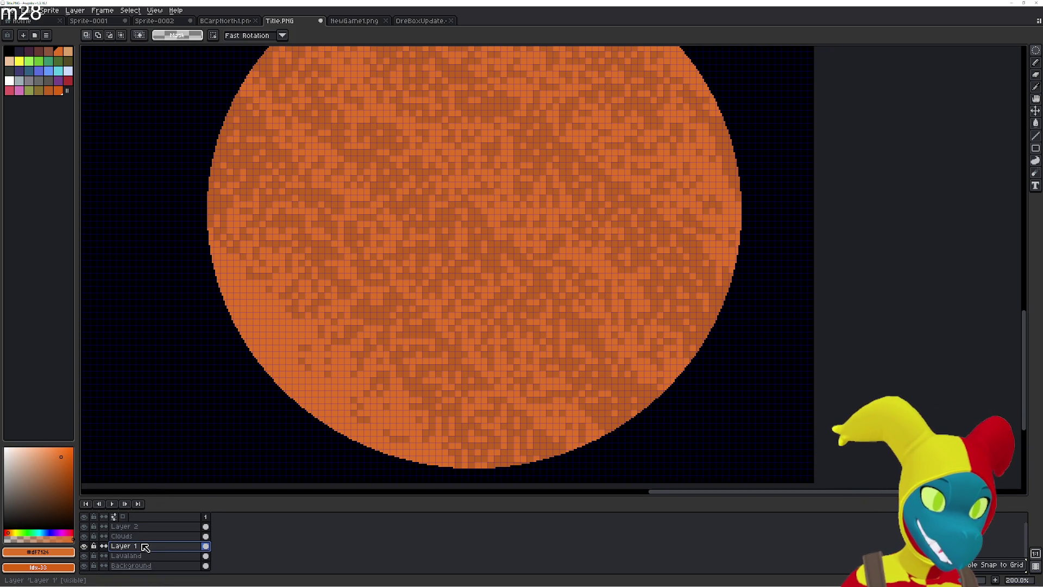
left_click(122, 537)
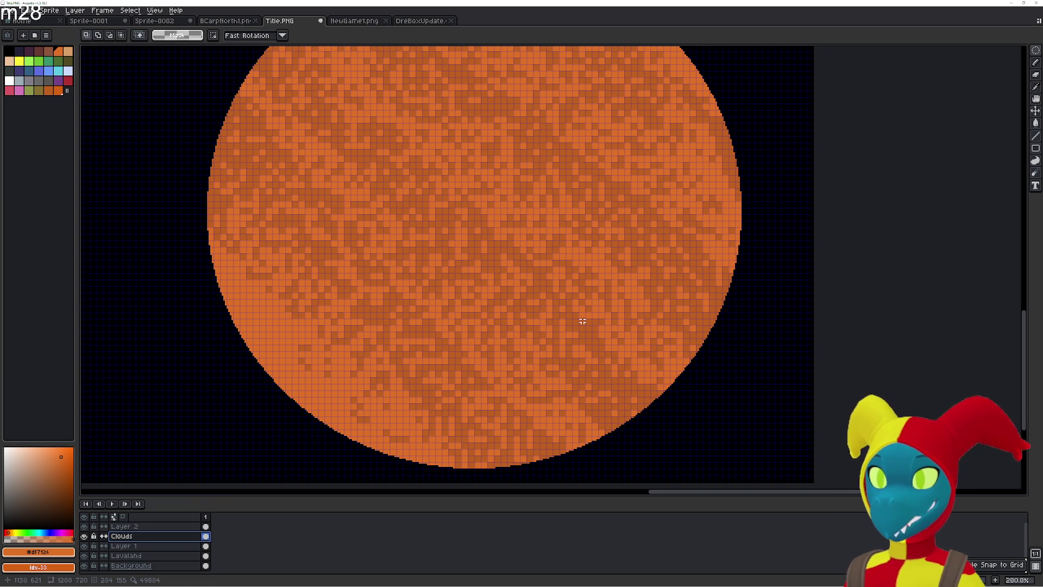
left_click(158, 546)
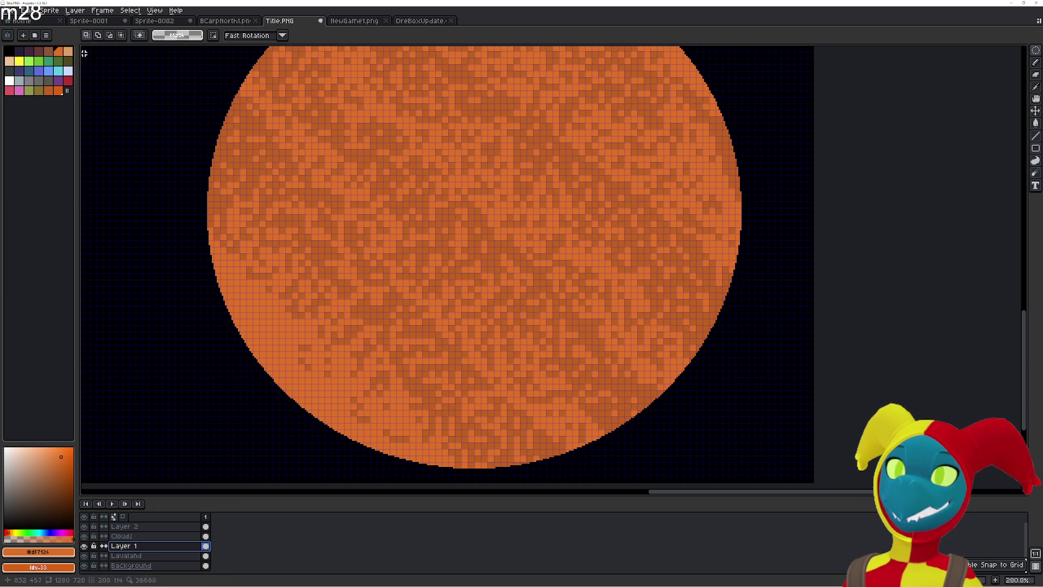
left_click(98, 24)
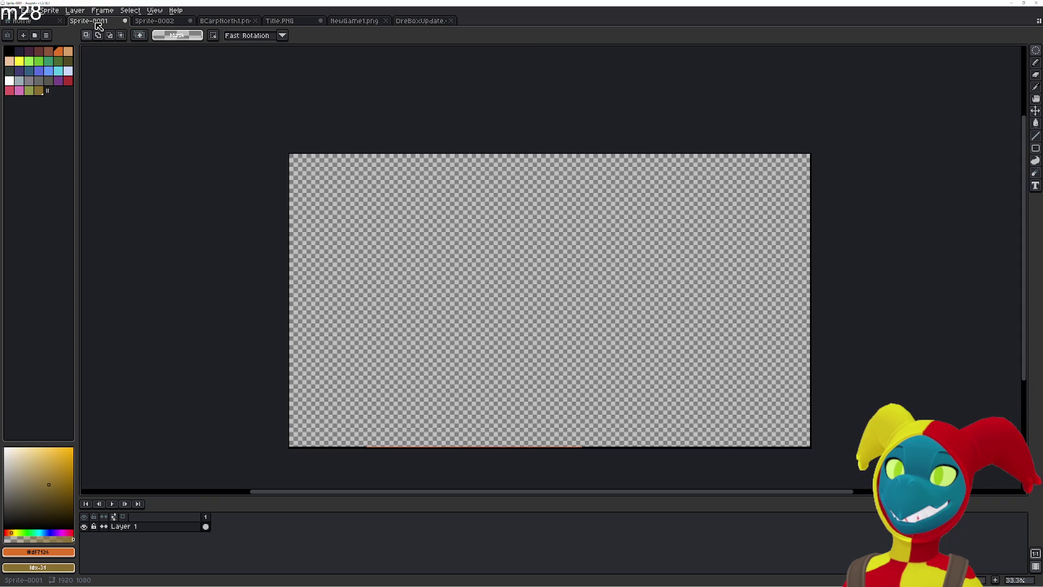
- Sample dark grays #363636 and #222222 from the Sprite-0002 shark sprite with the eyedropper
left_click(169, 25)
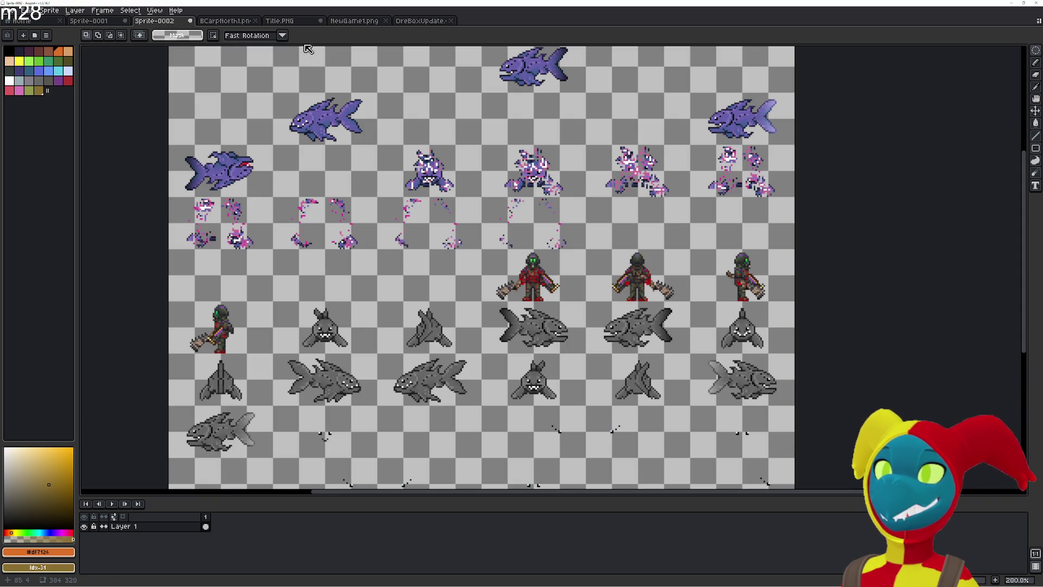
scroll(523, 357, "up", 2)
key("i")
scroll(530, 255, "up", 8)
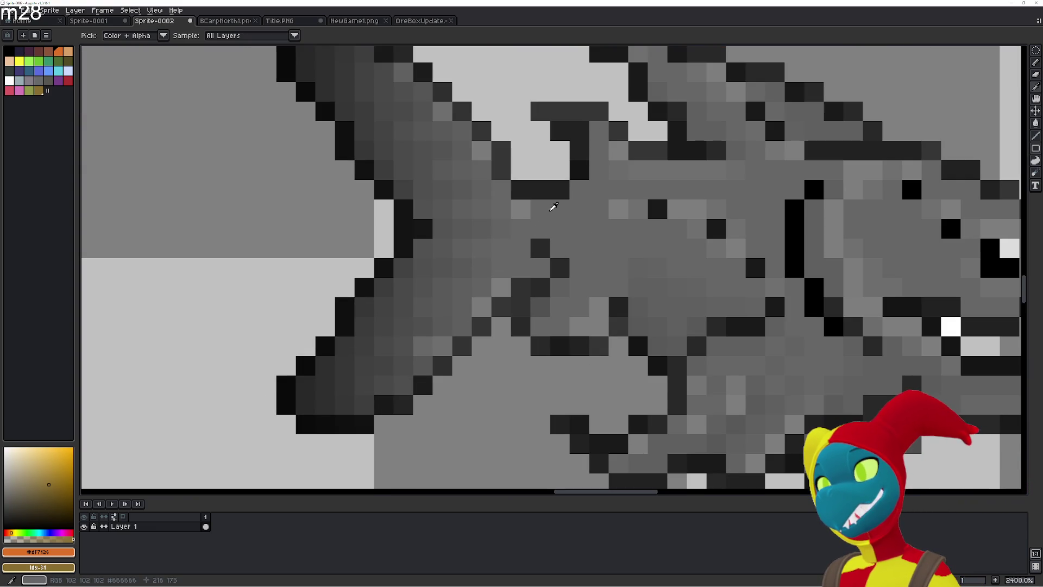
left_click(583, 126)
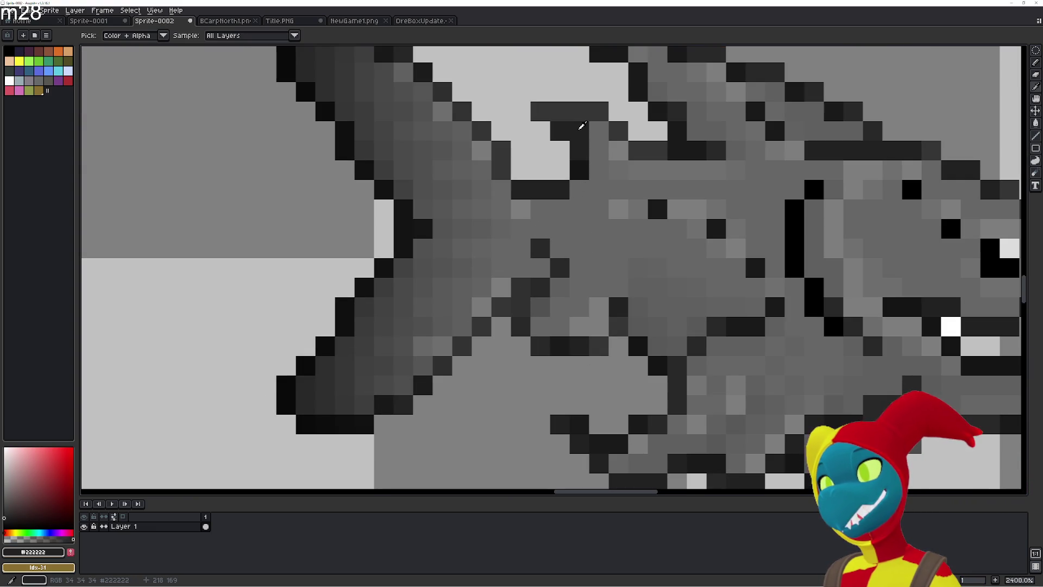
right_click(580, 163)
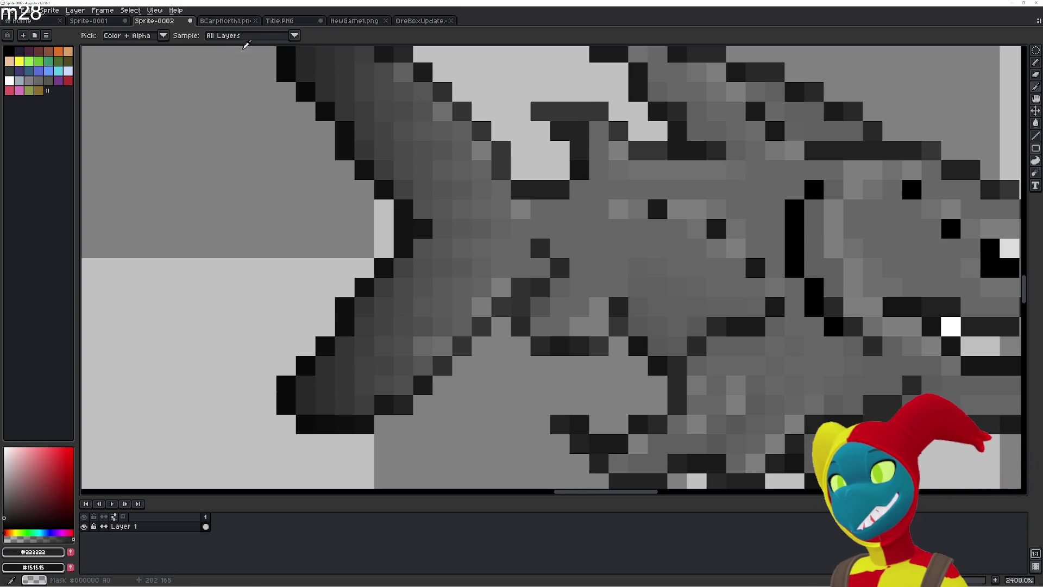
left_click(566, 108)
right_click(575, 123)
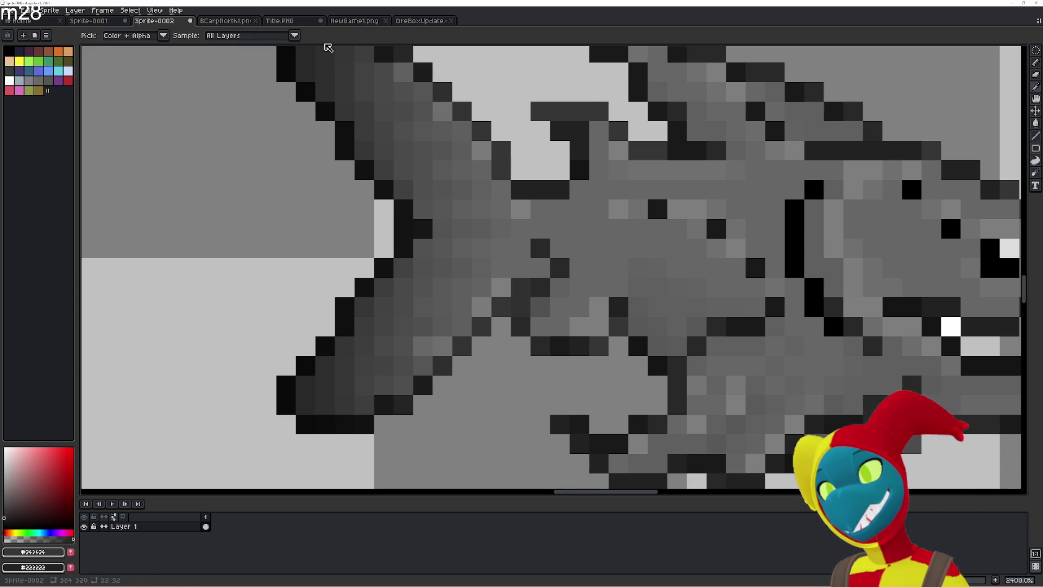
- Sample #212121 from OreBoxUpdate's dark rock and add it to Title.PNG's palette
left_click(228, 23)
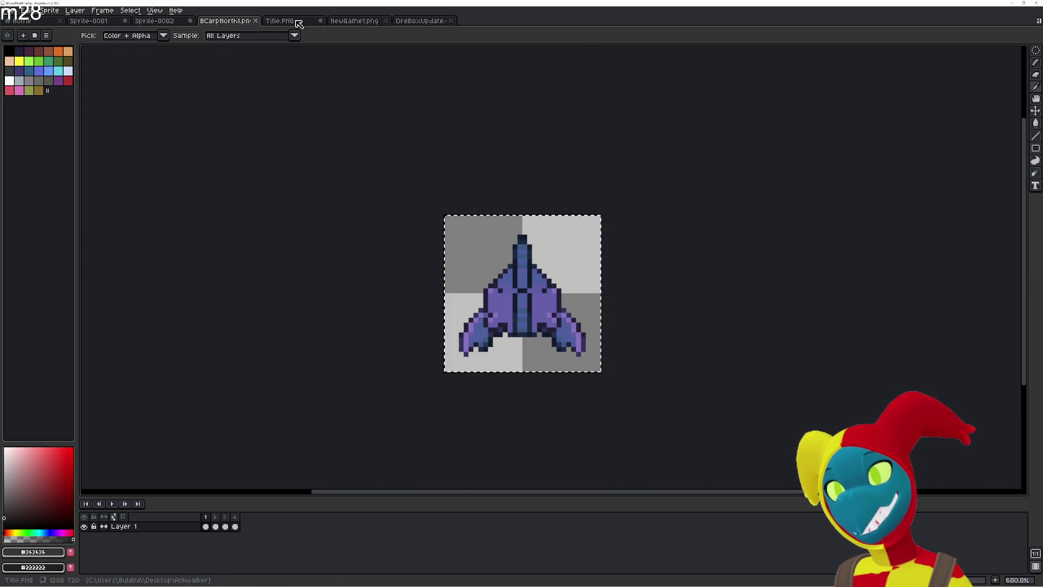
left_click(424, 22)
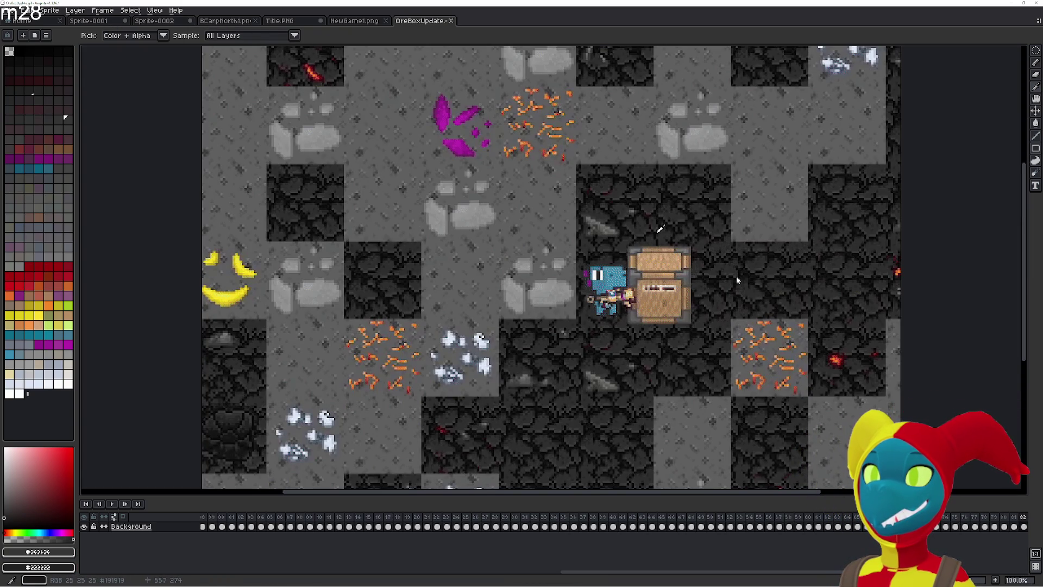
scroll(737, 277, "up", 3)
scroll(541, 280, "up", 8)
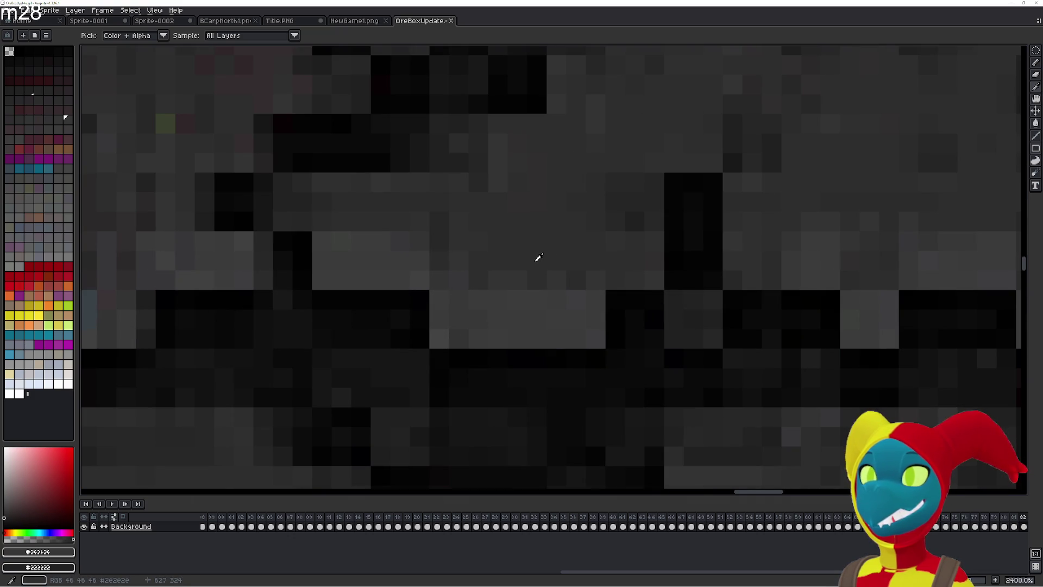
right_click(640, 216)
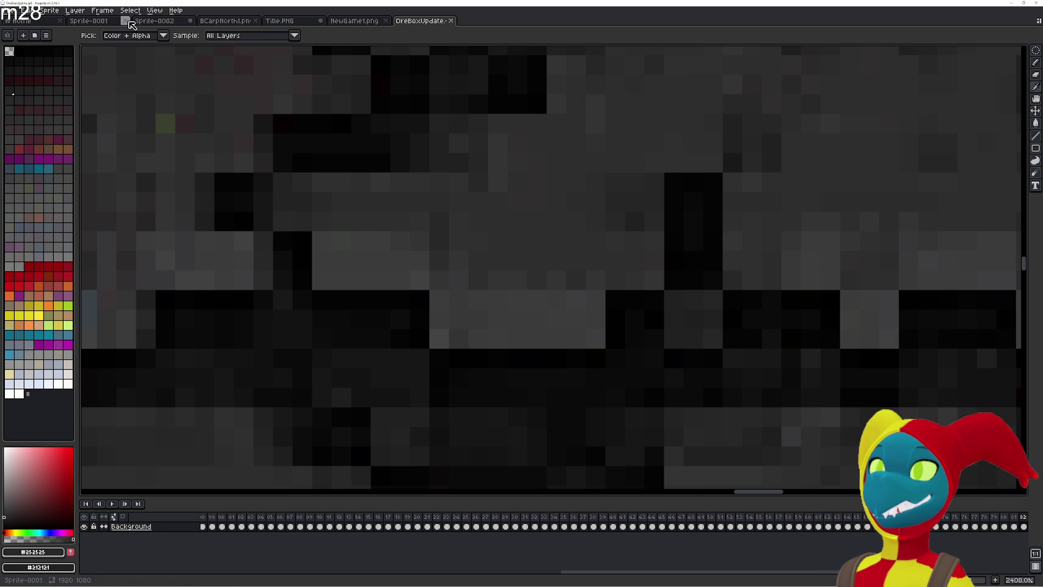
left_click(288, 22)
left_click(72, 553)
left_click(71, 568)
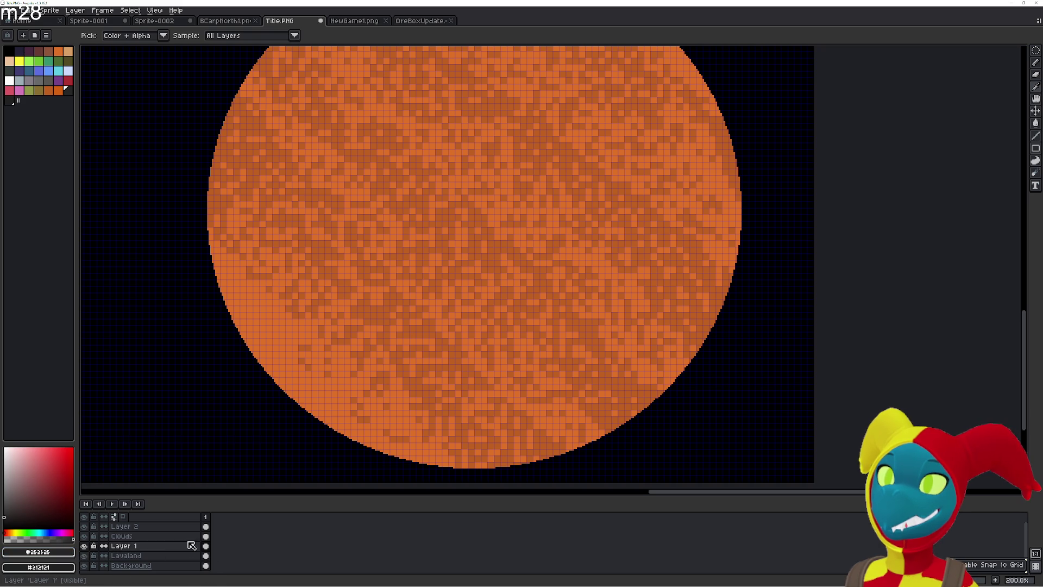
- Toggle the Clouds layer's visibility twice to compare, leaving it visible
left_click(84, 536)
left_click(85, 537)
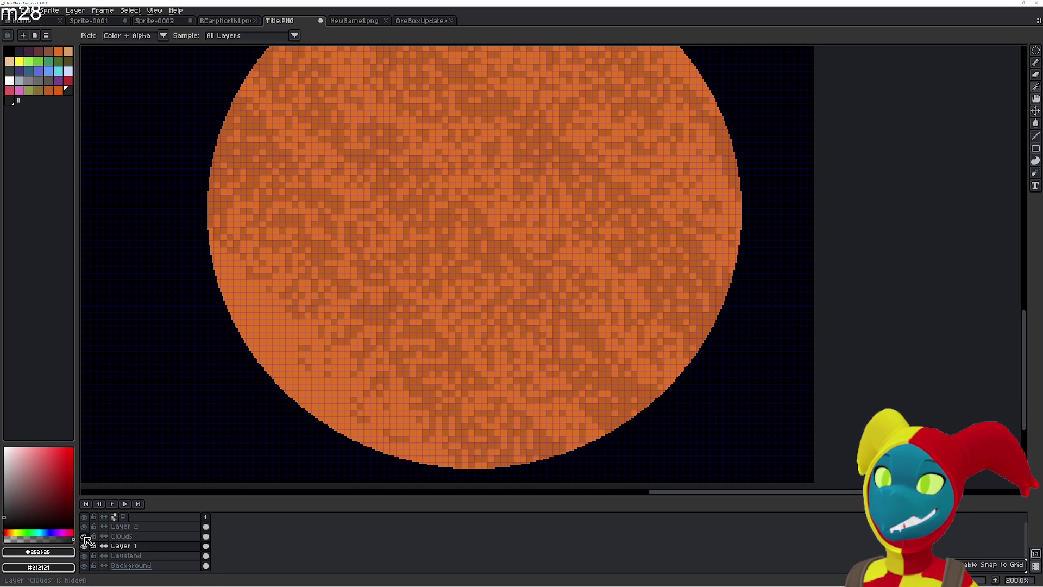
left_click(84, 537)
left_click(84, 537)
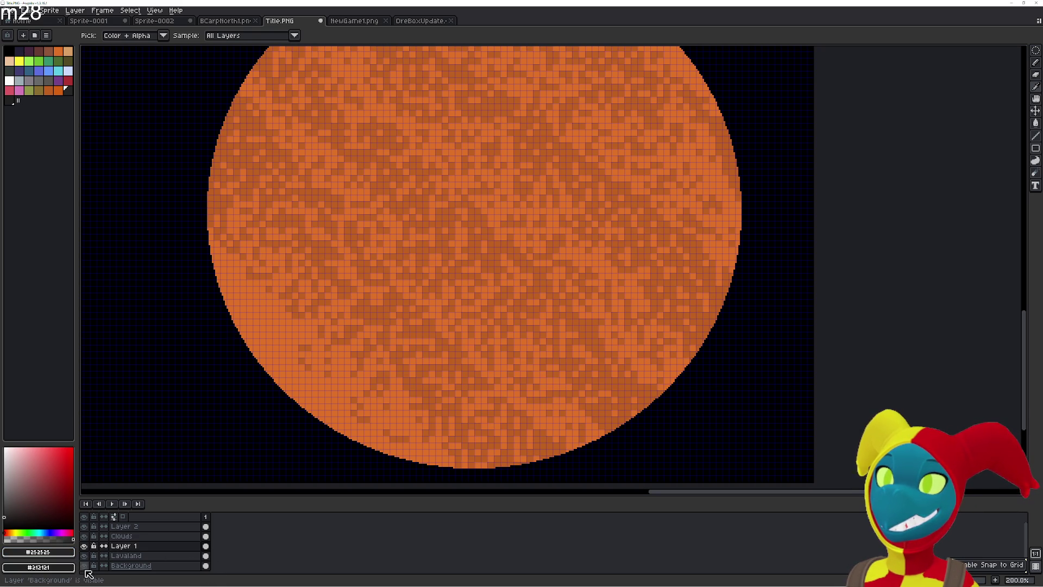
- Repeatedly hide and show the Lavaland layer to compare it against the black streaks
left_click(85, 556)
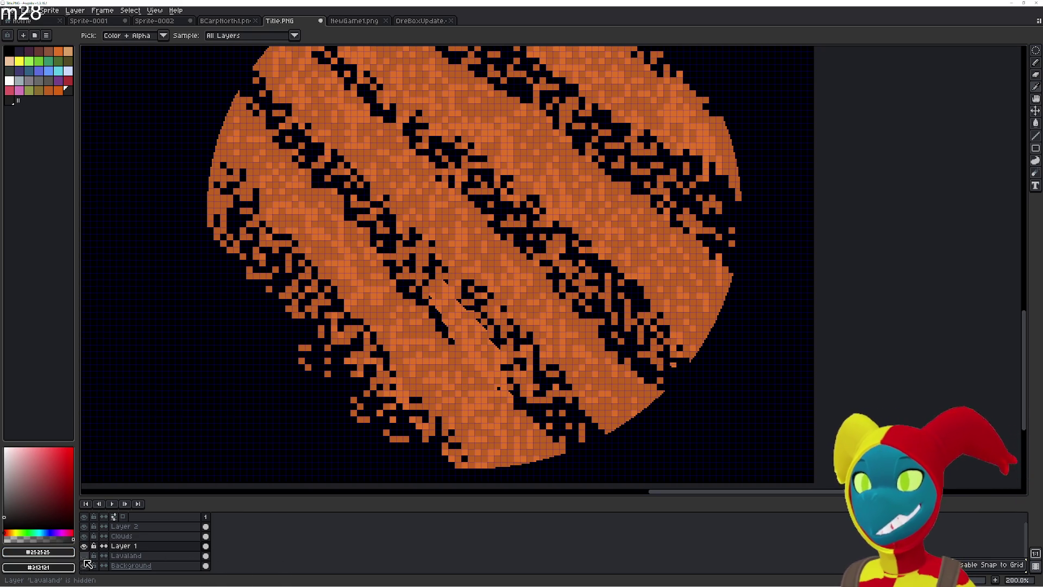
left_click(86, 560)
left_click(86, 559)
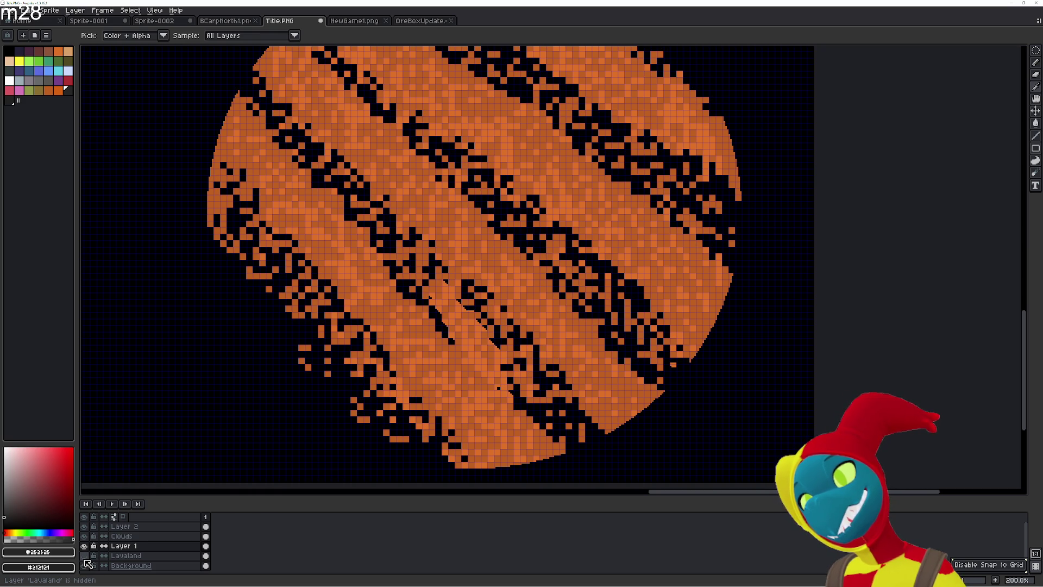
left_click(85, 556)
left_click(84, 556)
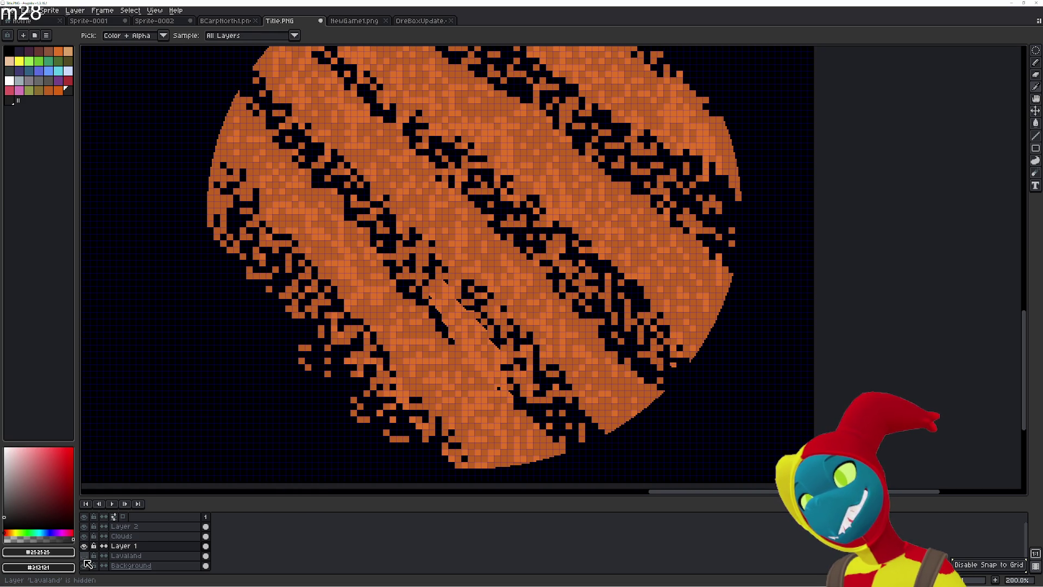
scroll(337, 340, "up", 2)
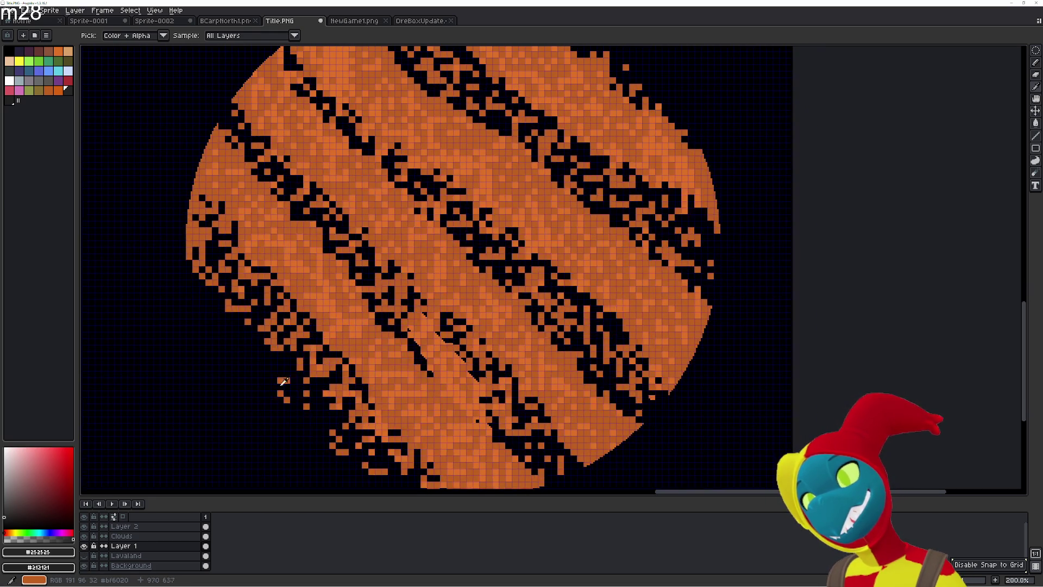
left_click(84, 556)
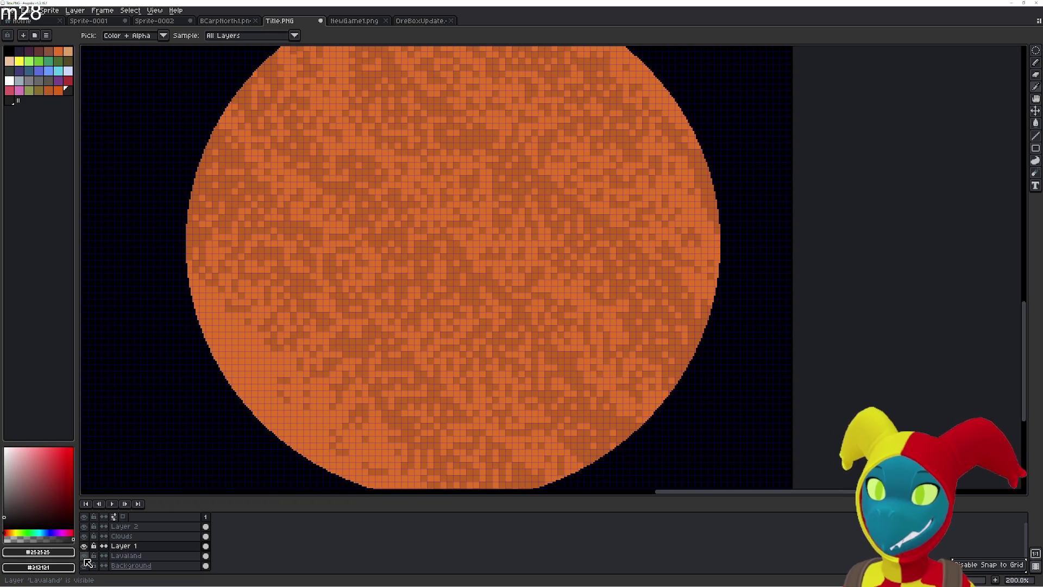
left_click(84, 556)
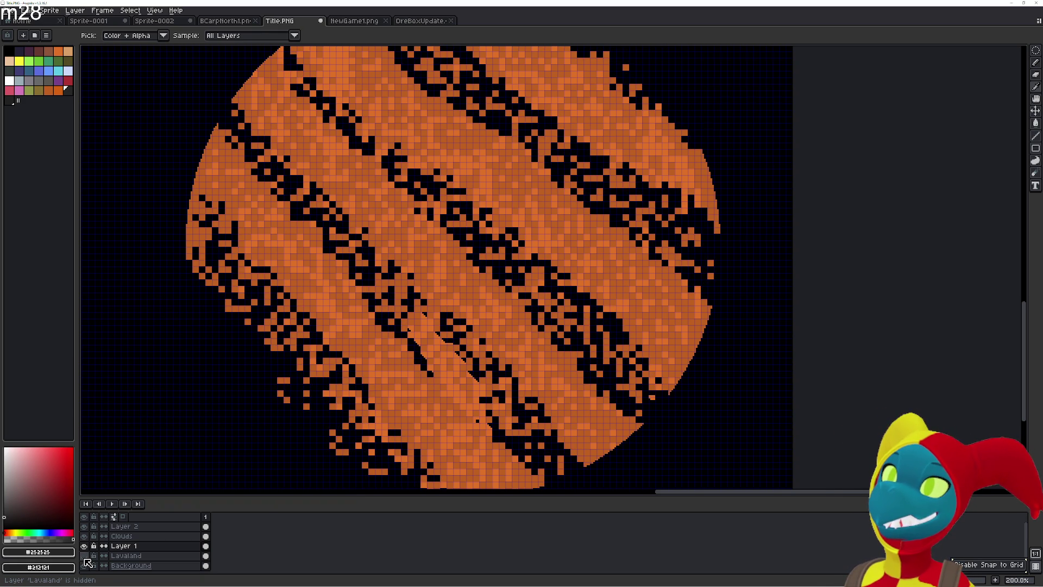
- Leave the Lavaland texture visible over the streaks and make Lavaland the active layer
left_click(85, 557)
left_click(84, 556)
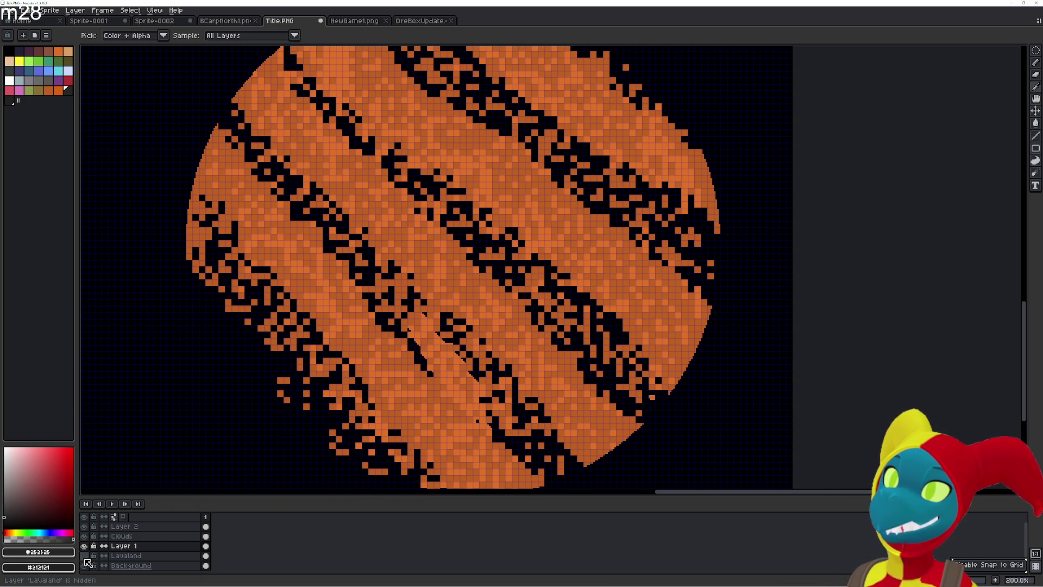
left_click(84, 556)
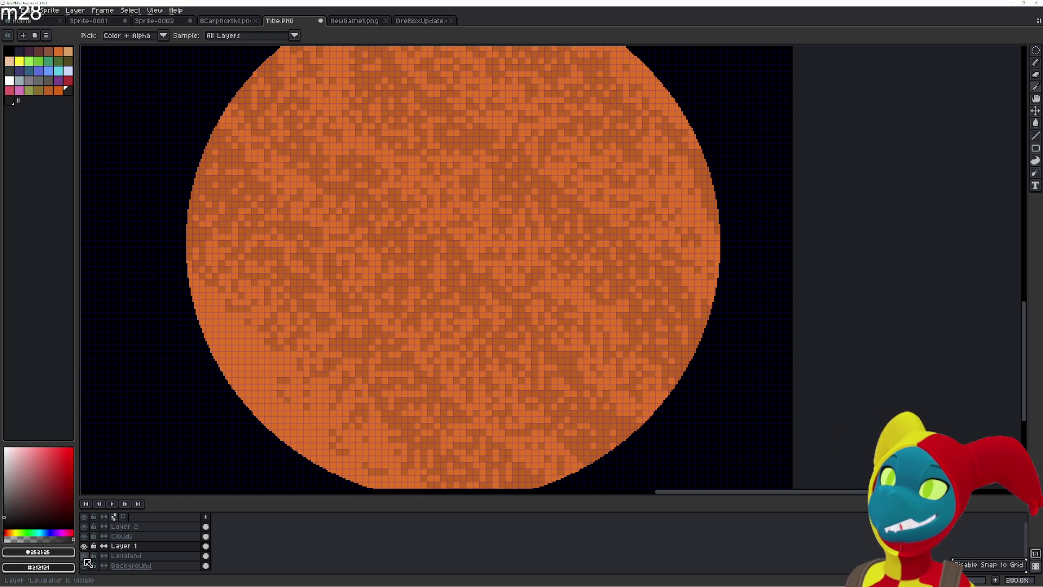
left_click(84, 556)
left_click(84, 556)
left_click(125, 556)
- Paint trial dark dabs and three diagonal stripes on the planet with a 17px pencil
key("g")
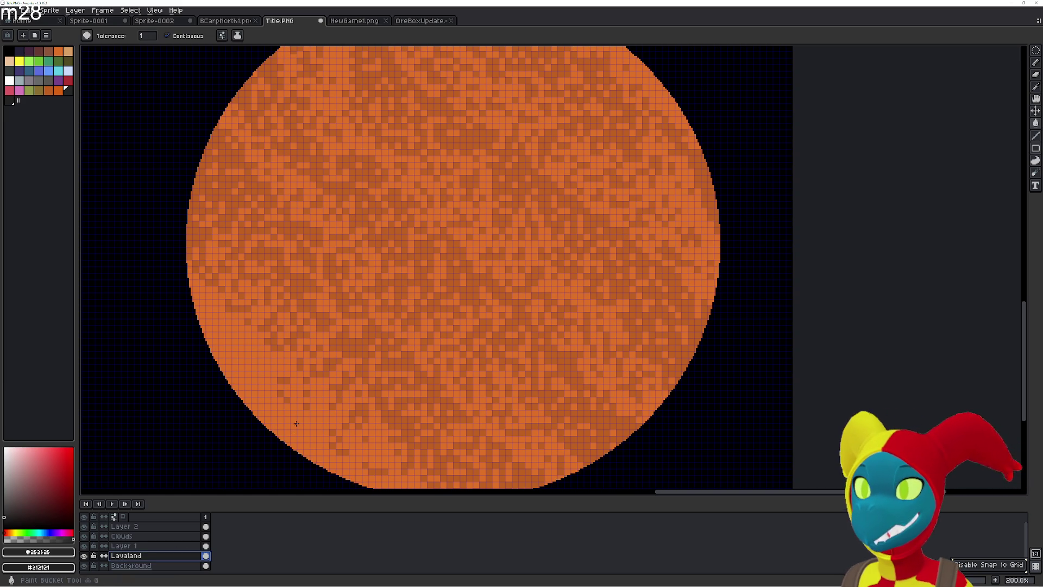
scroll(330, 398, "down", 3)
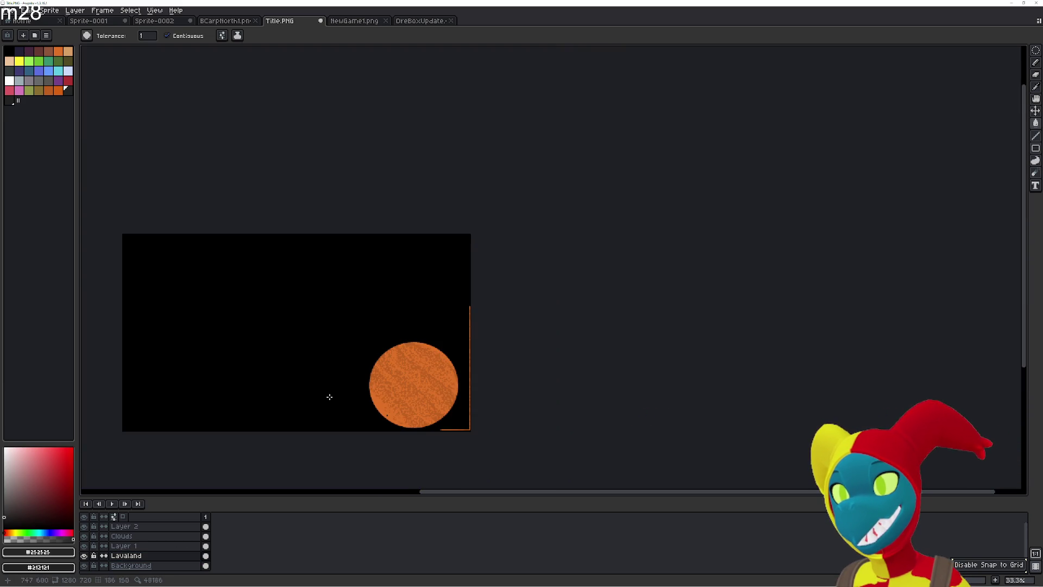
scroll(385, 397, "up", 1)
key("b")
left_click_drag(410, 387, 418, 369)
key("plus")
key("plus")
key("plus")
left_click(417, 357)
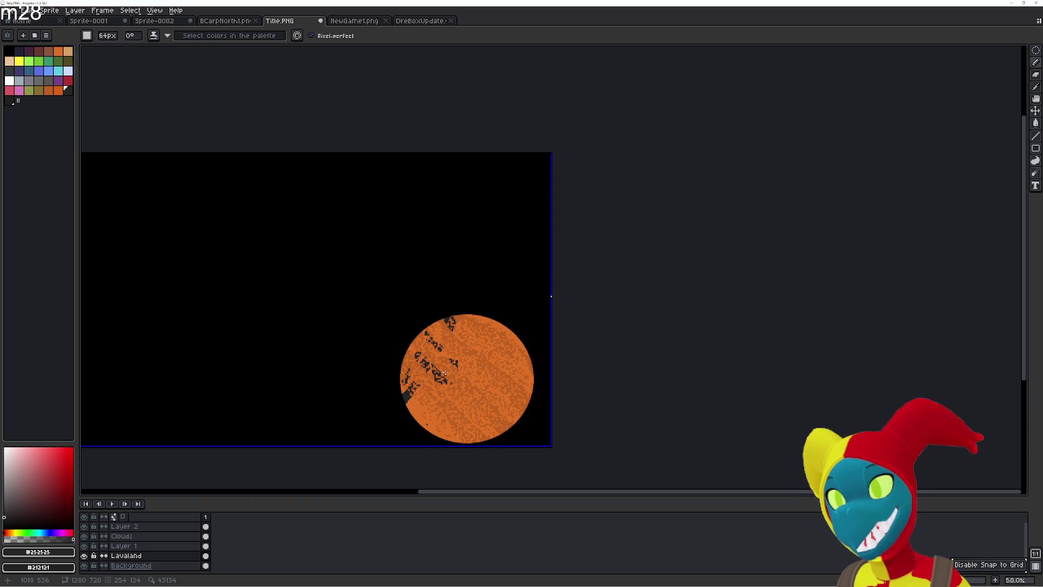
left_click_drag(451, 320, 511, 370)
left_click_drag(407, 386, 457, 440)
left_click_drag(533, 375, 473, 446)
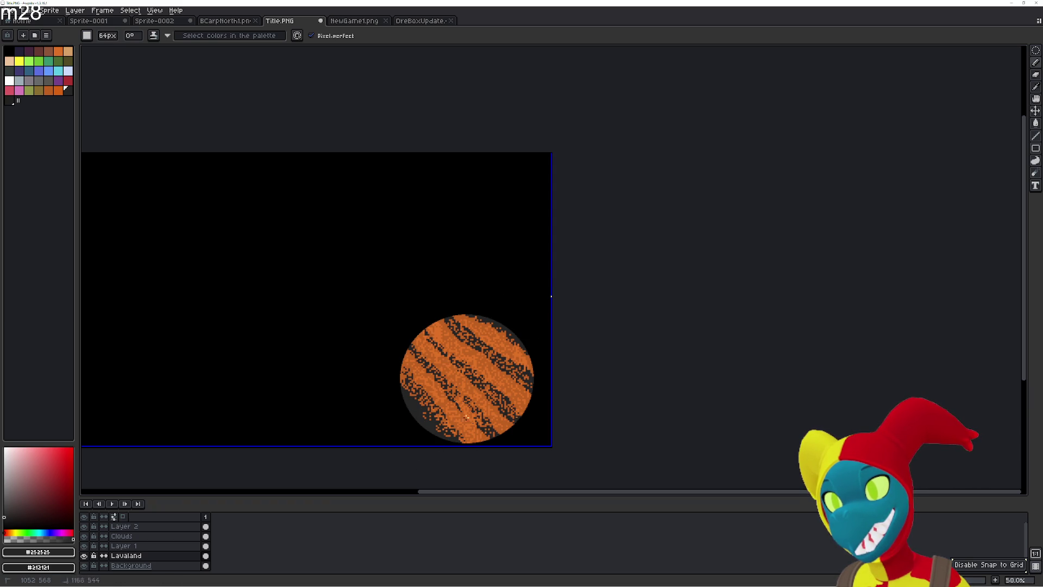
- Undo the trial dark stripes painted on the planet
scroll(480, 320, "up", 3)
mouse_move(454, 385)
left_mouse_down()
mouse_move(442, 326)
mouse_move(453, 354)
left_mouse_up()
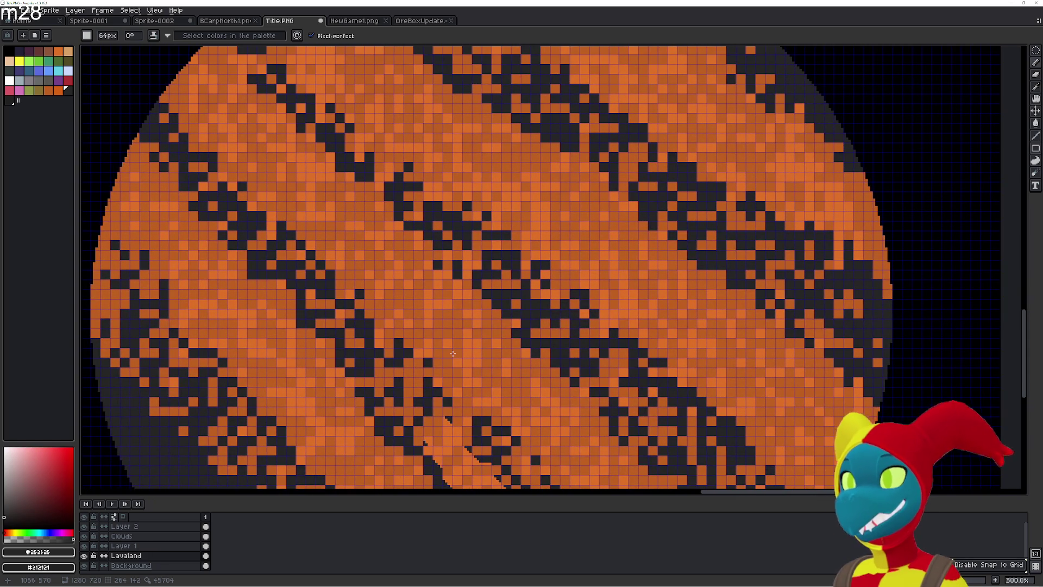
scroll(453, 354, "down", 1)
key("ctrl+z")
key("ctrl+z")
key("ctrl+z")
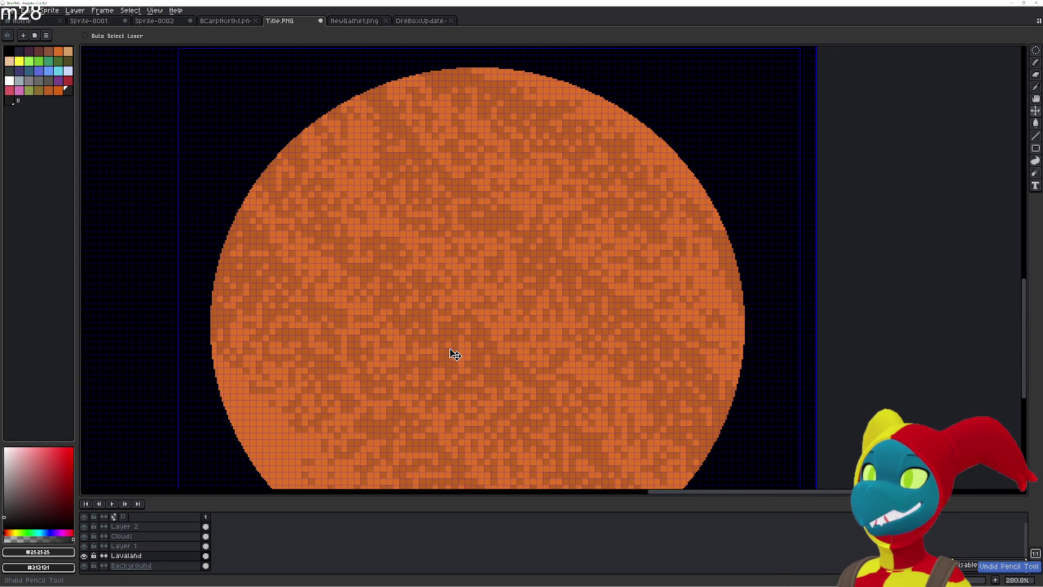
- Switch between the Clouds and Layer 1 layers and toggle Clouds and Lavaland visibility to compare
left_click(140, 538)
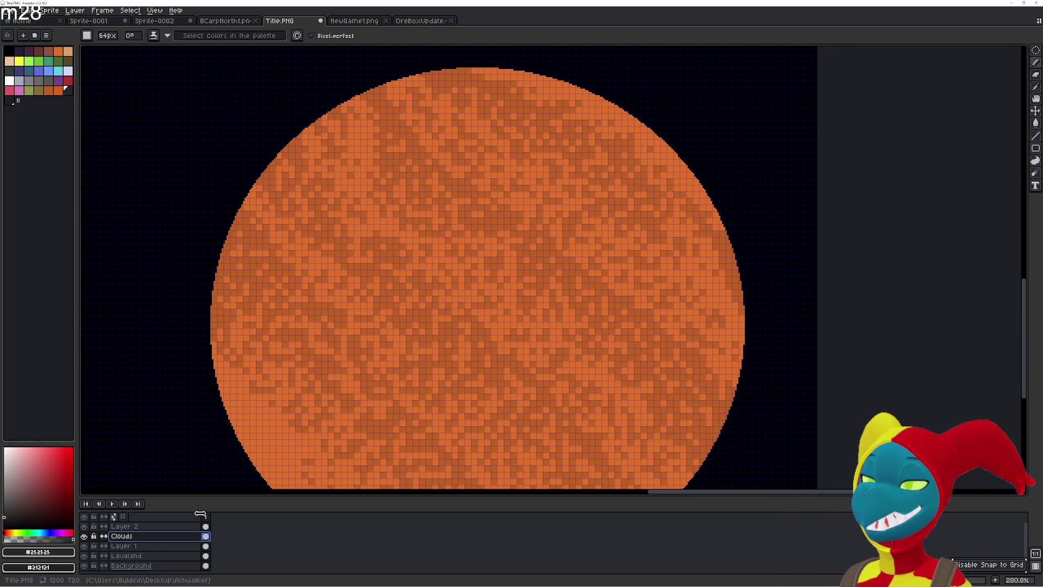
left_click(120, 545)
left_click(121, 536)
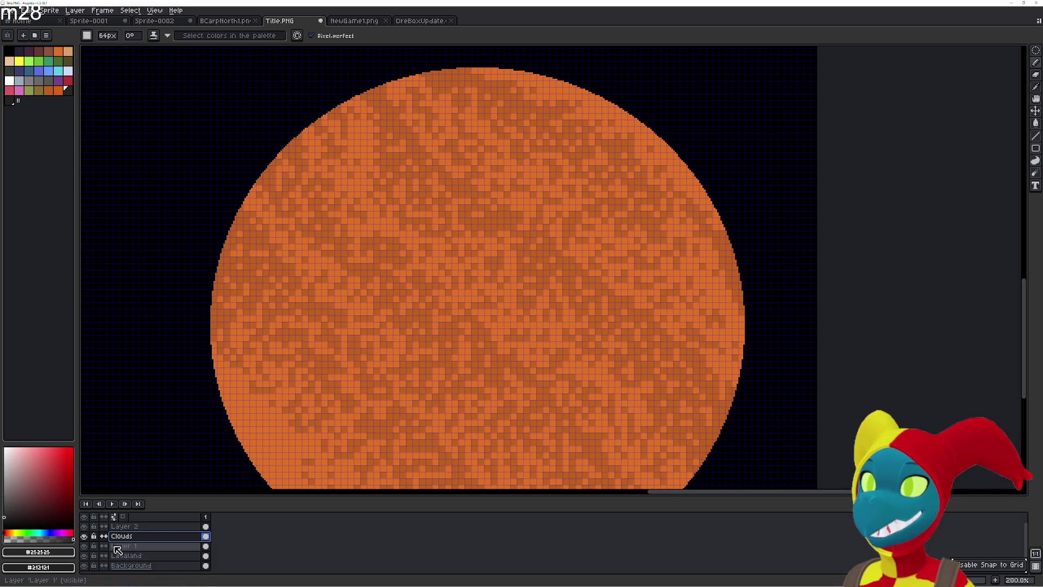
left_click(84, 537)
left_click(84, 537)
left_click(84, 537)
left_click(85, 537)
left_click(84, 555)
left_click(84, 555)
- On Layer 1, paint dark streak pixels and shading along the planet's lower-left rim
left_click(121, 546)
mouse_move(457, 454)
left_mouse_down()
mouse_move(271, 422)
mouse_move(381, 109)
mouse_move(447, 72)
mouse_move(329, 484)
left_mouse_up()
scroll(328, 484, "up", 2)
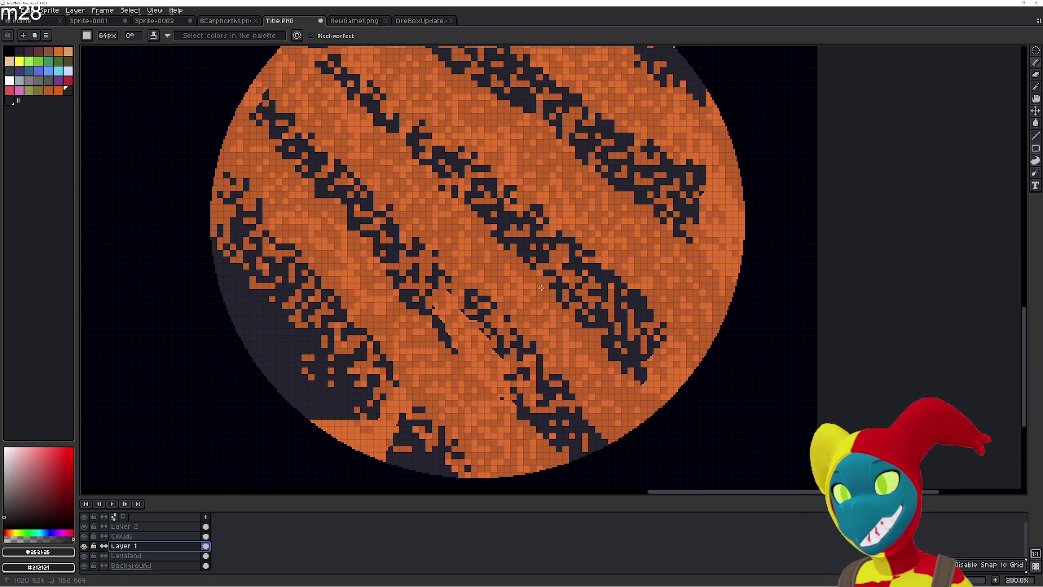
left_click_drag(679, 348, 658, 391)
scroll(658, 391, "down", 1)
left_click_drag(723, 201, 715, 92)
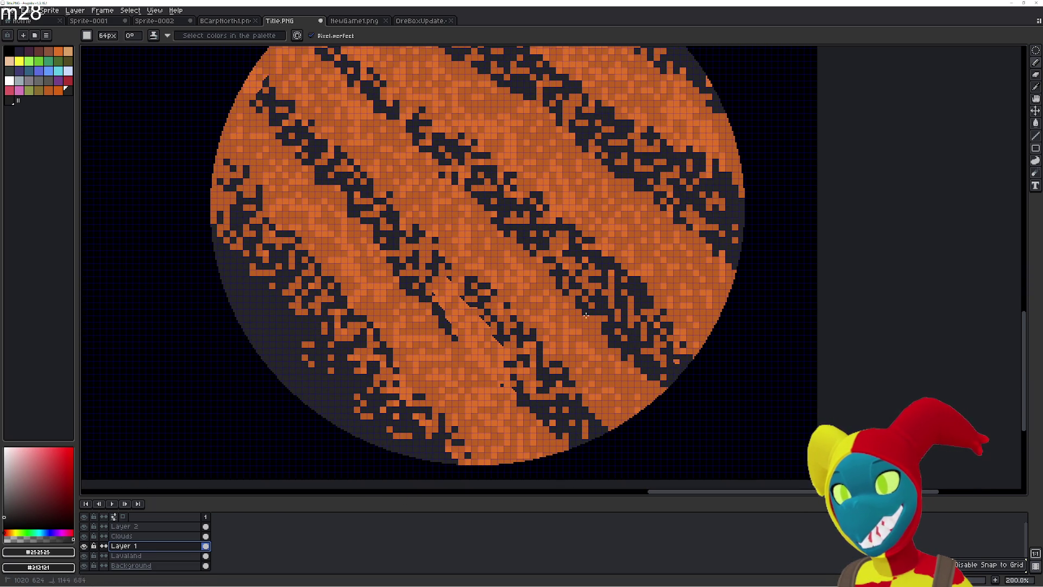
scroll(514, 80, "up", 4)
scroll(147, 257, "up", 3)
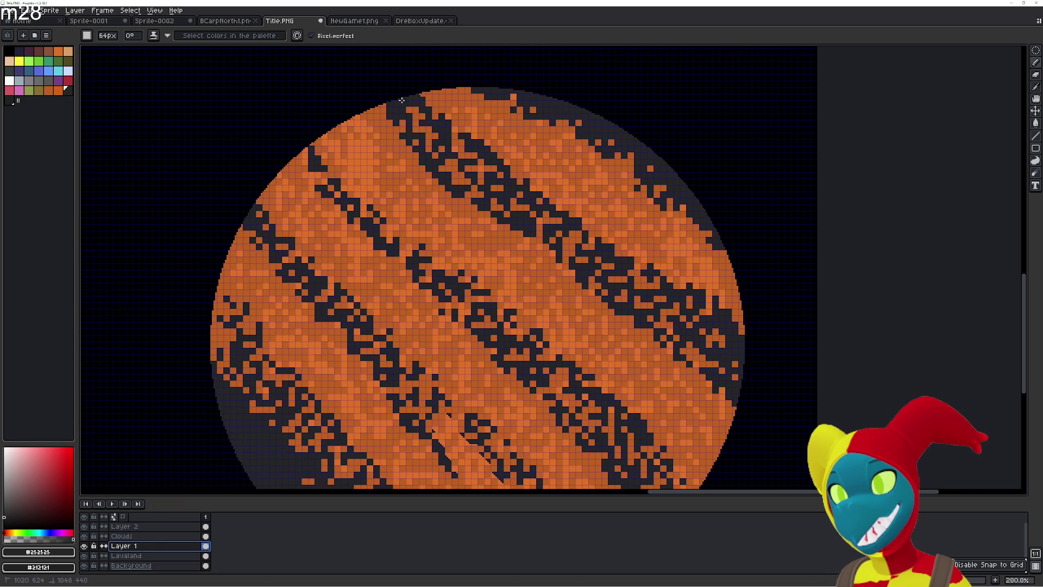
- Zoom the planet to 400%, dismissing the frame properties that popped up
scroll(432, 201, "up", 4)
scroll(380, 207, "down", 10)
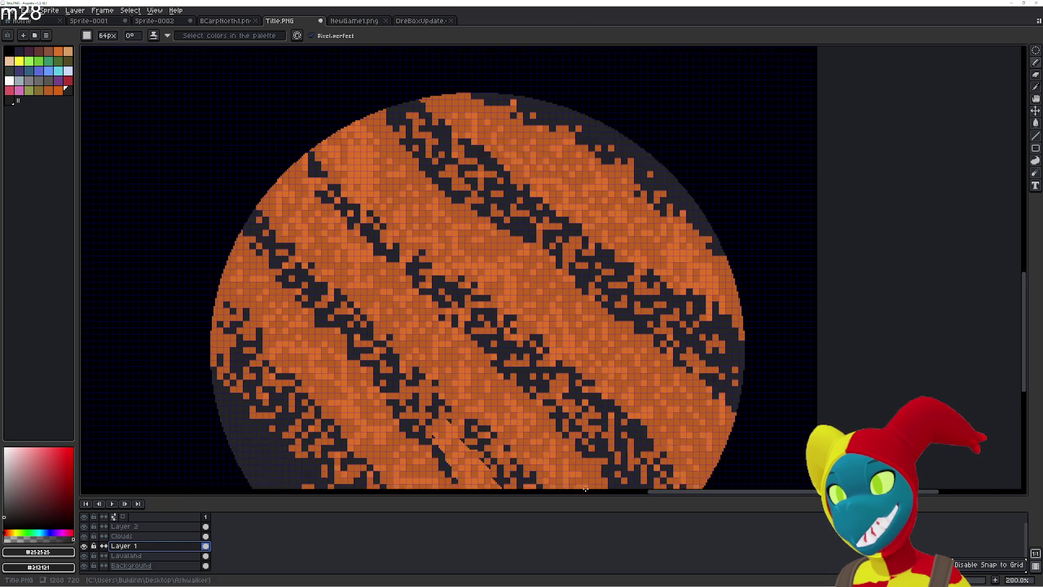
scroll(470, 262, "up", 2)
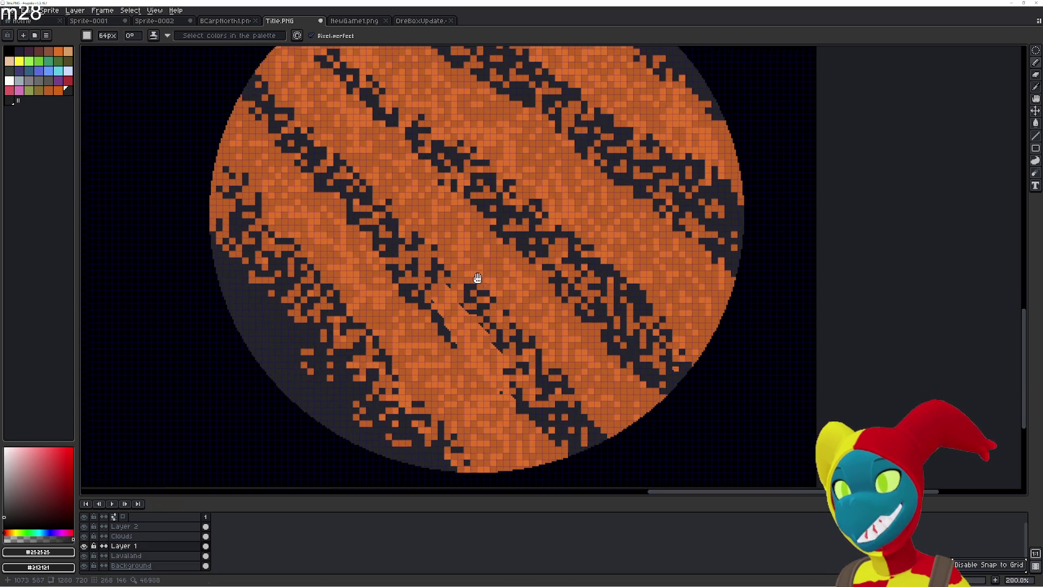
scroll(467, 381, "up", 2)
scroll(466, 381, "down", 2)
scroll(467, 381, "up", 2)
key("p")
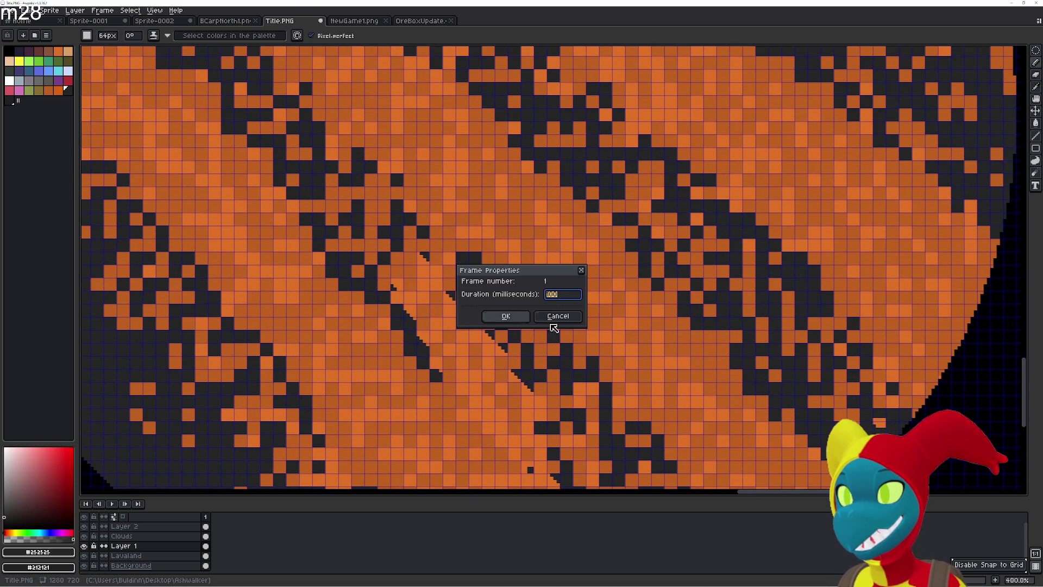
left_click(553, 322)
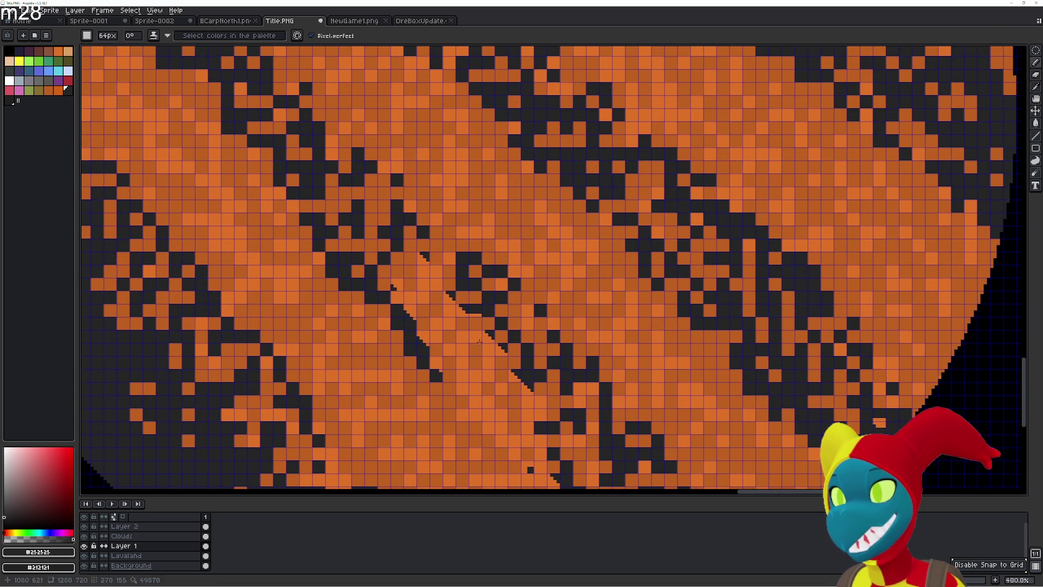
- Select the Clouds layer and try an eraser stroke over the middle-streak seam, then undo it
left_click(164, 537)
key("e")
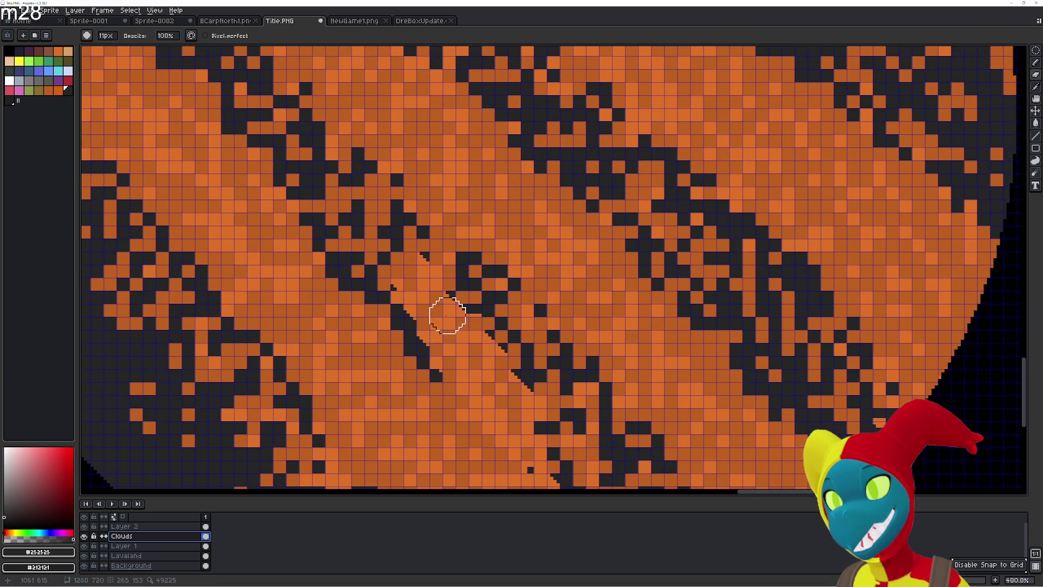
mouse_move(434, 328)
left_mouse_down()
mouse_move(456, 331)
mouse_move(421, 295)
mouse_move(426, 310)
mouse_move(452, 305)
mouse_move(409, 264)
left_mouse_up()
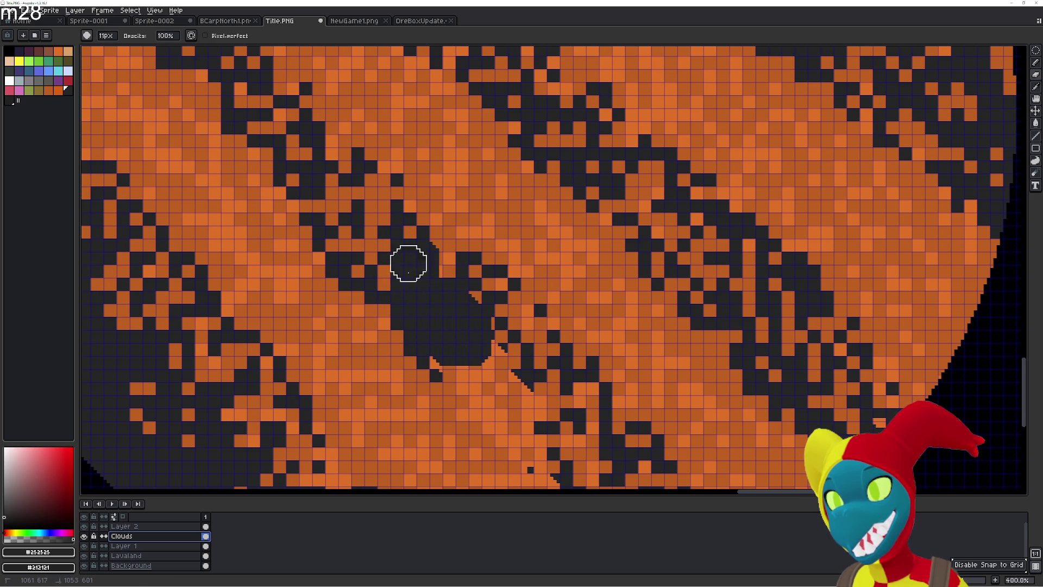
key("ctrl+z")
- Bucket-fill the leftover orange cells along the streak's diagonal edge dark
key("g")
left_click(423, 258)
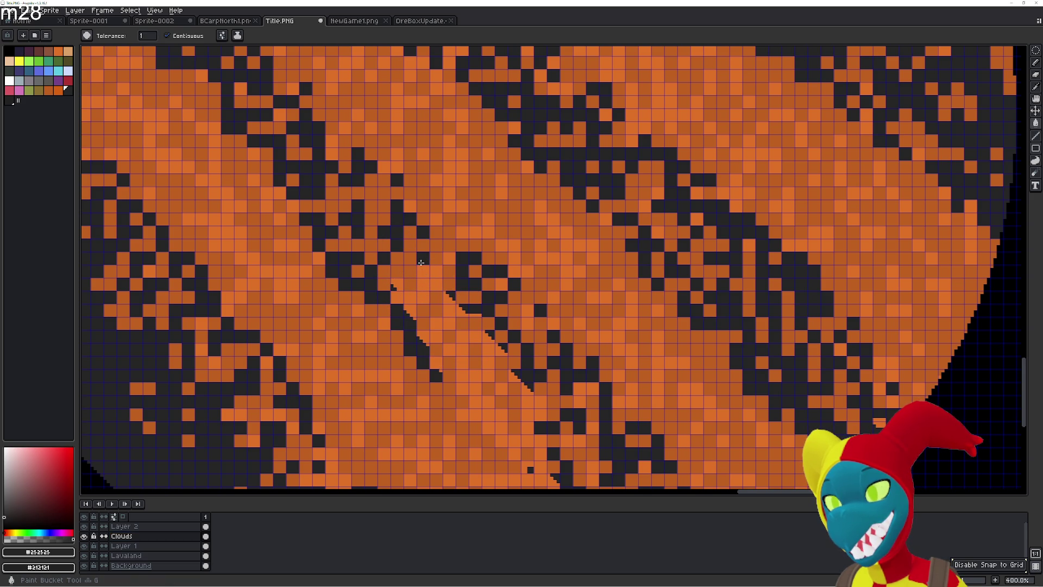
left_click(411, 314)
left_click(423, 337)
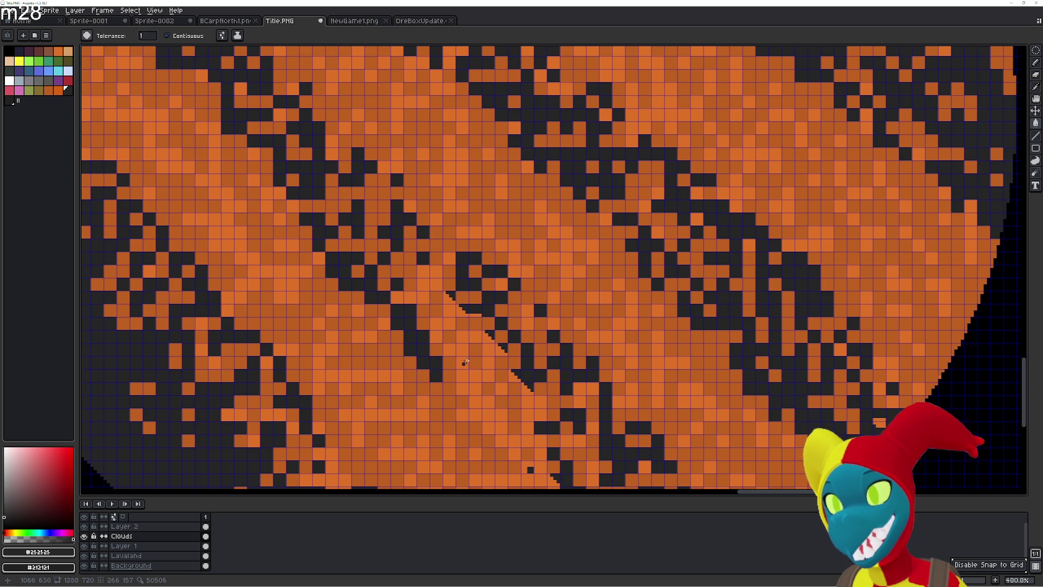
left_click(481, 320)
left_click(477, 315)
left_click(462, 310)
left_click(450, 298)
left_click(449, 310)
left_click(461, 298)
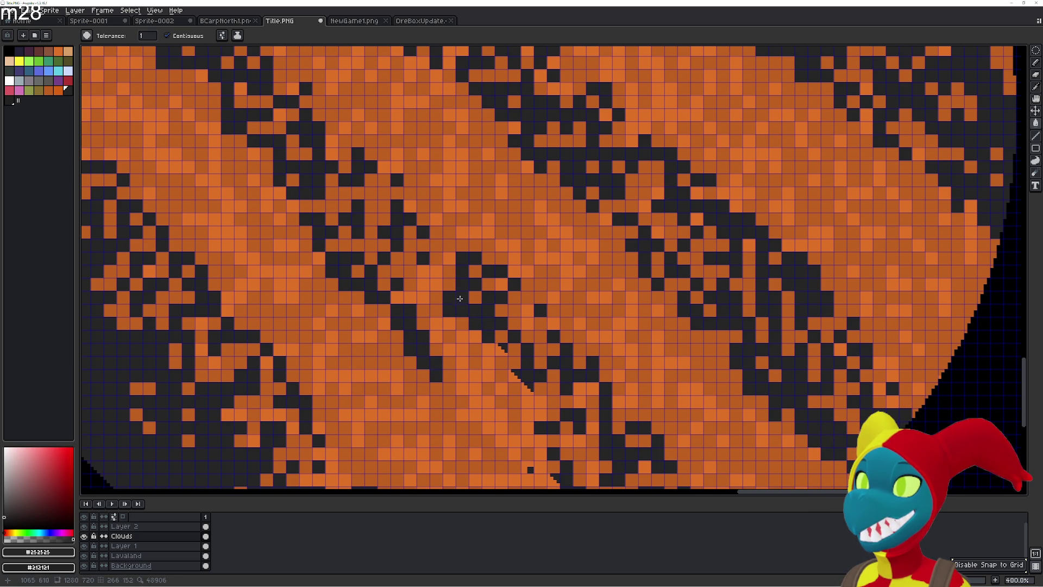
- Undo the last two dark edge fills and redo one of them
key("ctrl+z")
key("ctrl+z")
key("ctrl+z")
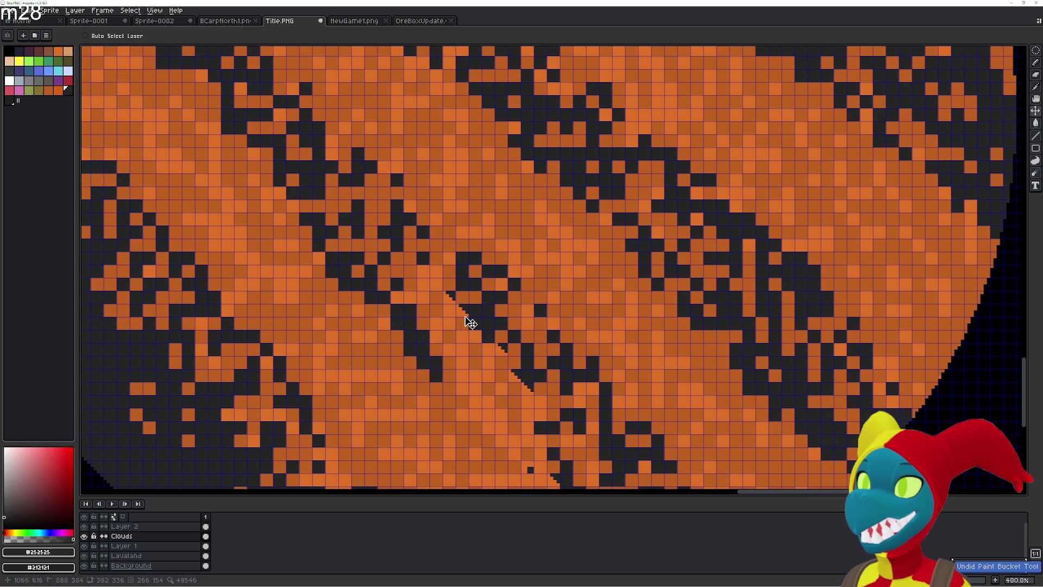
key("ctrl+z")
key("ctrl+z")
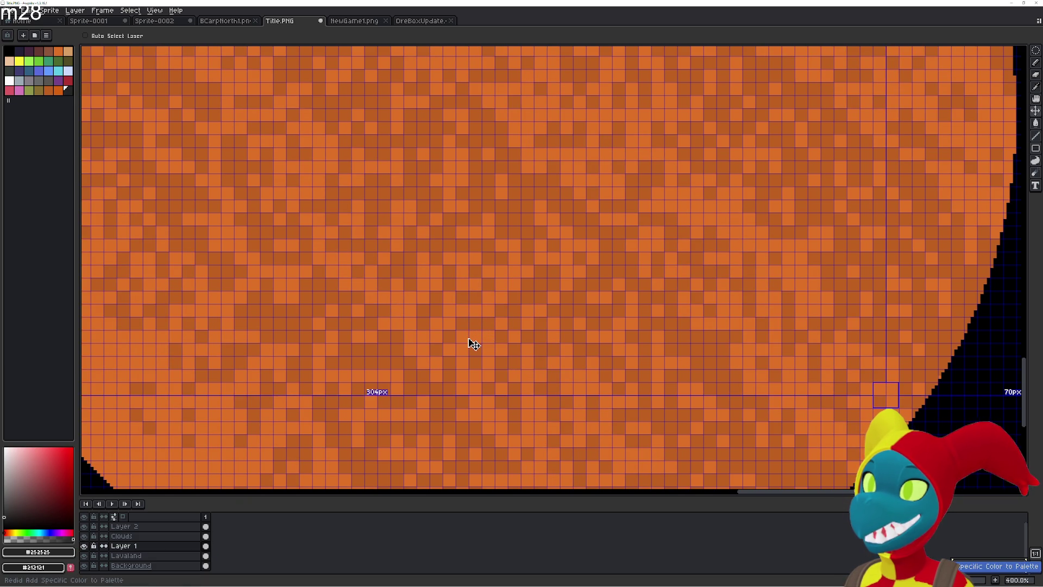
key("ctrl+y")
key("g")
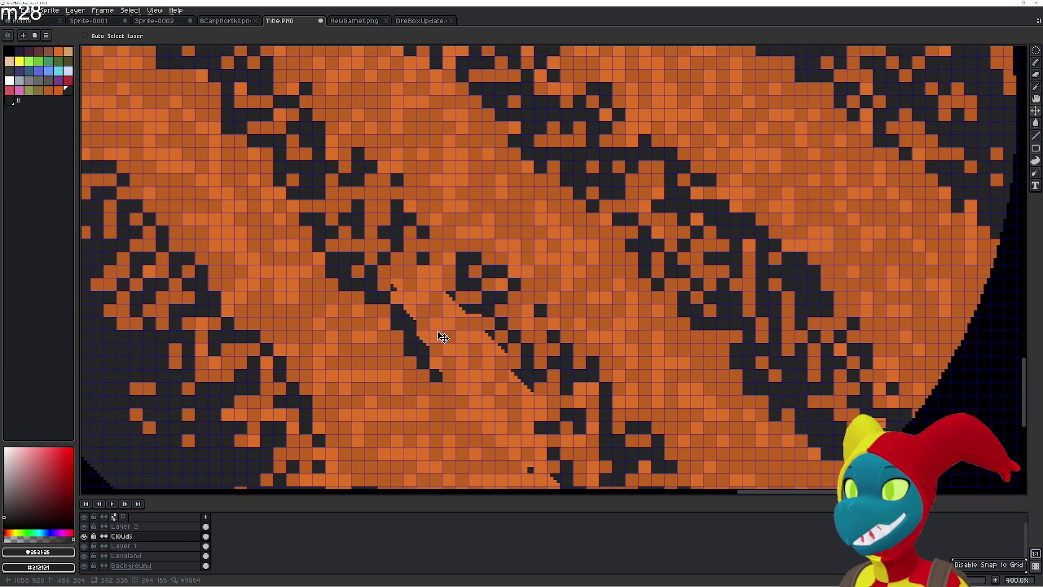
- Set a 4px square brush and paint over the thin diagonal seam cells
key("e")
key("minus")
key("minus")
key("minus")
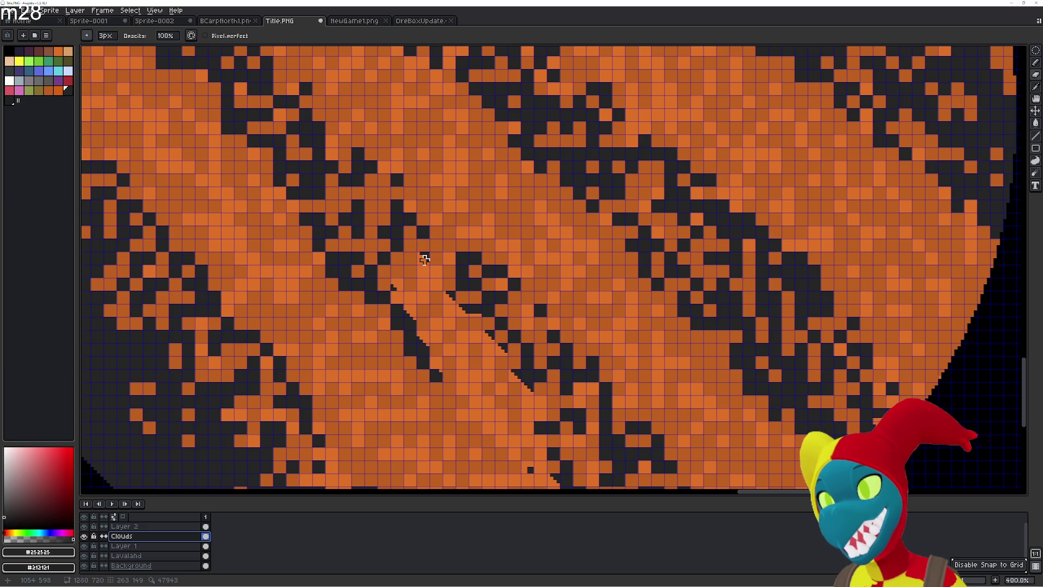
left_click(86, 35)
left_click(102, 49)
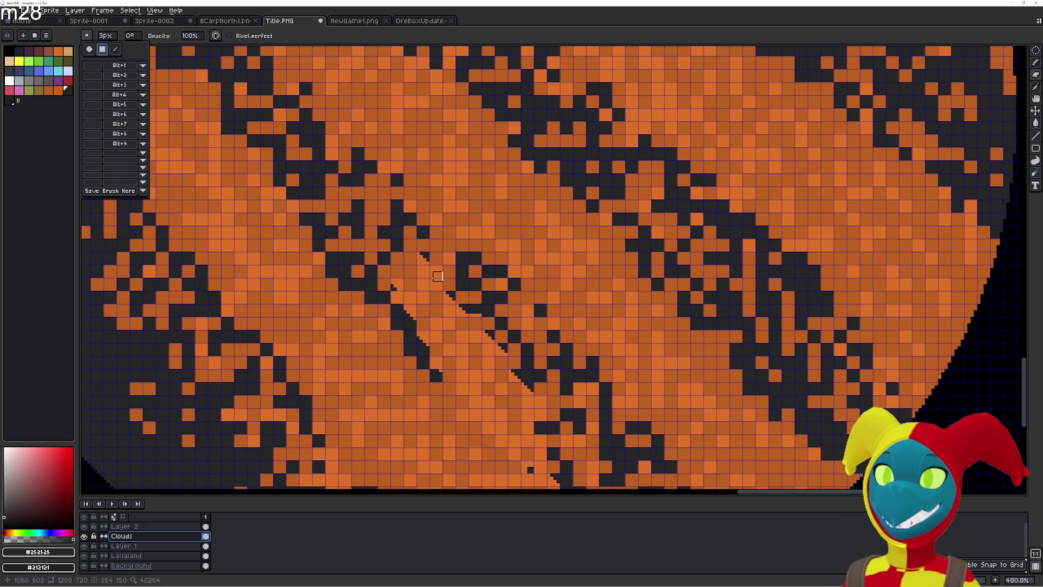
key("plus")
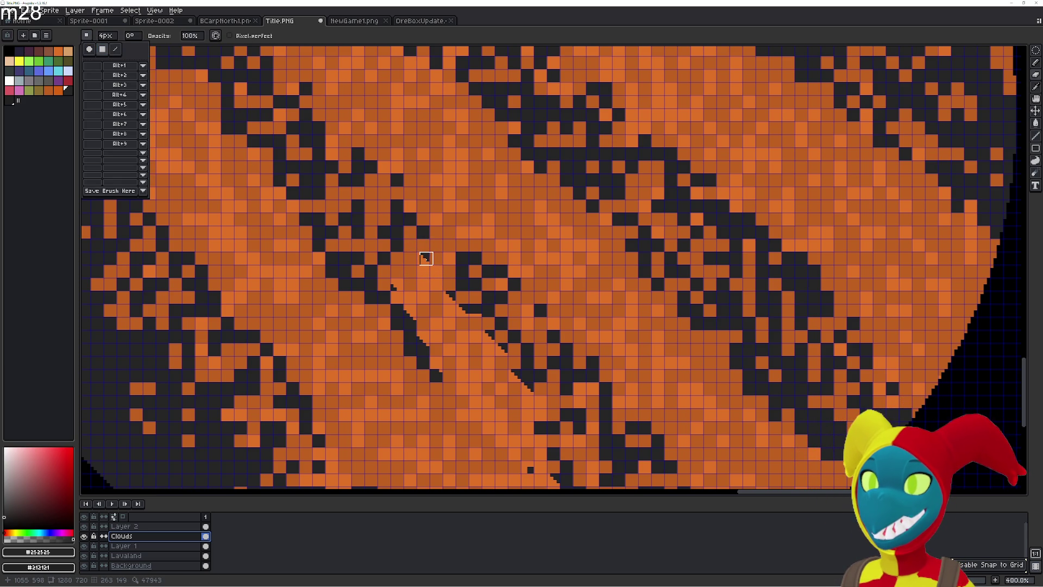
left_click(426, 258)
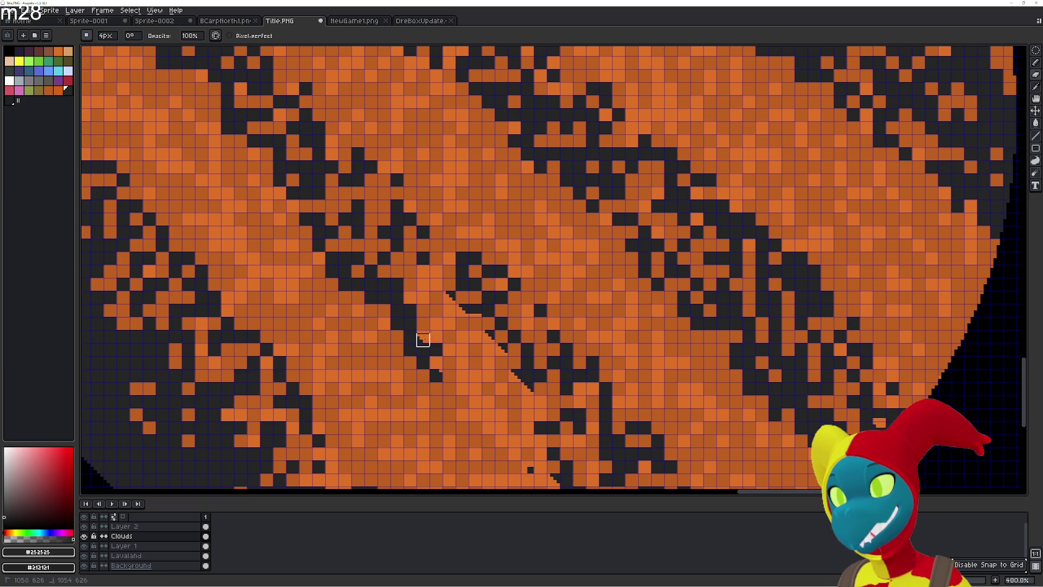
mouse_move(436, 356)
left_mouse_down()
mouse_move(482, 340)
mouse_move(478, 319)
mouse_move(442, 296)
mouse_move(470, 300)
mouse_move(556, 422)
mouse_move(560, 480)
mouse_move(494, 349)
mouse_move(482, 363)
mouse_move(466, 359)
left_mouse_up()
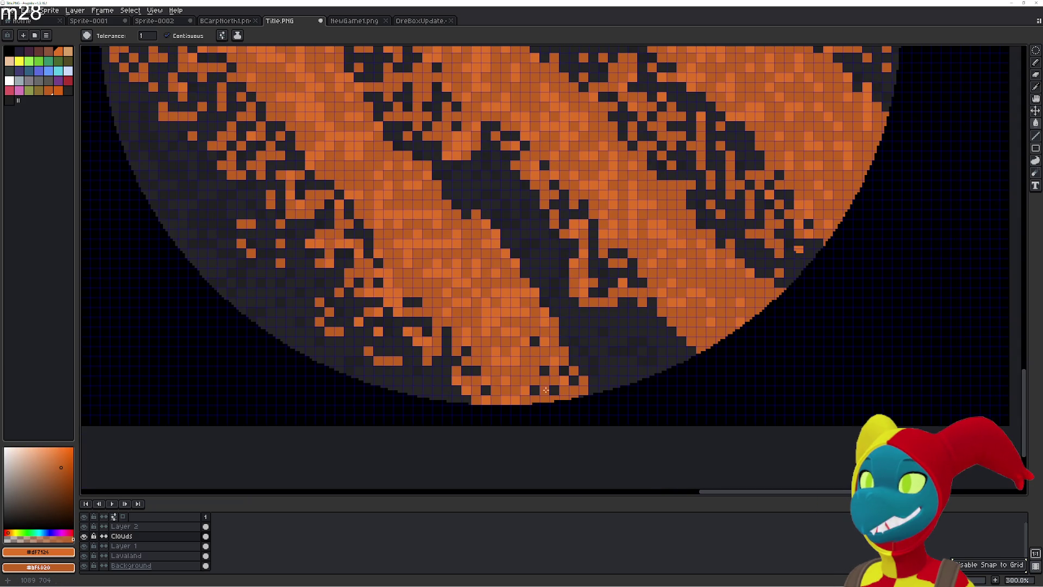
- Bucket-fill the stray dark cells on the planet's bottom edge orange
left_click(565, 371)
left_click(574, 381)
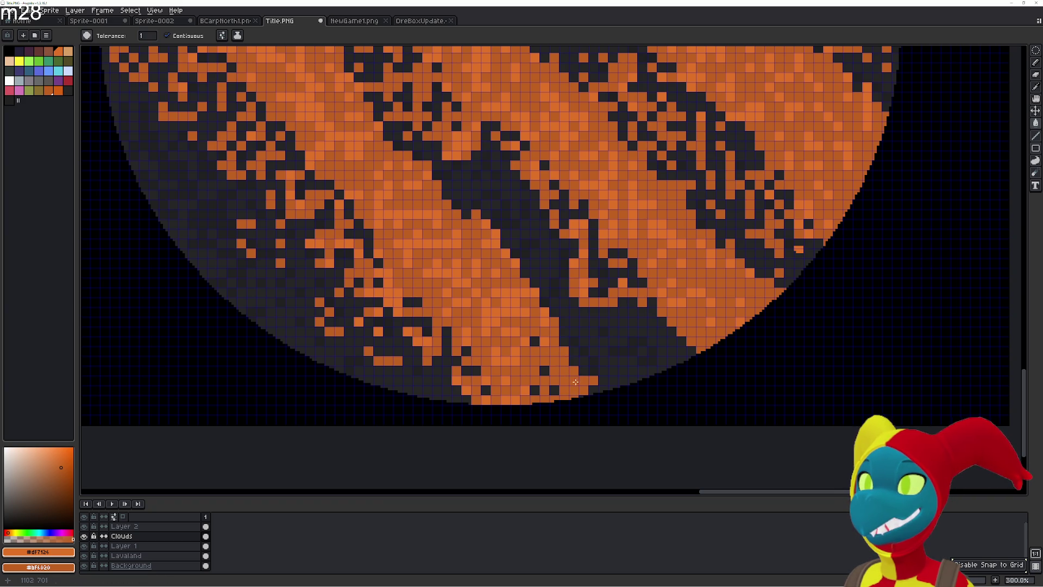
left_click(537, 390)
left_click(556, 390)
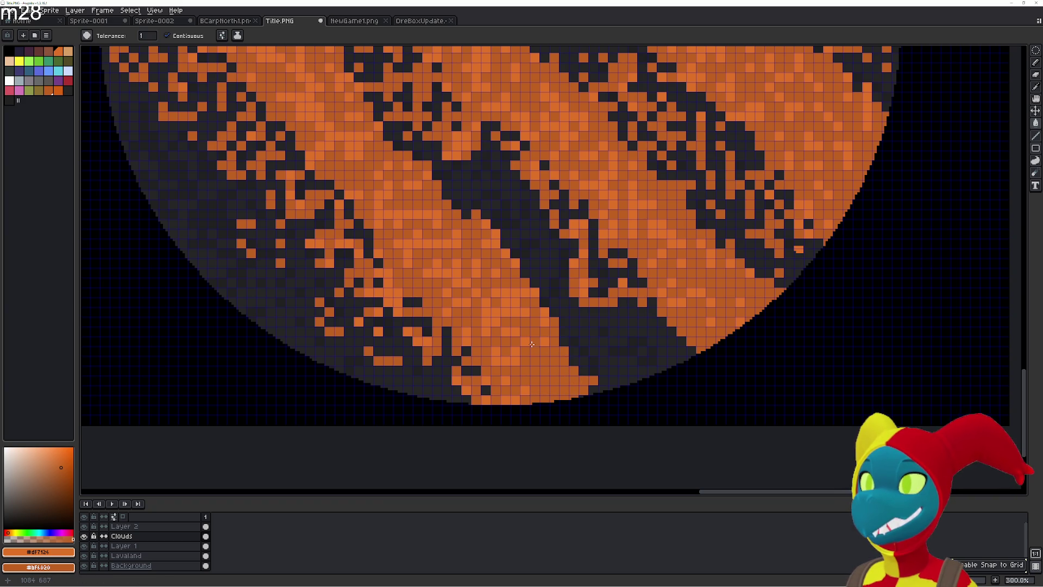
scroll(501, 378, "up", 2)
scroll(501, 378, "down", 2)
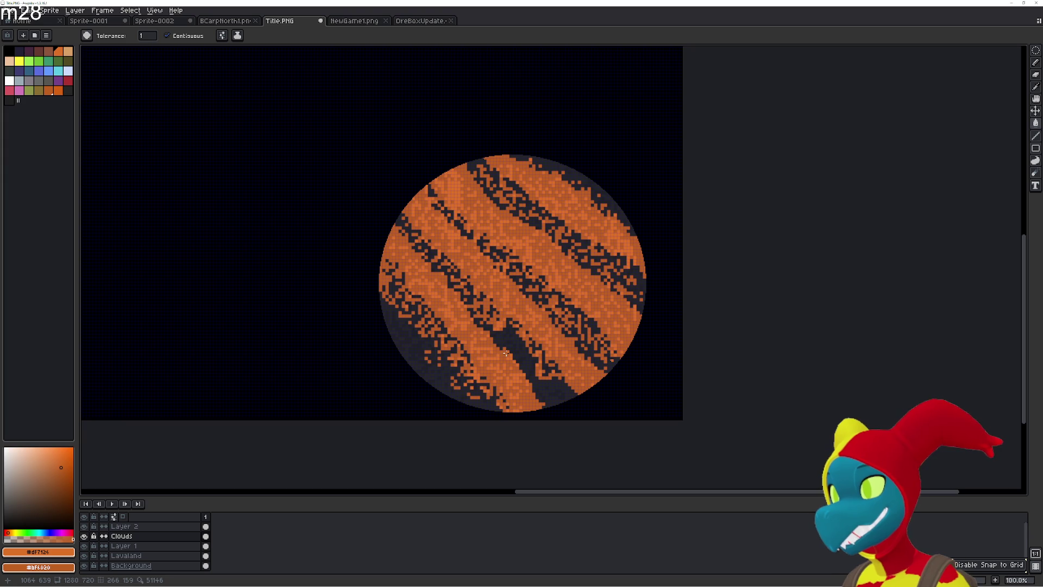
scroll(496, 314, "down", 1)
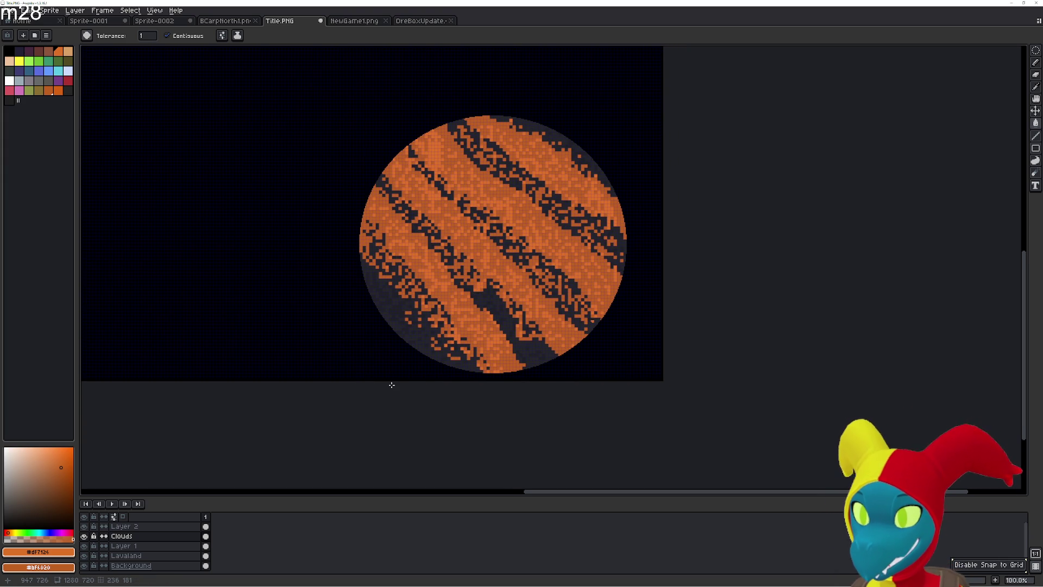
- Undo the extra new layer, add a second frame with Alt+N, and select its Clouds cel
key("ctrl+z")
key("ctrl+z")
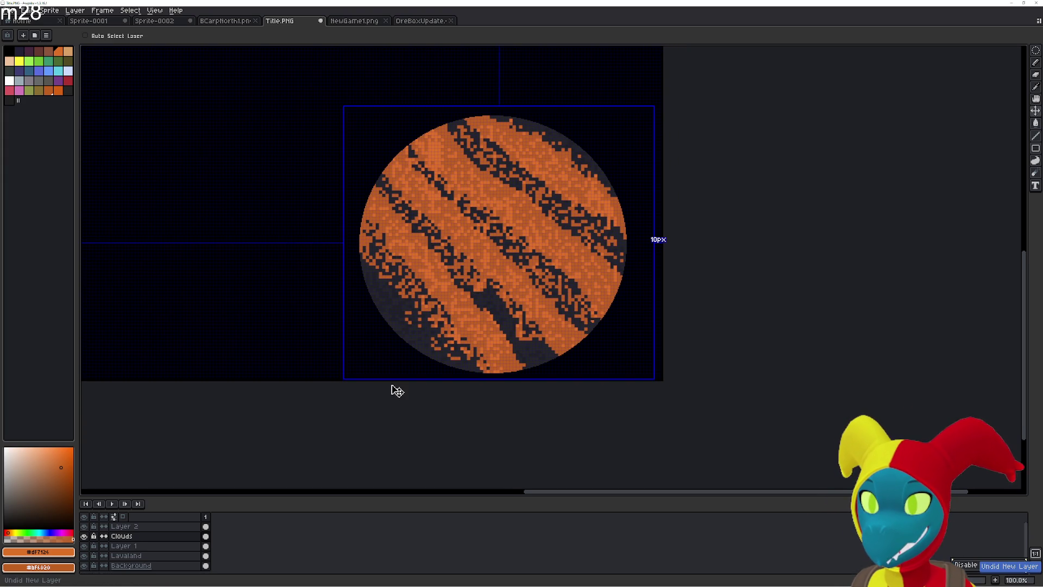
key("alt+n")
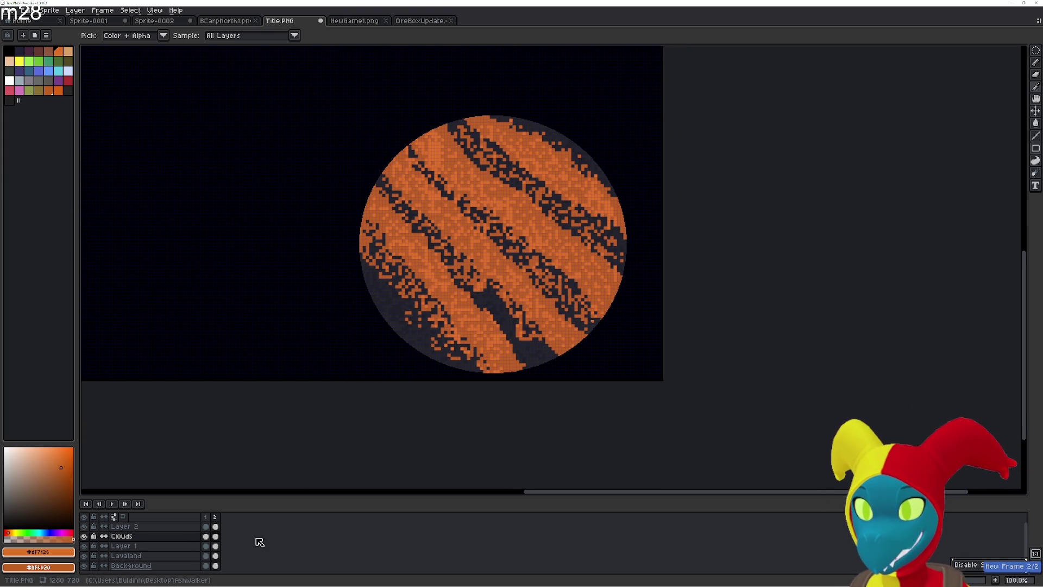
left_click(215, 536)
scroll(383, 383, "up", 2)
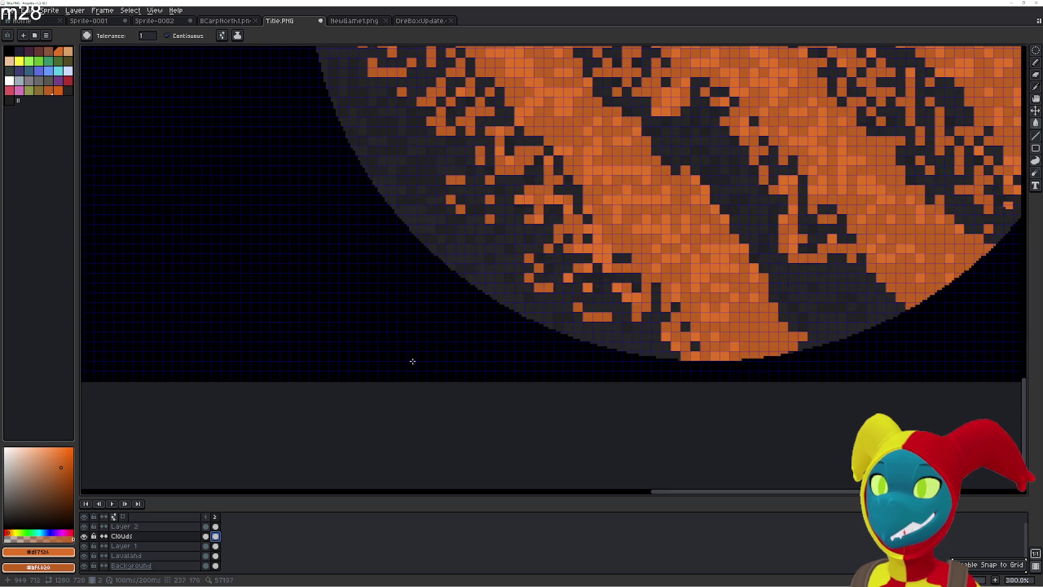
scroll(639, 253, "down", 2)
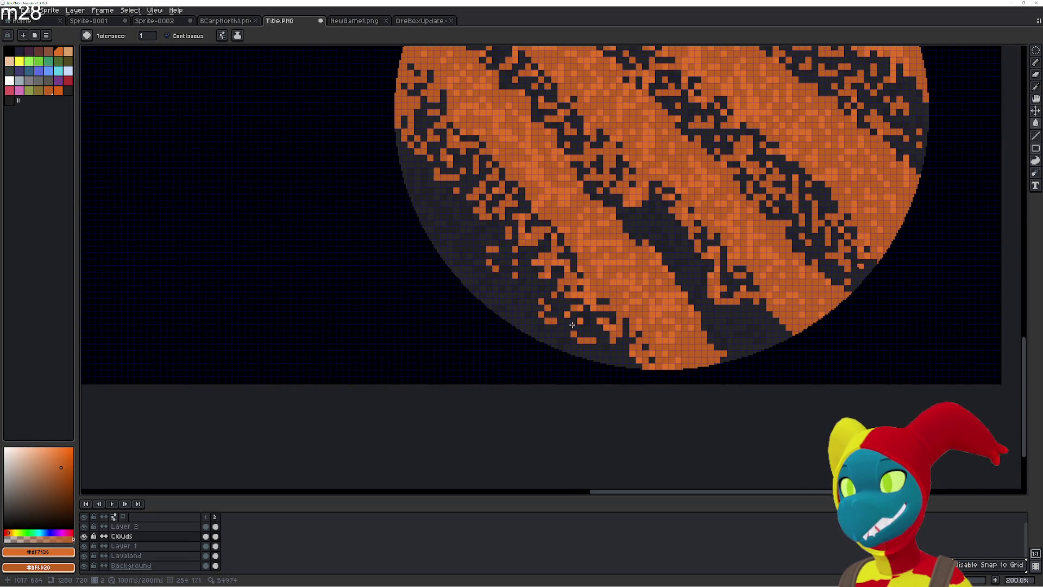
scroll(573, 308, "up", 2)
left_click_drag(574, 308, 488, 289)
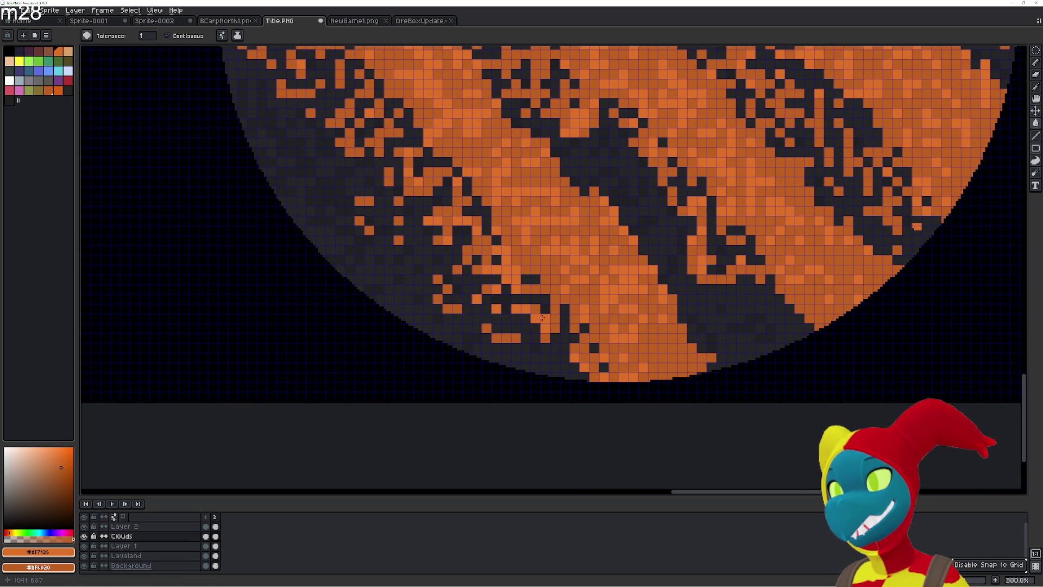
- Bucket-fill the dark patches along the planet's lower edge and nearby band specks with orange
left_click(564, 357)
left_click(565, 367)
left_click(557, 355)
left_click(545, 358)
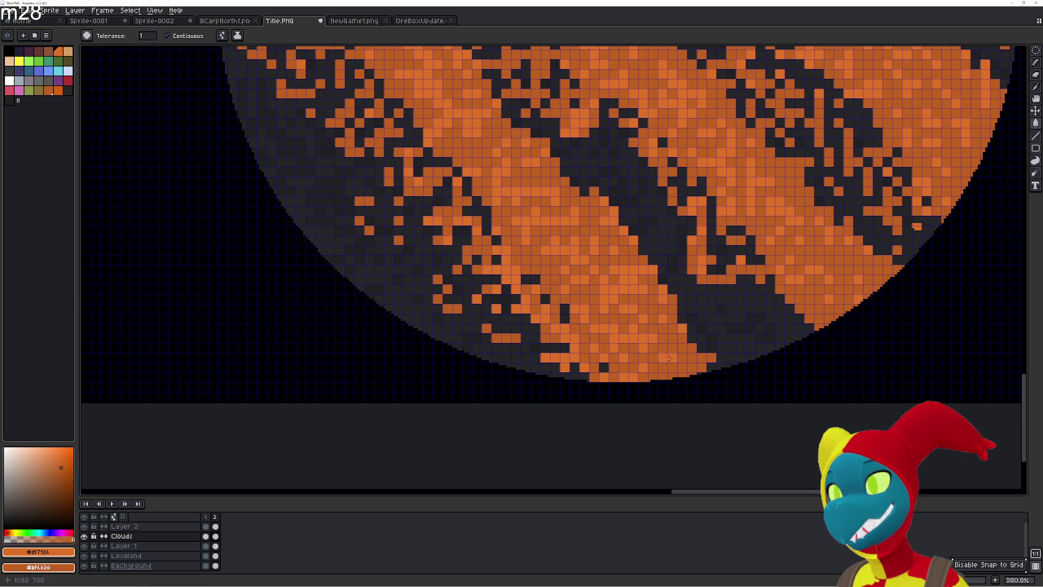
left_click(707, 350)
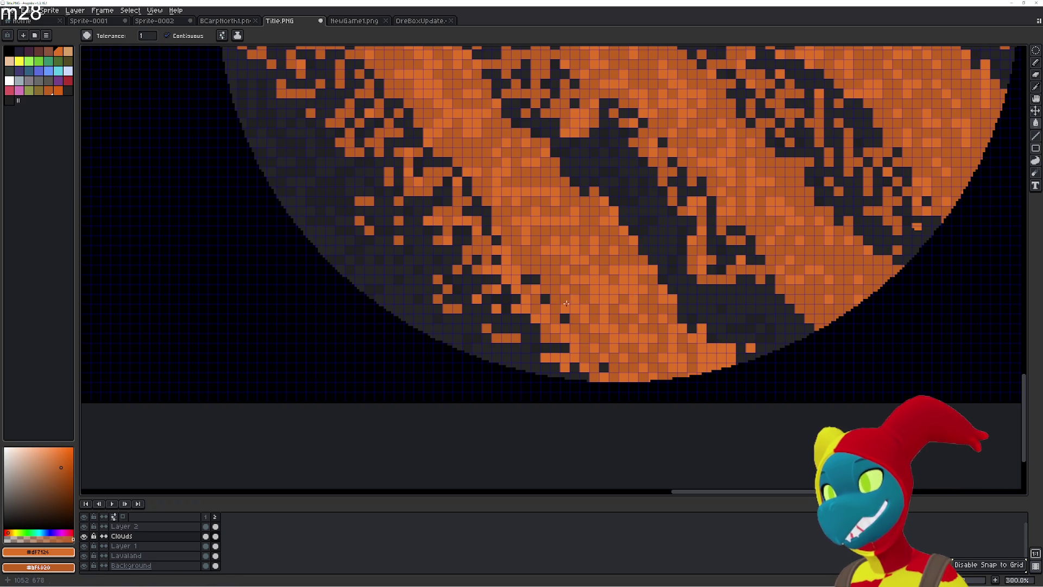
left_click(546, 294)
left_click(516, 299)
left_click(536, 280)
left_click(488, 318)
left_click(496, 299)
left_click(496, 318)
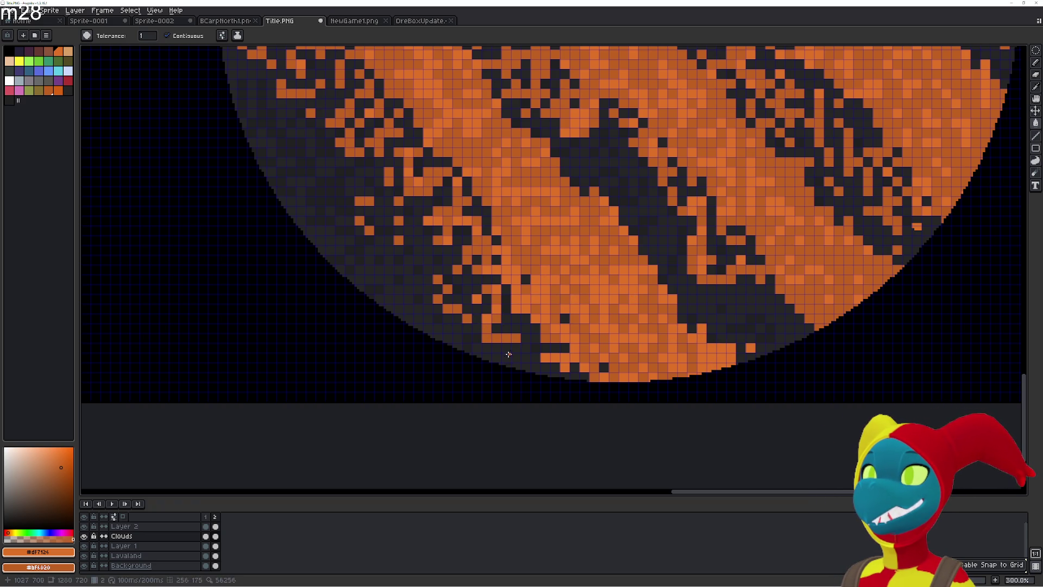
left_click(533, 360)
left_click(524, 358)
left_click(536, 338)
left_click(486, 299)
left_click(493, 325)
- Fill the dark specks in the upper orange band with orange
left_click(507, 240)
left_click(496, 222)
left_click(421, 201)
left_click(419, 230)
left_click(490, 211)
left_click(467, 268)
left_click(443, 271)
left_click(417, 289)
left_click(428, 289)
left_click(445, 302)
left_click(476, 290)
left_click(476, 309)
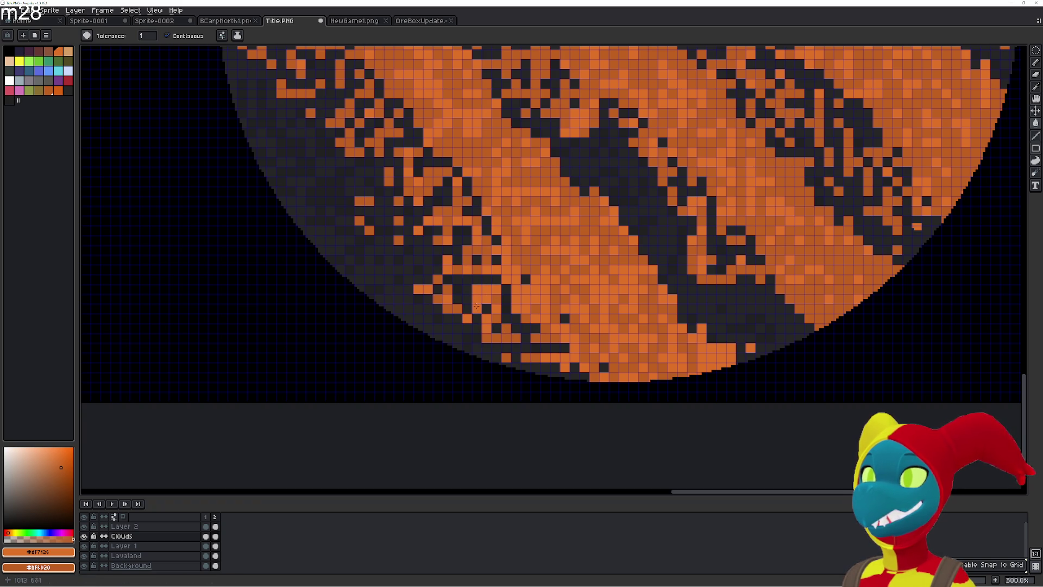
left_click(468, 289)
left_click(496, 276)
left_click(470, 280)
- Fill the remaining dark patches and stray single pixels in the middle bands with orange
scroll(444, 299, "up", 3)
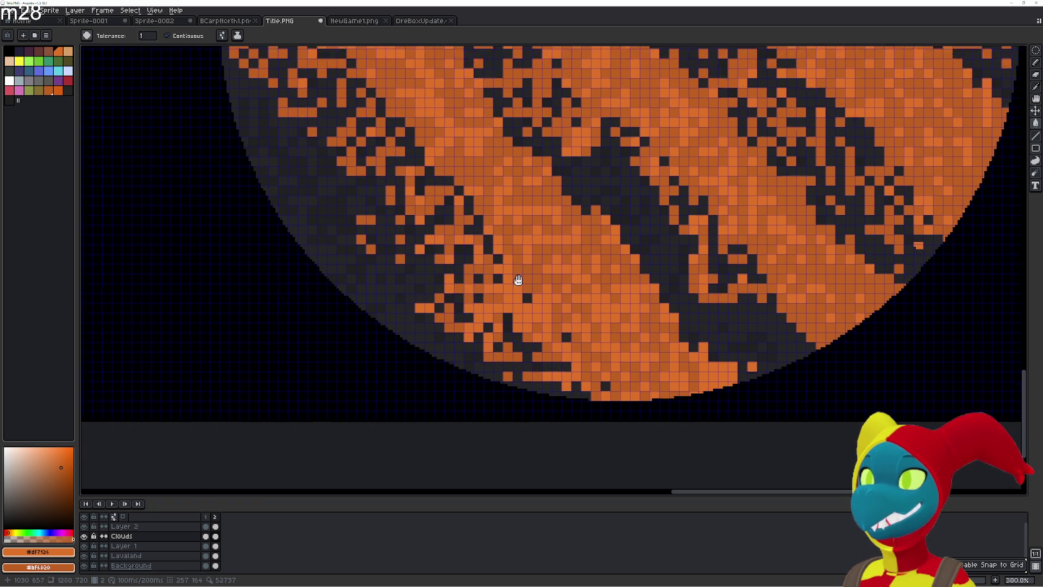
left_click(452, 337)
left_click(470, 314)
left_click(440, 333)
left_click(452, 321)
left_click(478, 305)
left_click(449, 304)
left_click(436, 325)
left_click(410, 345)
left_click(400, 363)
left_click(458, 362)
left_click(576, 412)
left_click(546, 421)
left_click(478, 362)
left_click(439, 313)
left_click(459, 284)
left_click(380, 264)
left_click(439, 218)
left_click(419, 225)
left_click(409, 264)
left_click(419, 284)
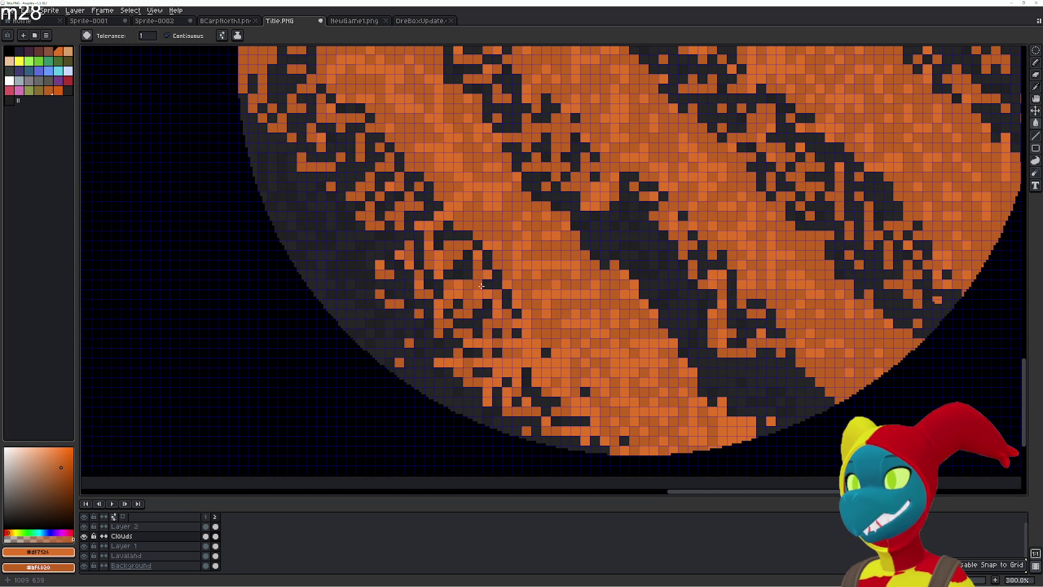
left_click(459, 324)
left_click(439, 343)
- Fill the last dark cells and specks on the left and right sides of the planet orange
scroll(442, 290, "up", 2)
scroll(443, 304, "left", 2)
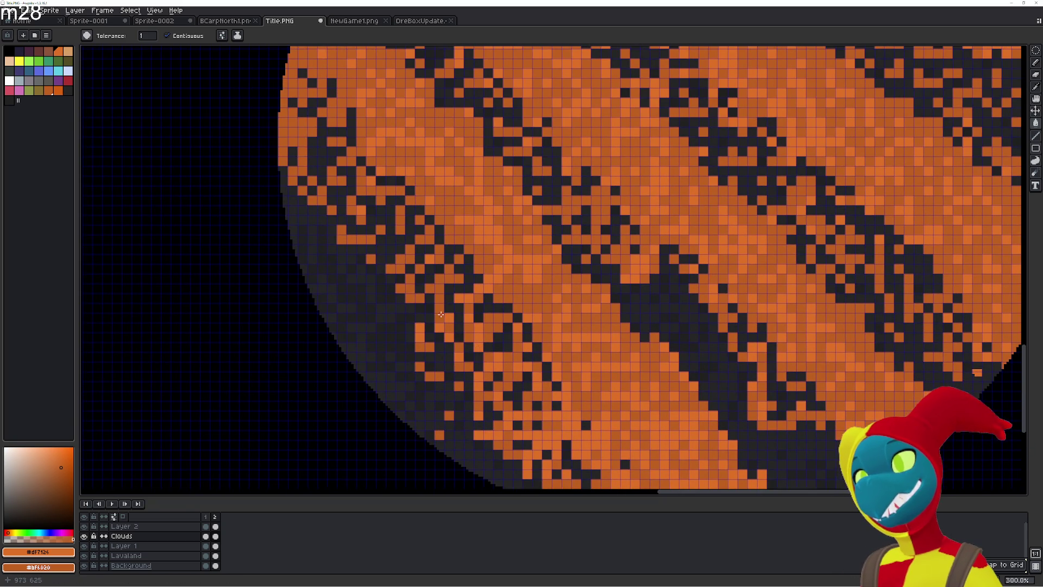
left_click(398, 250)
left_click(370, 269)
left_click(390, 219)
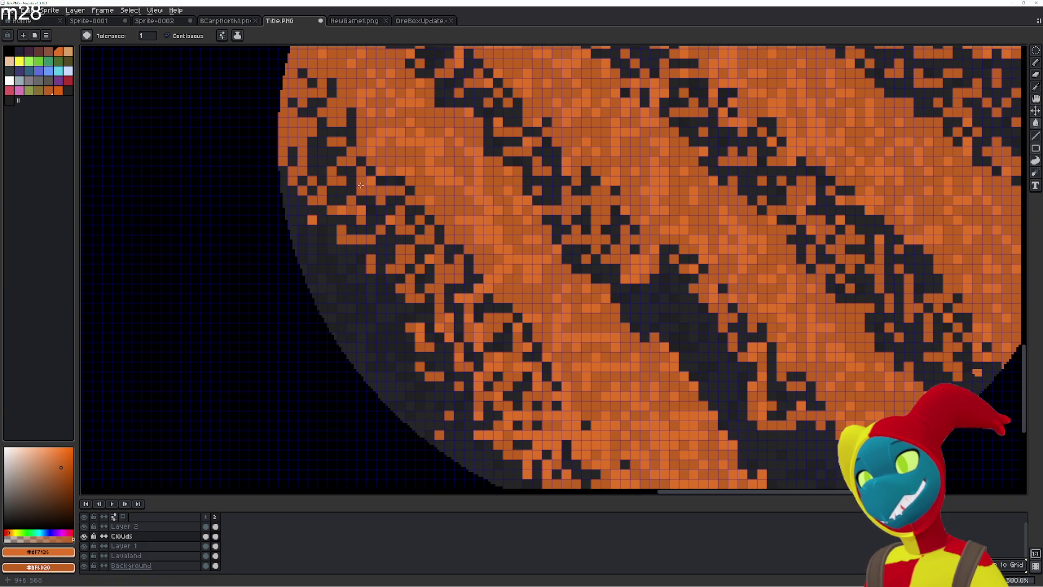
left_click(488, 318)
left_click(439, 318)
left_click(478, 277)
left_click(645, 277)
left_click(643, 312)
left_click(684, 288)
left_click(645, 327)
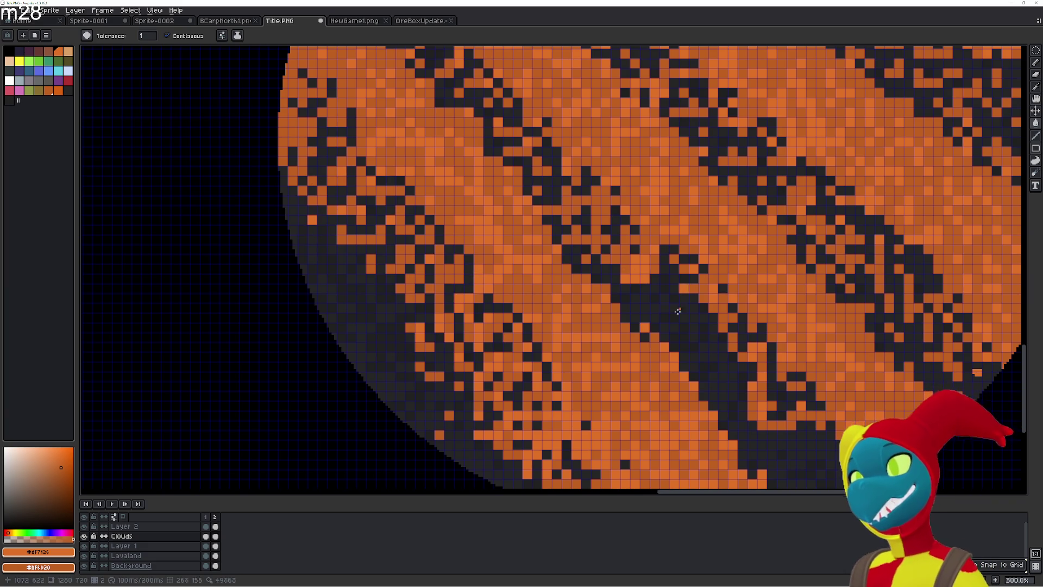
scroll(609, 255, "down", 2)
scroll(583, 241, "right", 2)
left_click(587, 214)
left_click(549, 216)
left_click(568, 206)
left_click(618, 285)
left_click(637, 305)
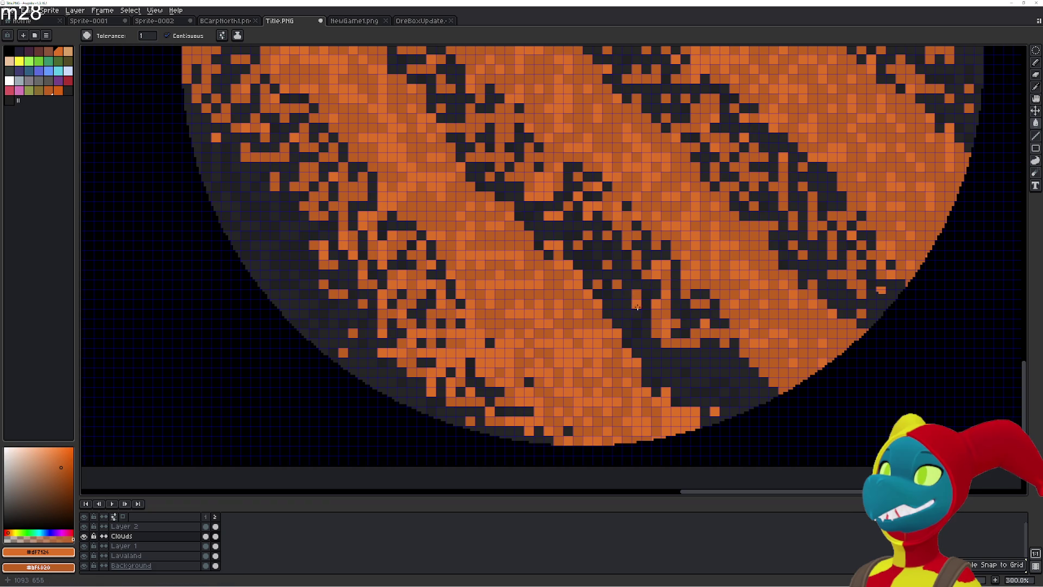
left_click(597, 284)
left_click(539, 284)
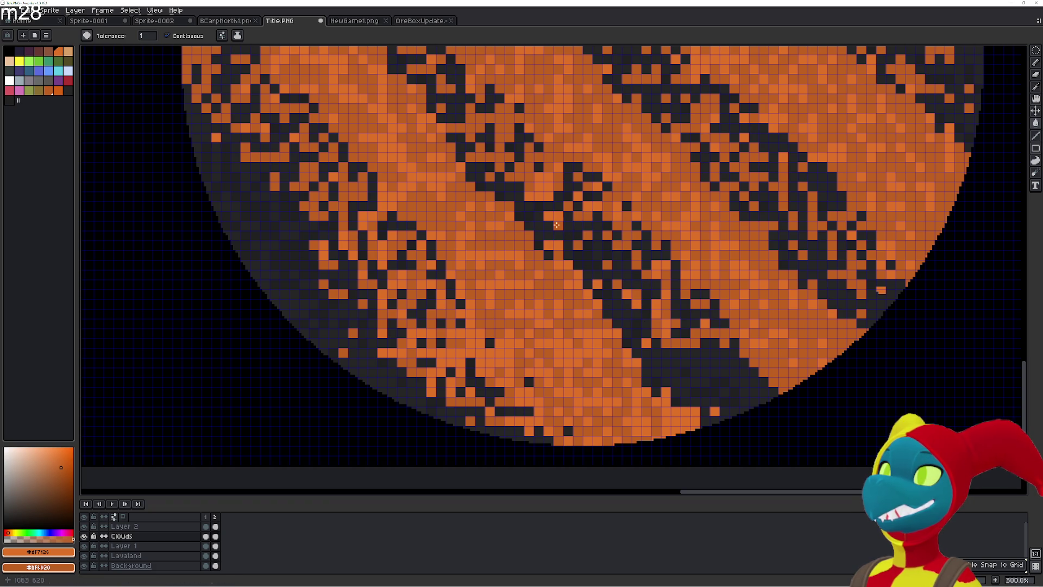
- Play the animation to compare frames, then delete frame 2
key("Return")
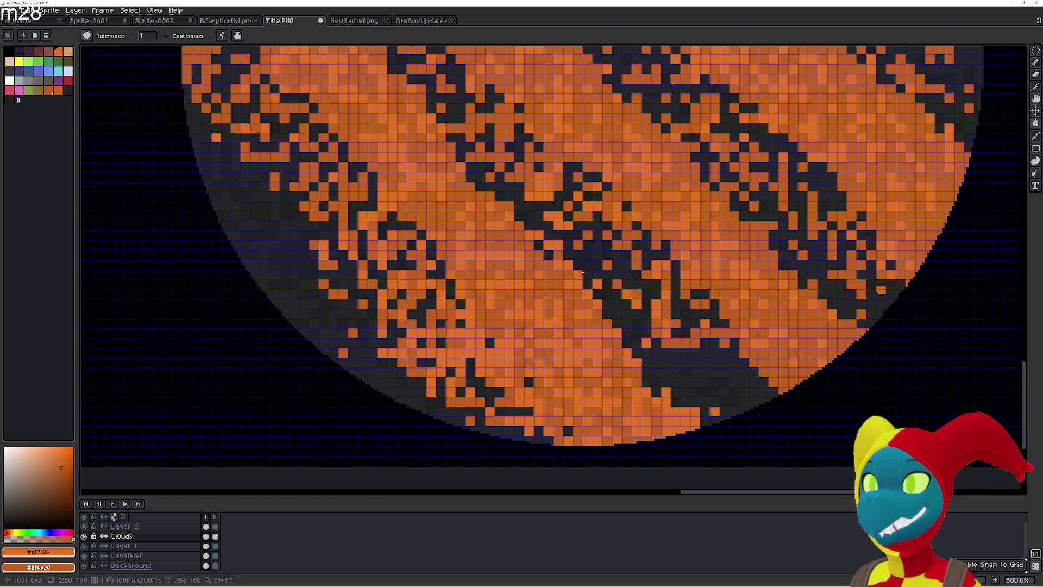
left_click(217, 518)
key("Delete")
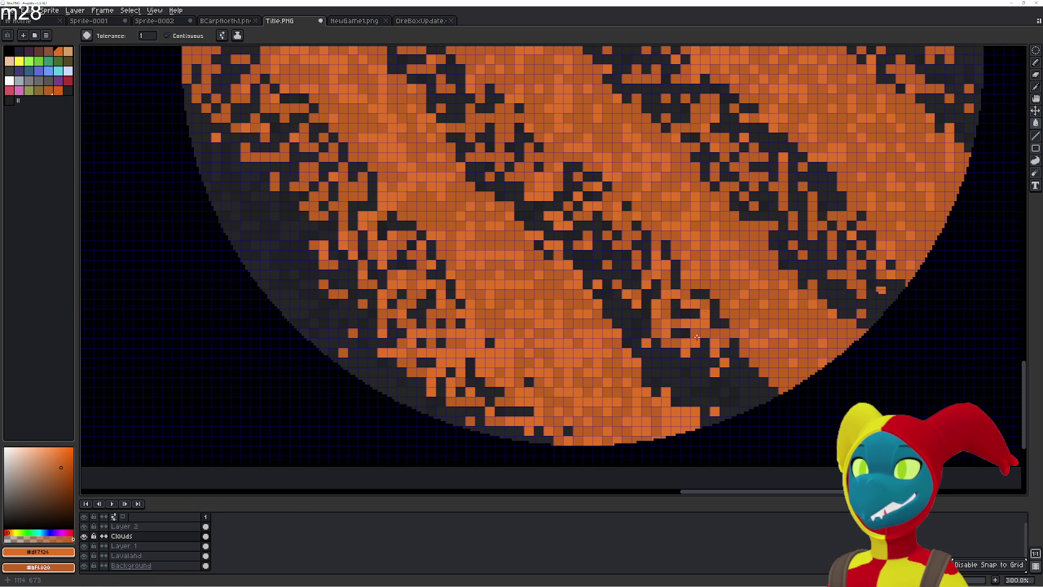
scroll(748, 388, "up", 5)
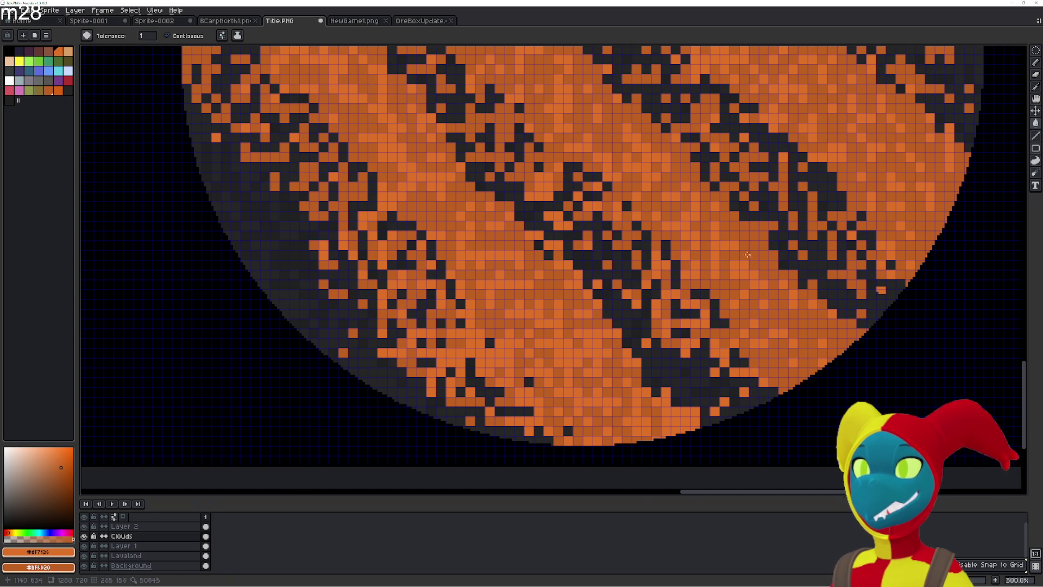
- Delete the Lavaland layer and make Layer 1 the active layer
scroll(562, 296, "down", 1)
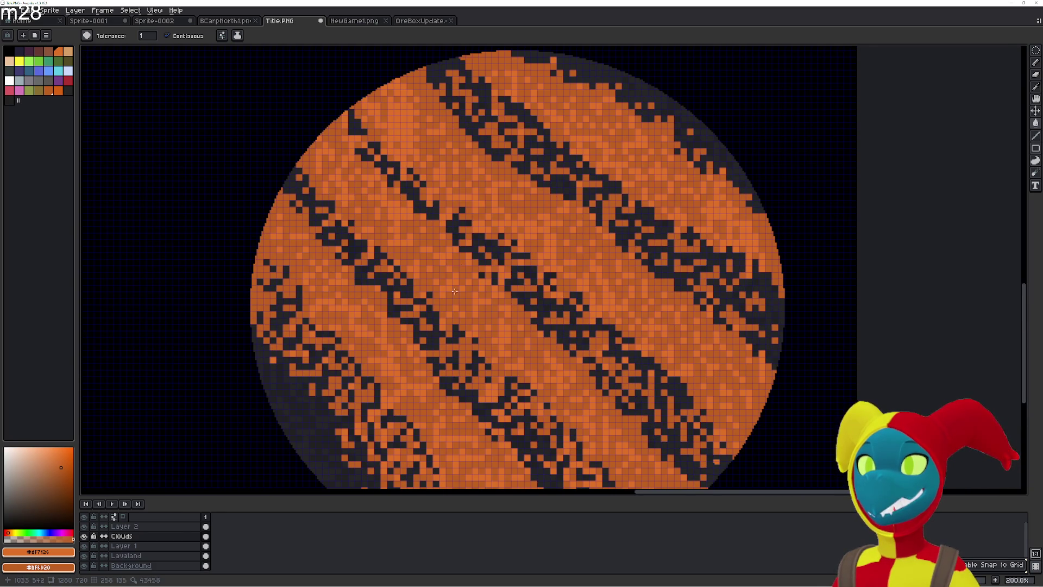
left_click_drag(454, 292, 513, 247)
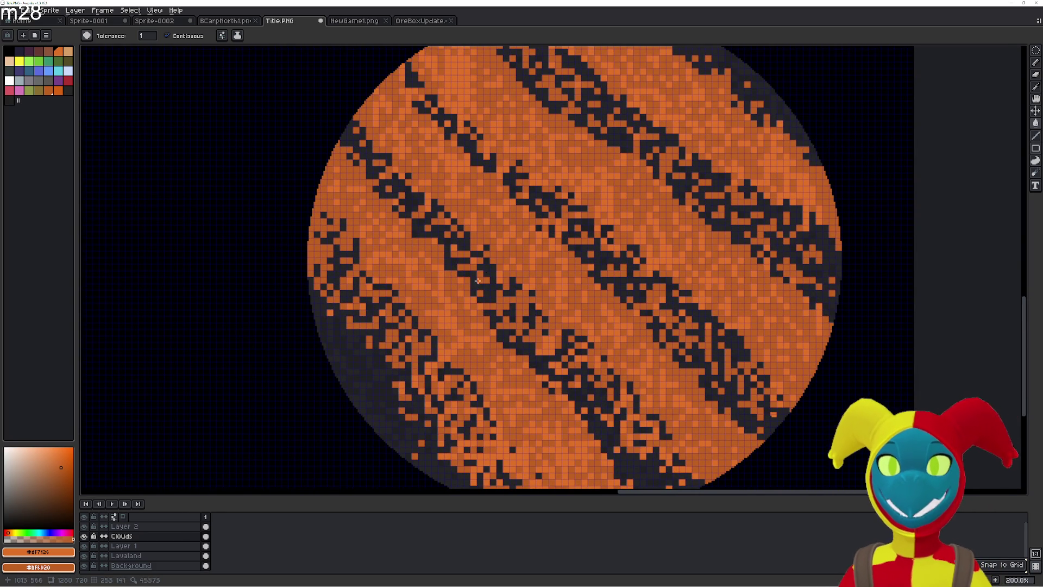
left_click(136, 546)
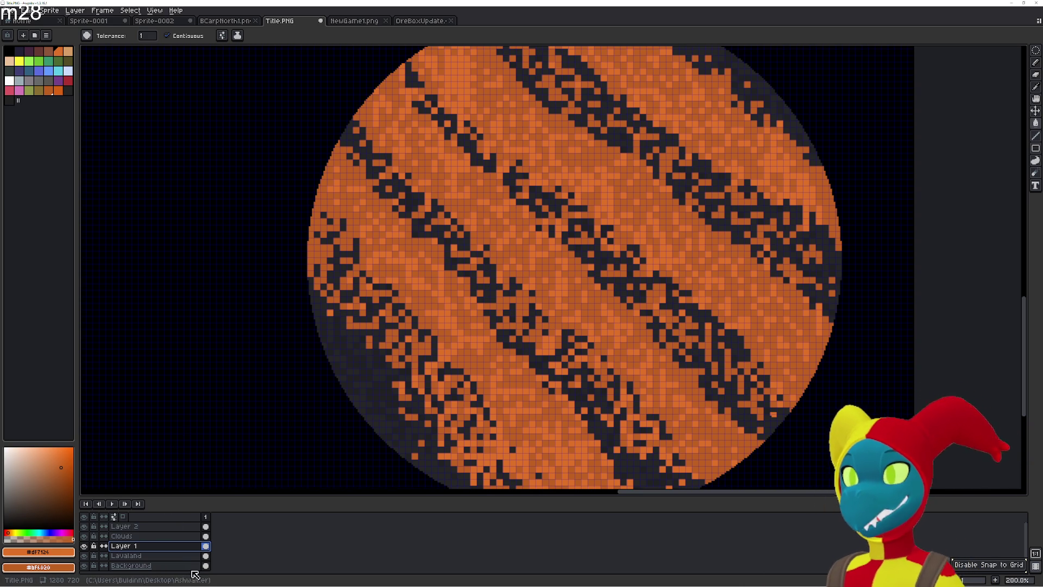
left_click(205, 556)
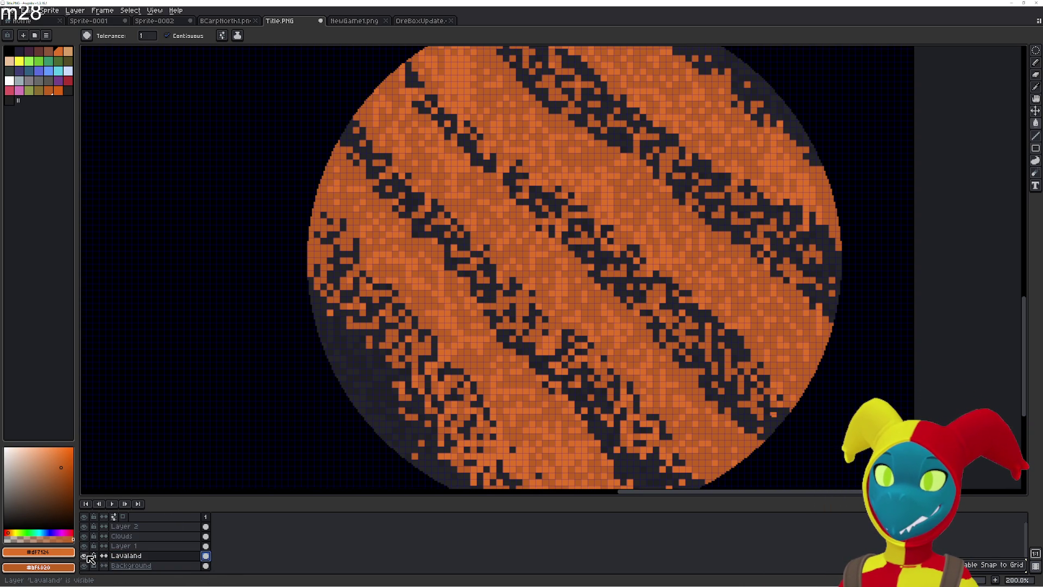
key("Delete")
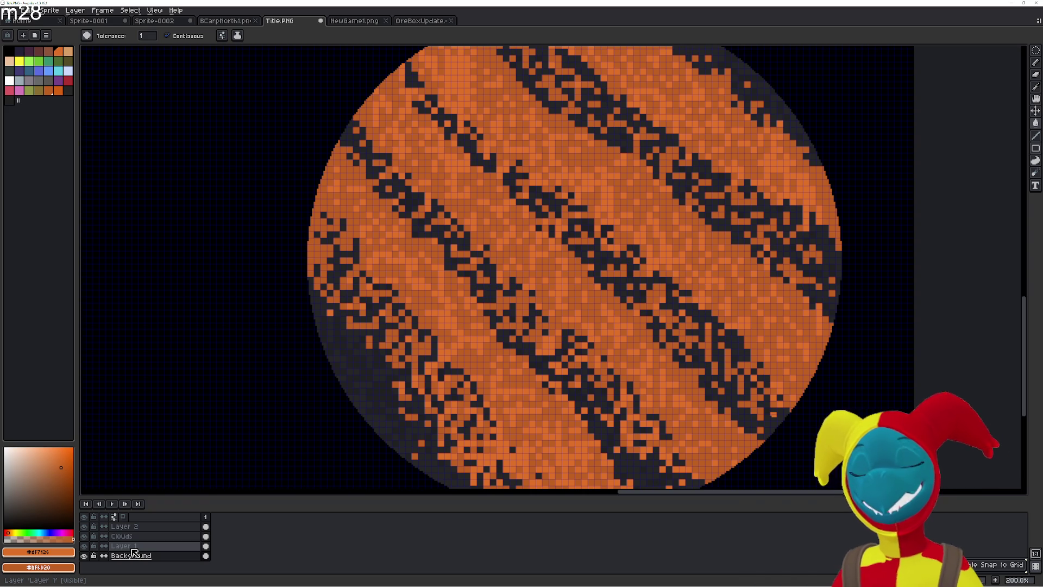
left_click(132, 549)
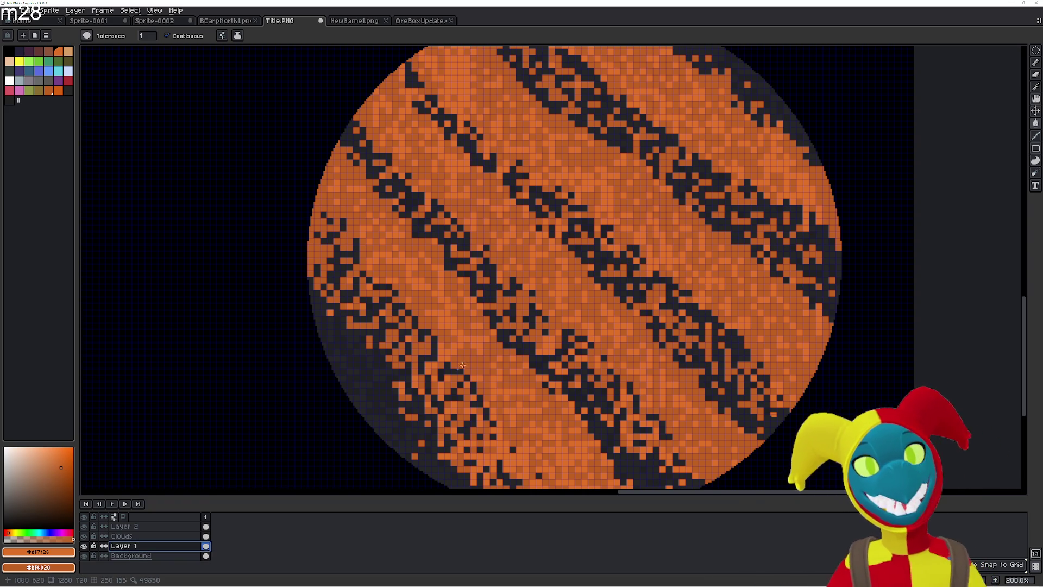
- Pan and zoom the view to recentre the whole planet on screen
left_click_drag(527, 348, 377, 303)
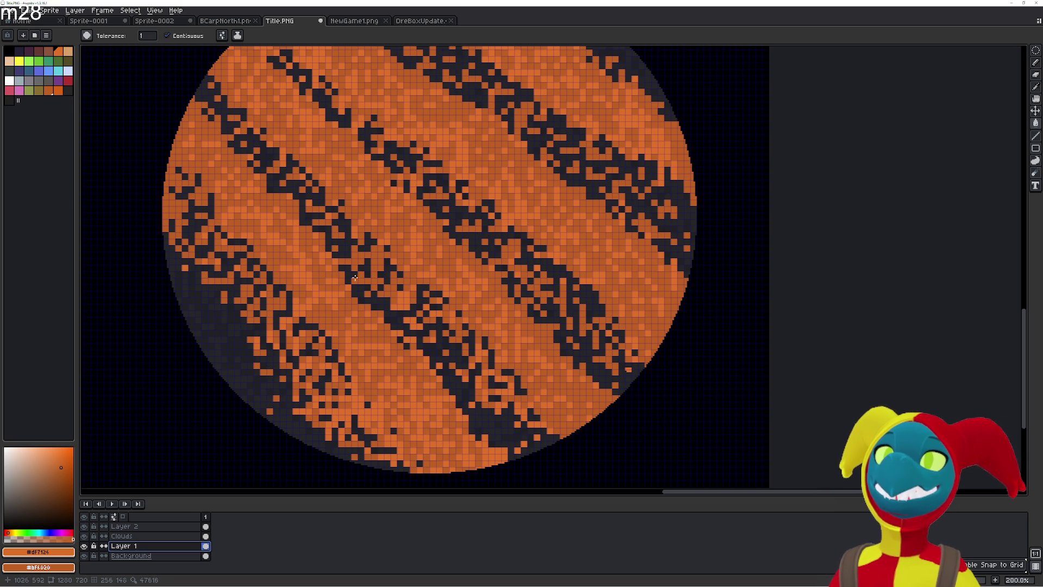
left_click_drag(368, 257, 431, 373)
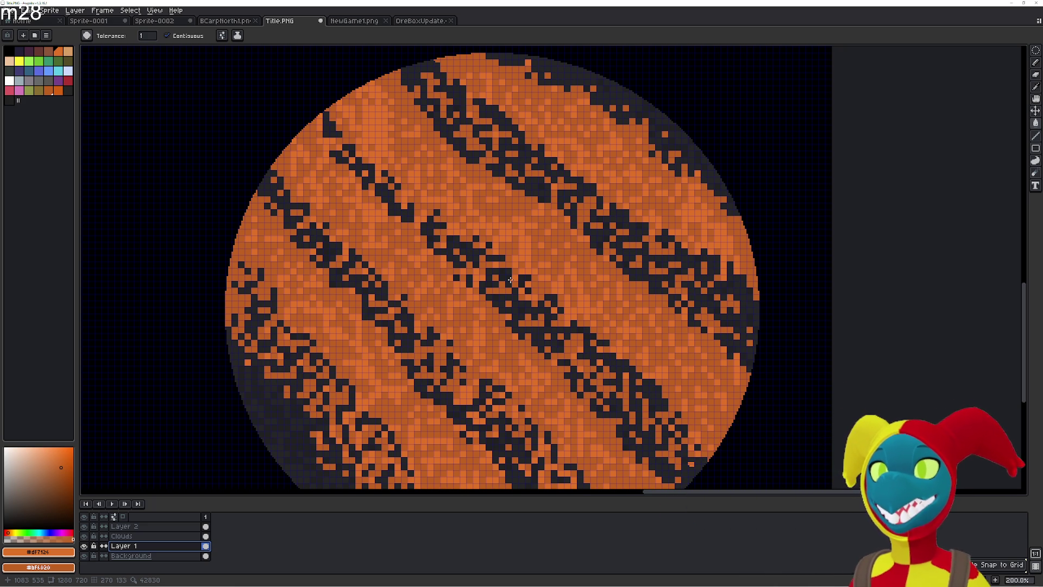
scroll(510, 280, "down", 2)
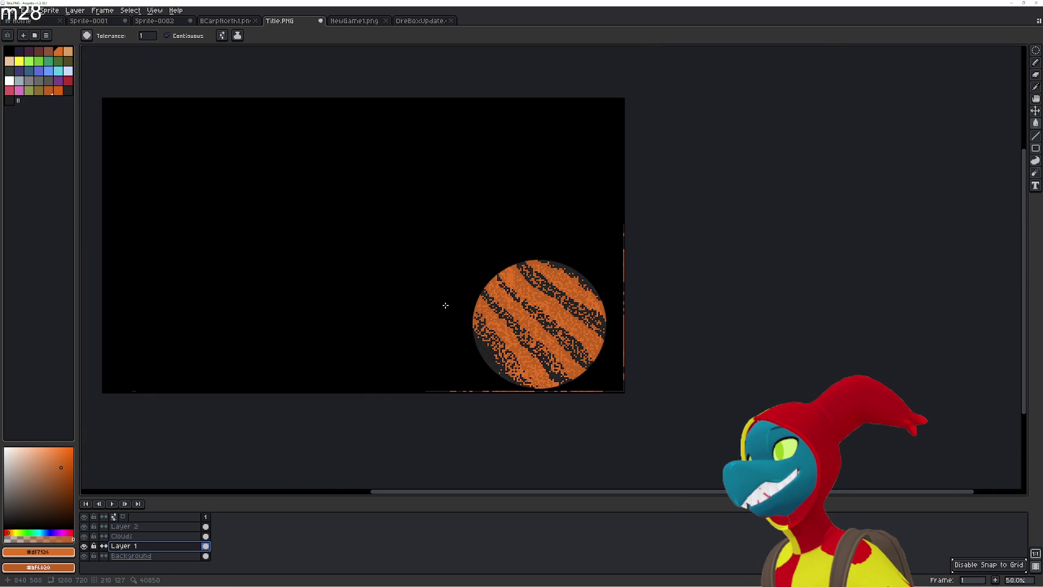
scroll(493, 208, "up", 4)
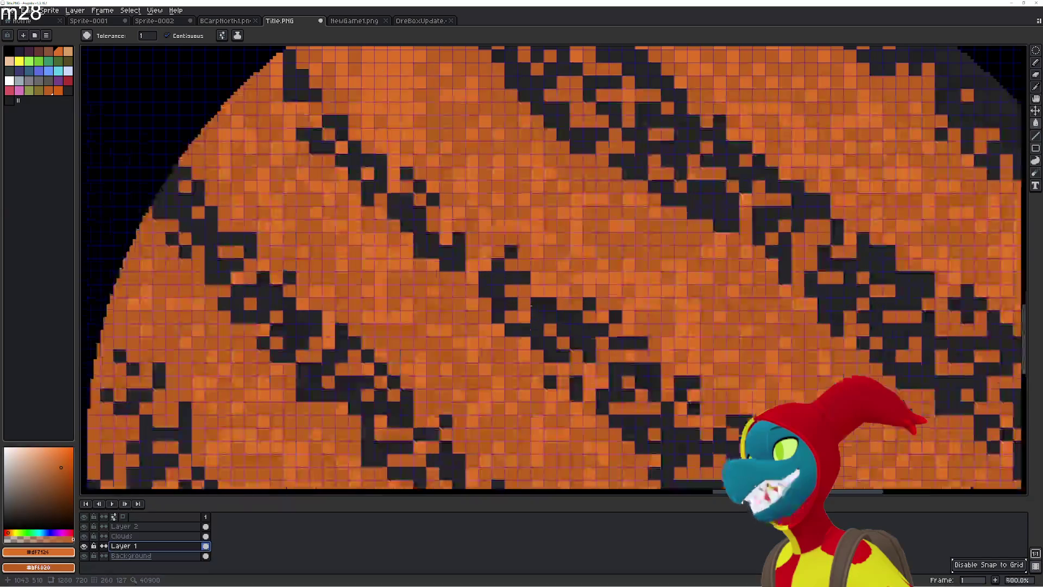
scroll(492, 208, "down", 3)
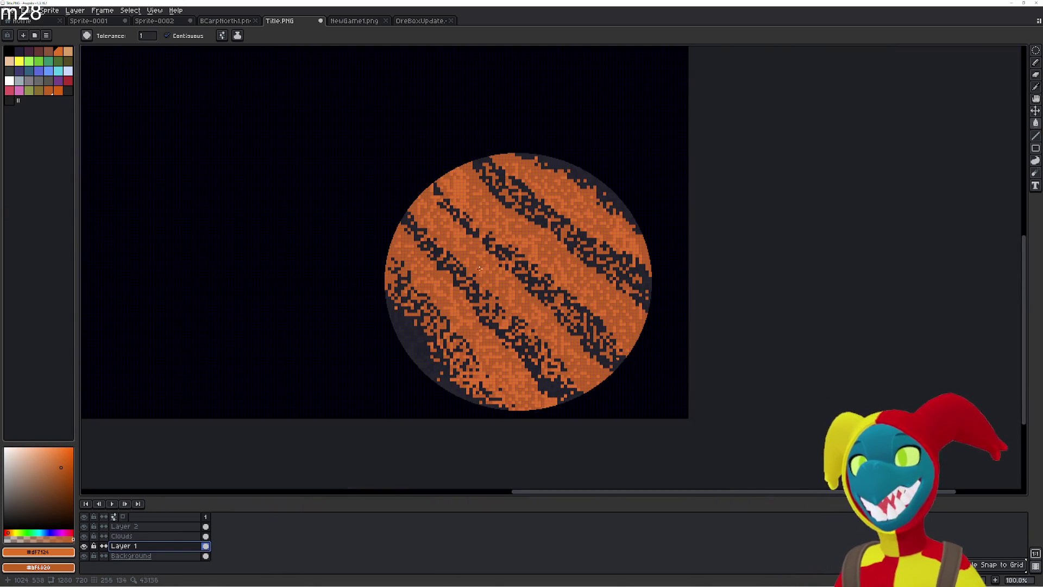
scroll(464, 239, "up", 1)
left_click_drag(463, 255, 457, 297)
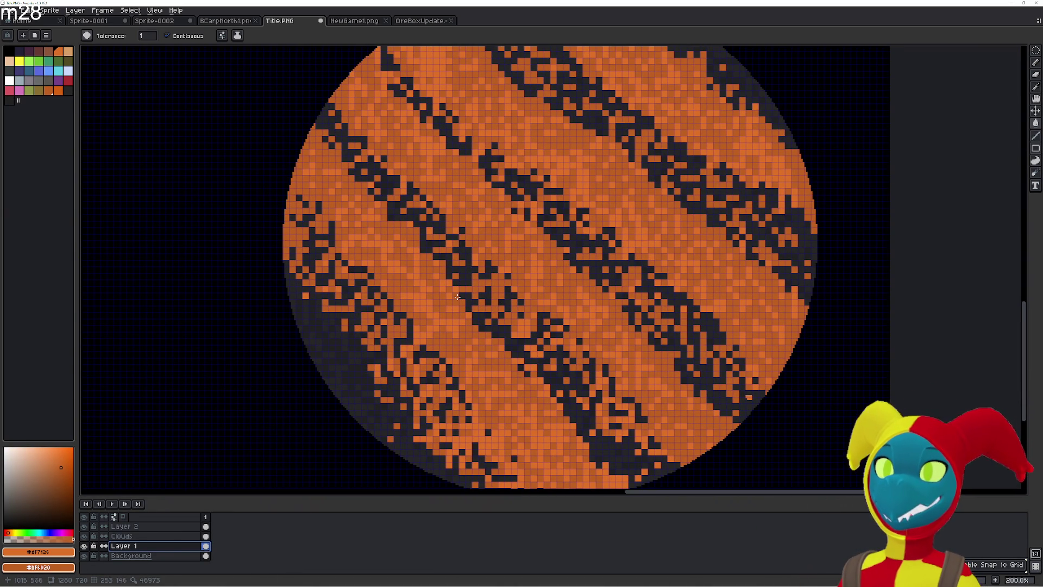
- With the Magic Wand, try selecting the planet's dark rim, then clear the selection
key("w")
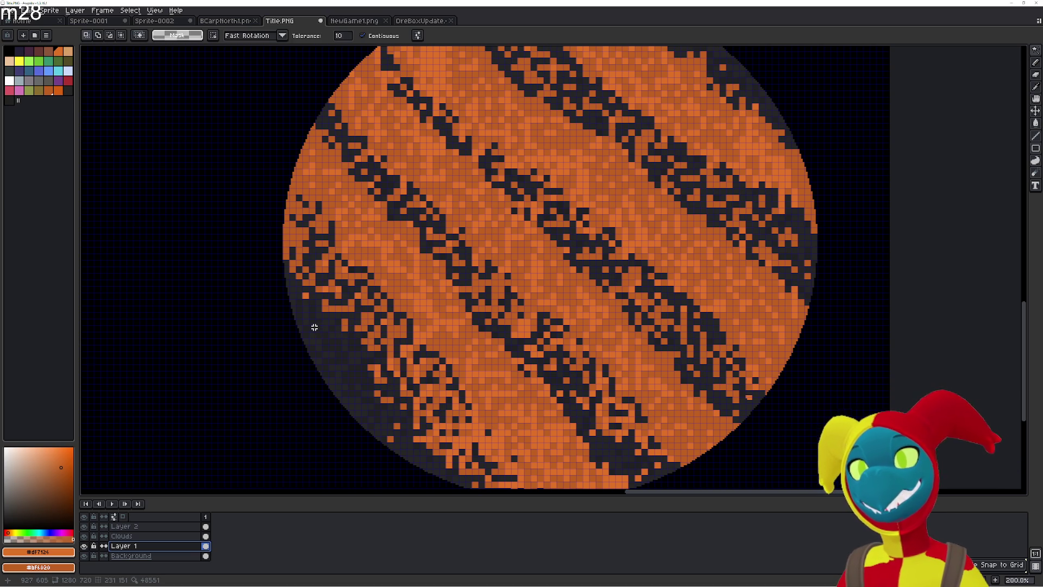
left_click(313, 327)
key("ctrl+d")
left_click(313, 329)
key("ctrl+d")
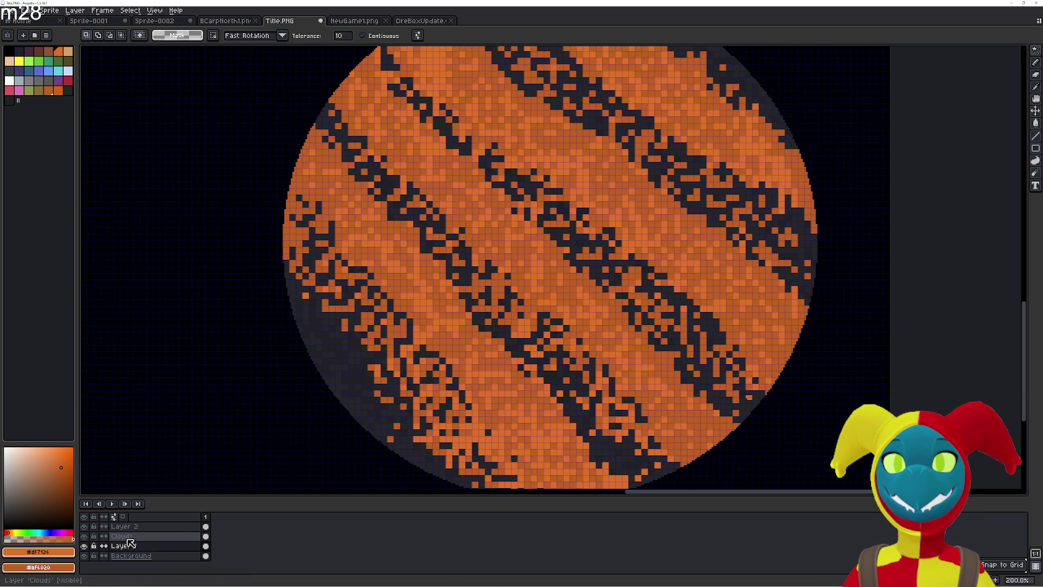
scroll(342, 337, "up", 7)
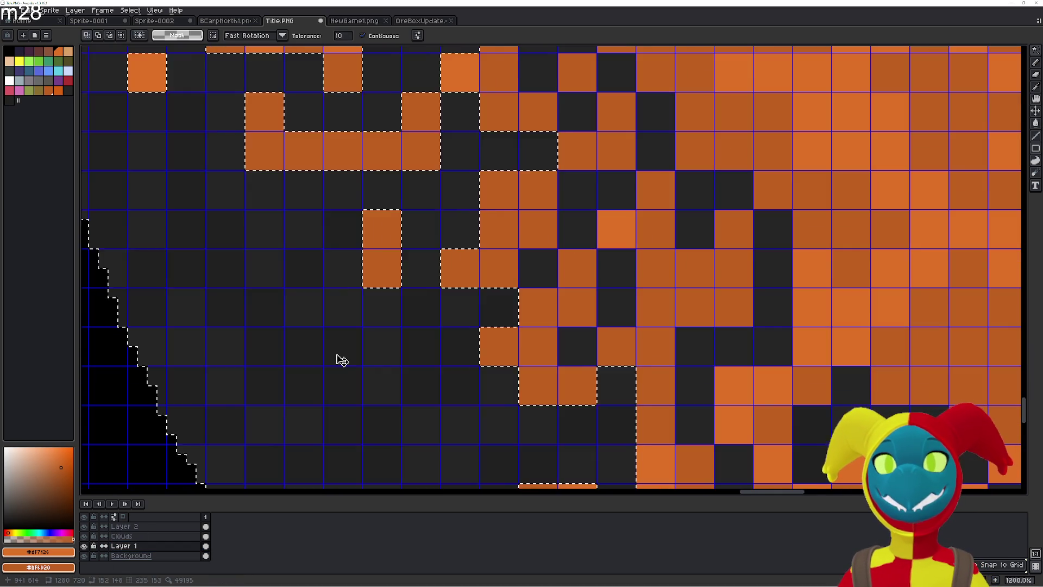
scroll(343, 361, "down", 4)
key("ctrl+d")
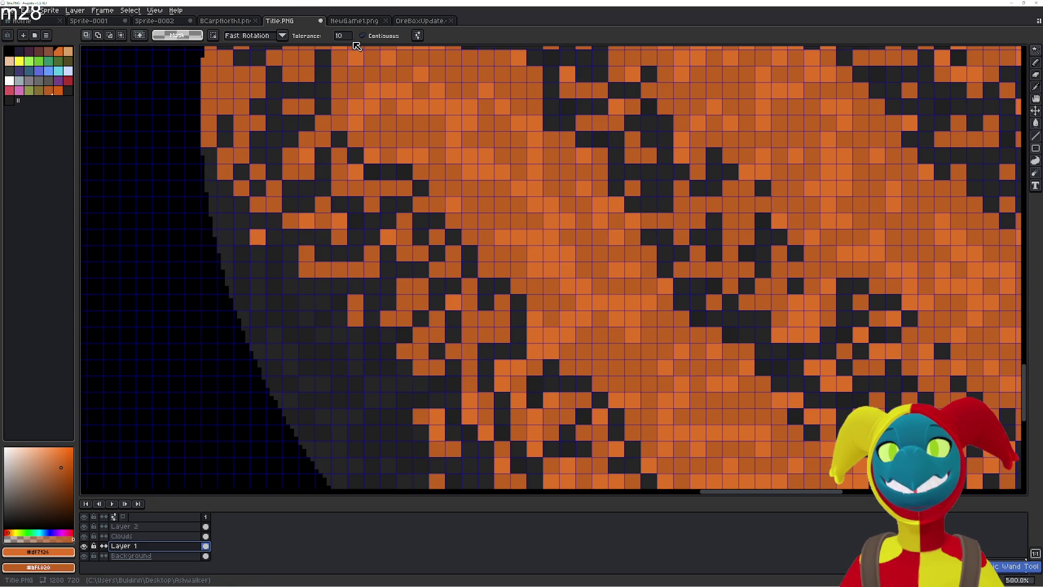
- Test Magic Wand selections of the dark region at tolerance 50 and 100
left_click(341, 35)
type("50")
left_click(375, 360)
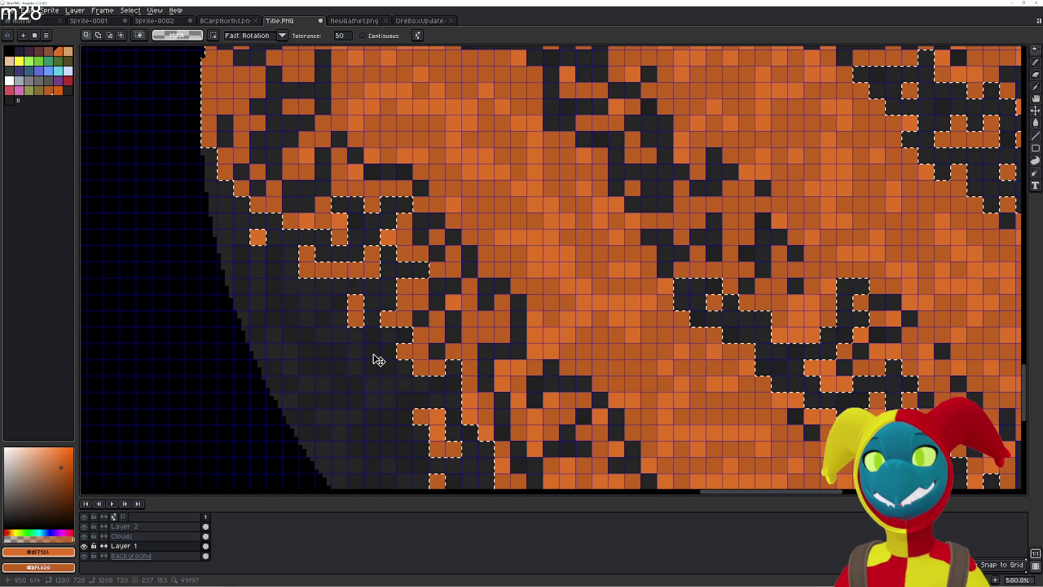
left_click(341, 36)
type("100")
left_click(384, 359)
key("ctrl+d")
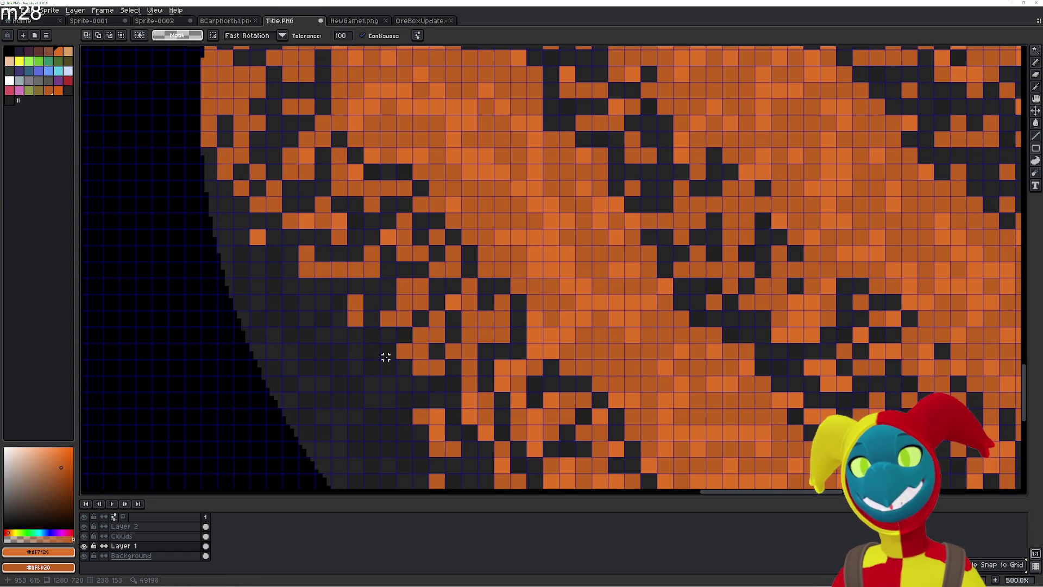
- On the Clouds layer, select the orange region, then the whole canvas at tolerance 255
scroll(375, 371, "up", 4)
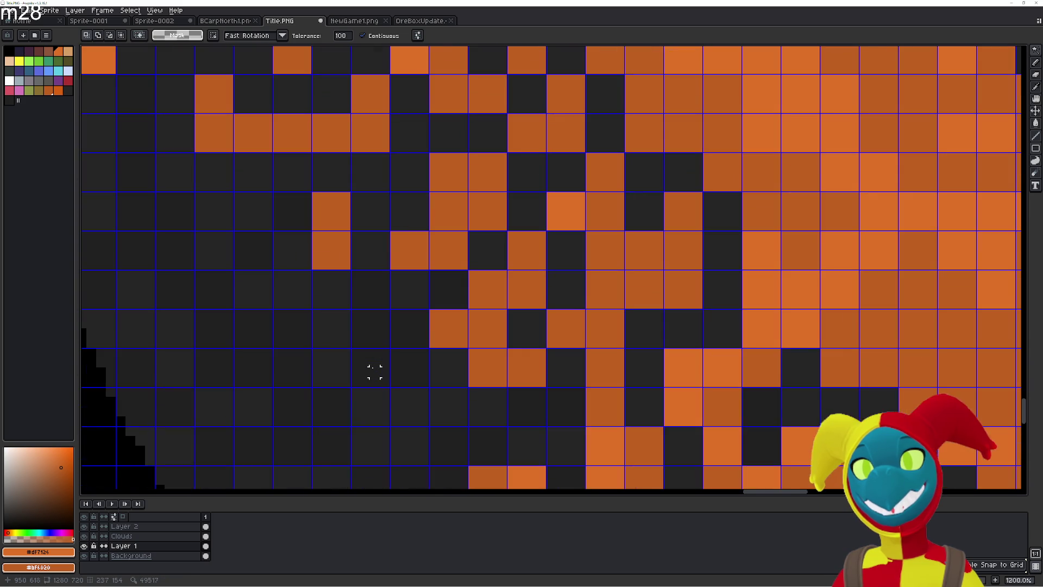
left_click(121, 537)
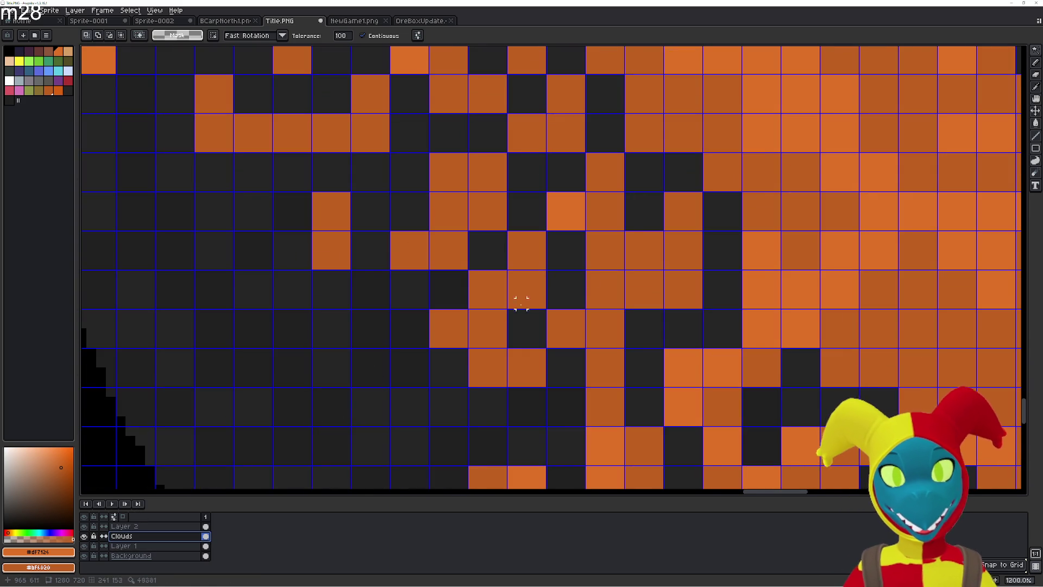
scroll(618, 263, "down", 5)
left_click(675, 235)
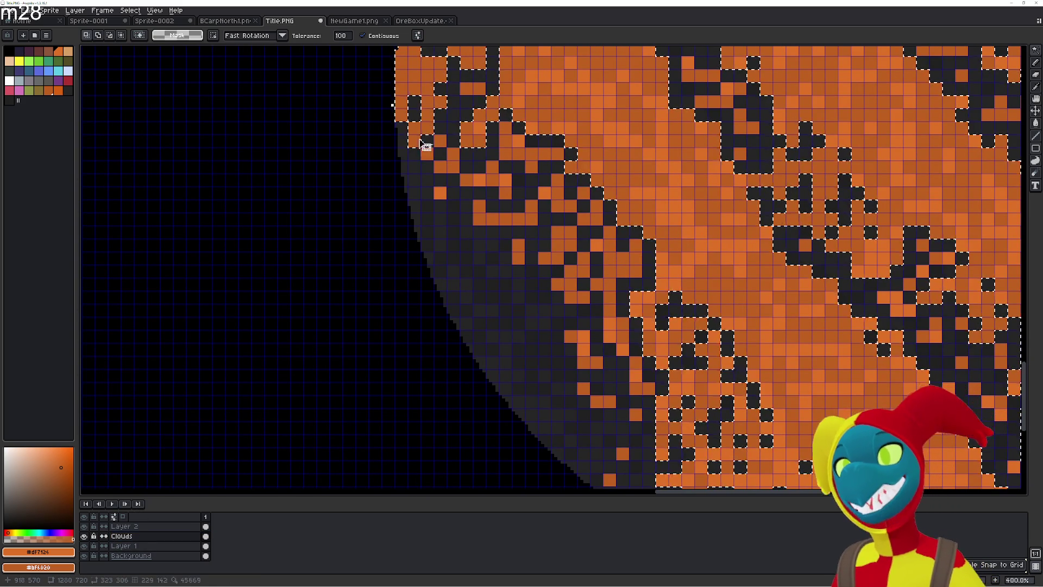
left_click(341, 36)
type("255")
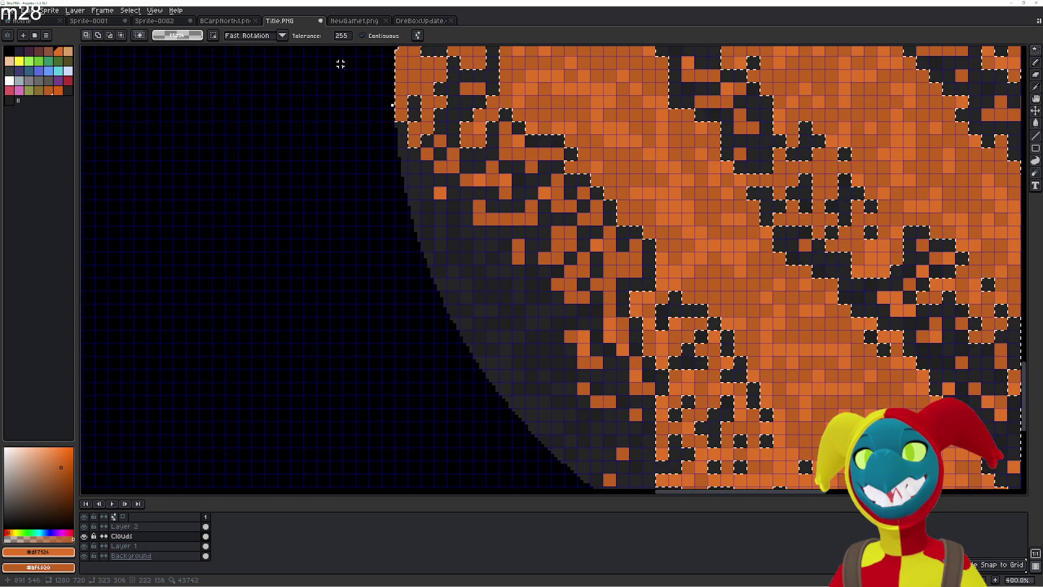
left_click(482, 255)
left_click(489, 302)
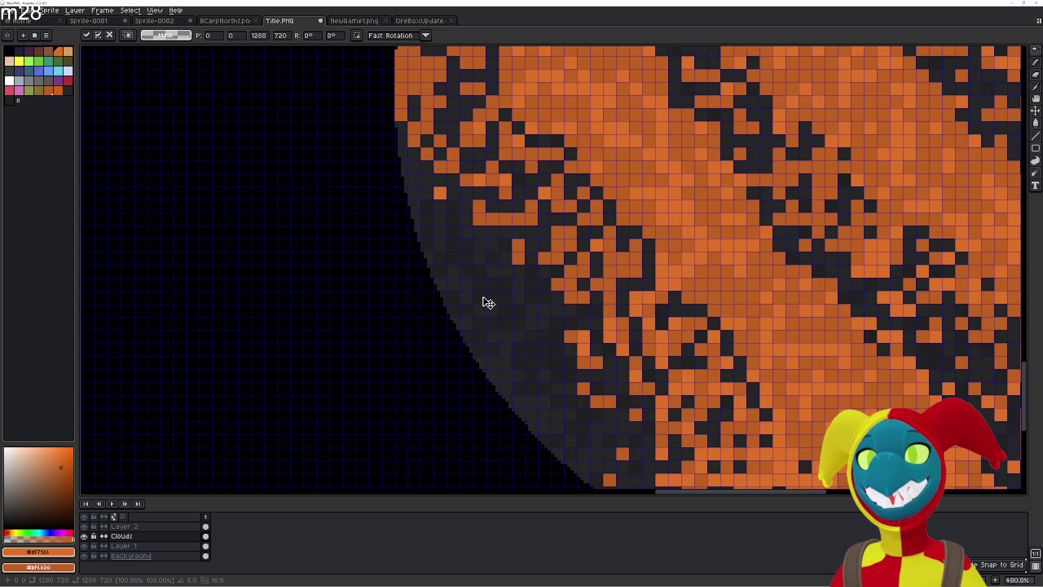
scroll(482, 300, "up", 2)
key("Return")
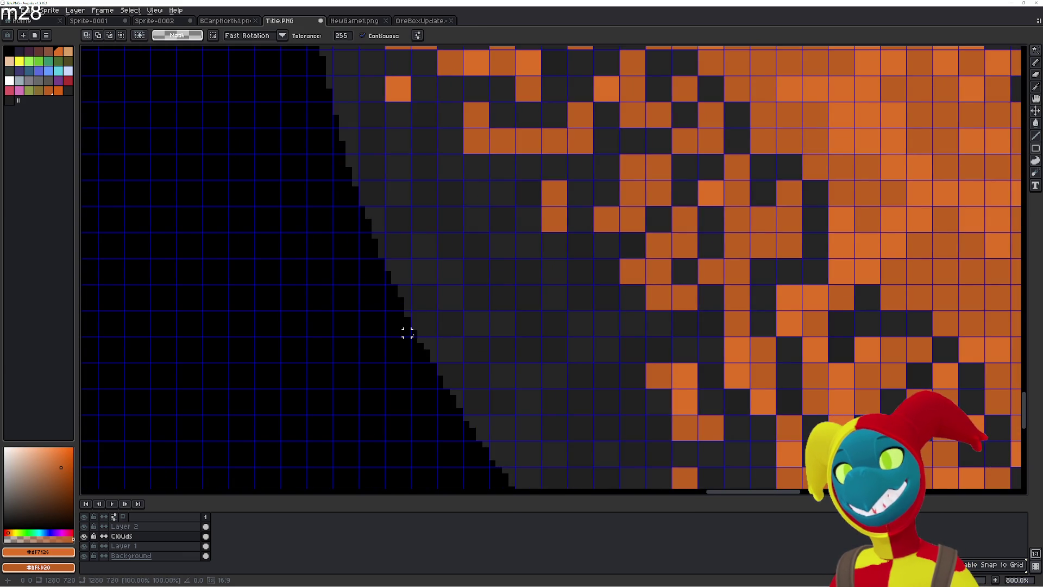
- Set tolerance to 1, select the dark pixels, and uncheck Contiguous
left_click(344, 36)
type("0")
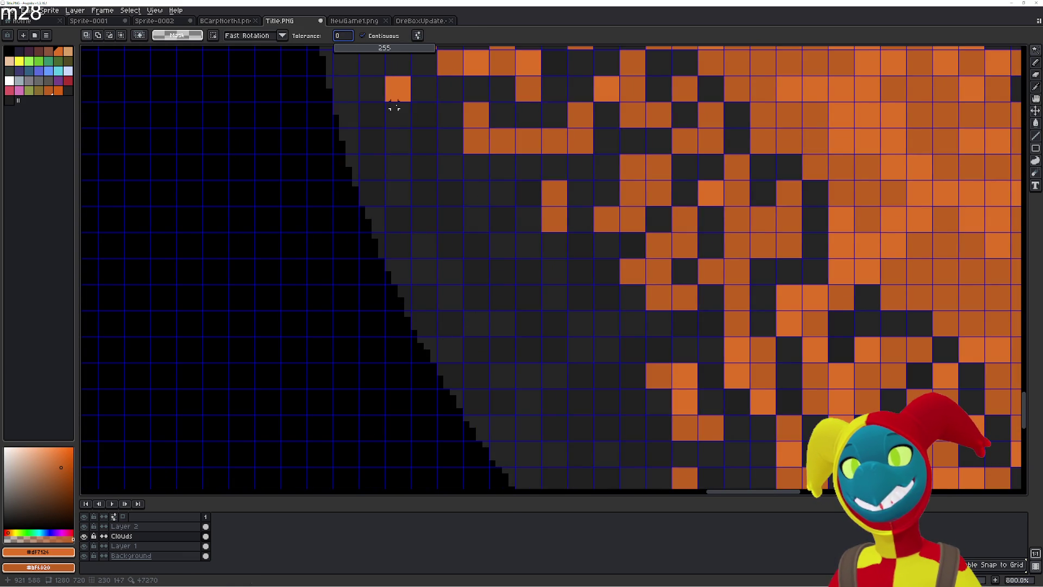
type("1")
key("Return")
left_click(452, 333)
left_click(510, 296)
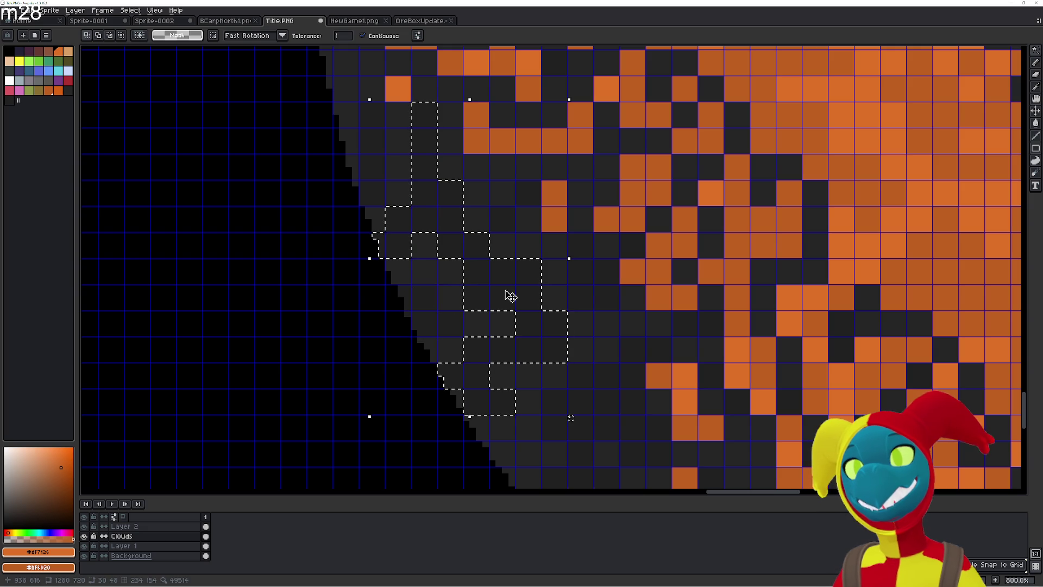
left_click(363, 36)
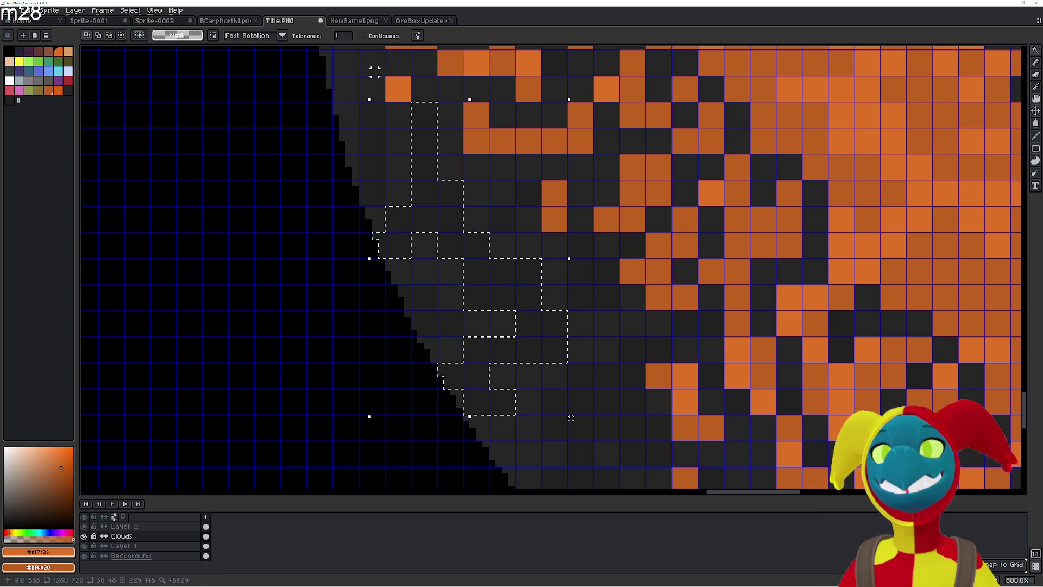
key("Left")
key("ctrl+d")
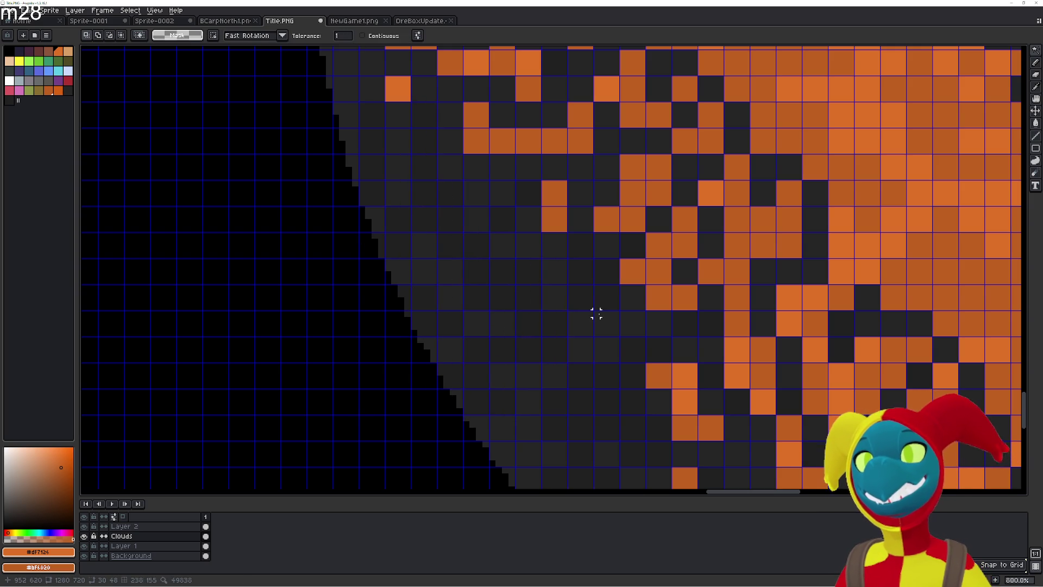
scroll(526, 295, "down", 8)
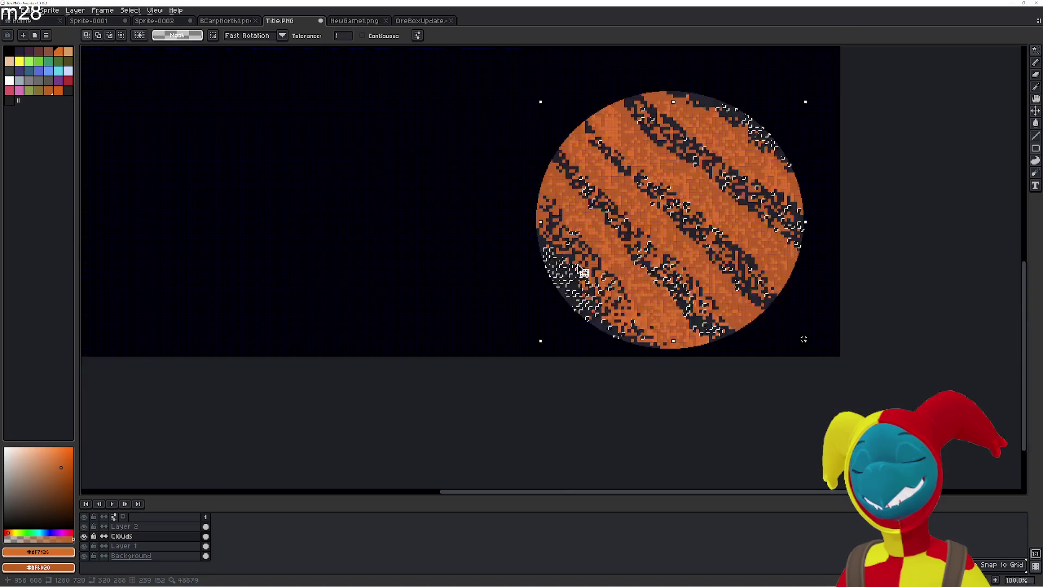
- Hide the Clouds layer and pick an orange colour from the palette
scroll(599, 224, "up", 3)
left_click_drag(599, 224, 491, 188)
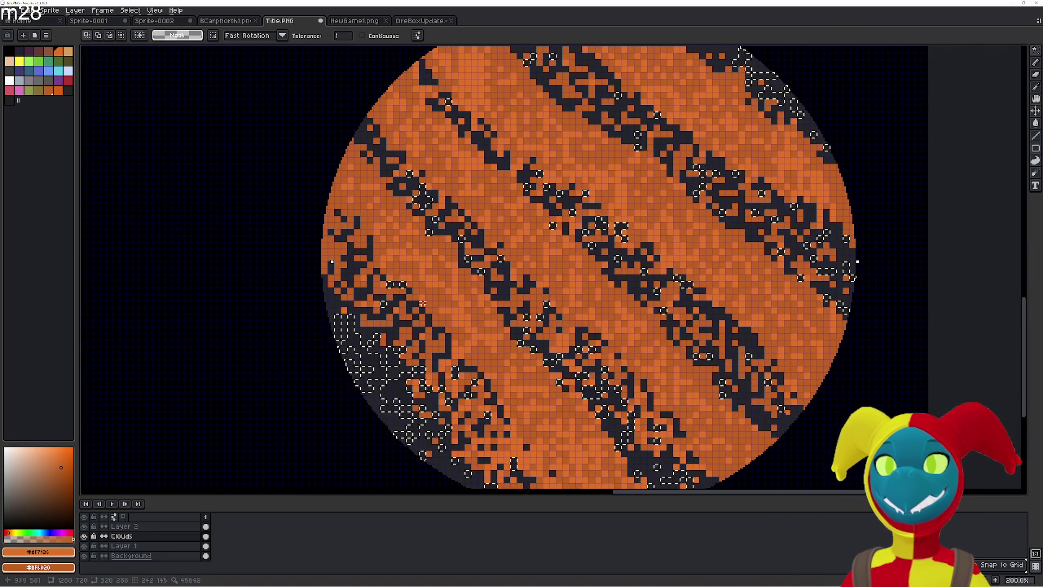
left_click(84, 536)
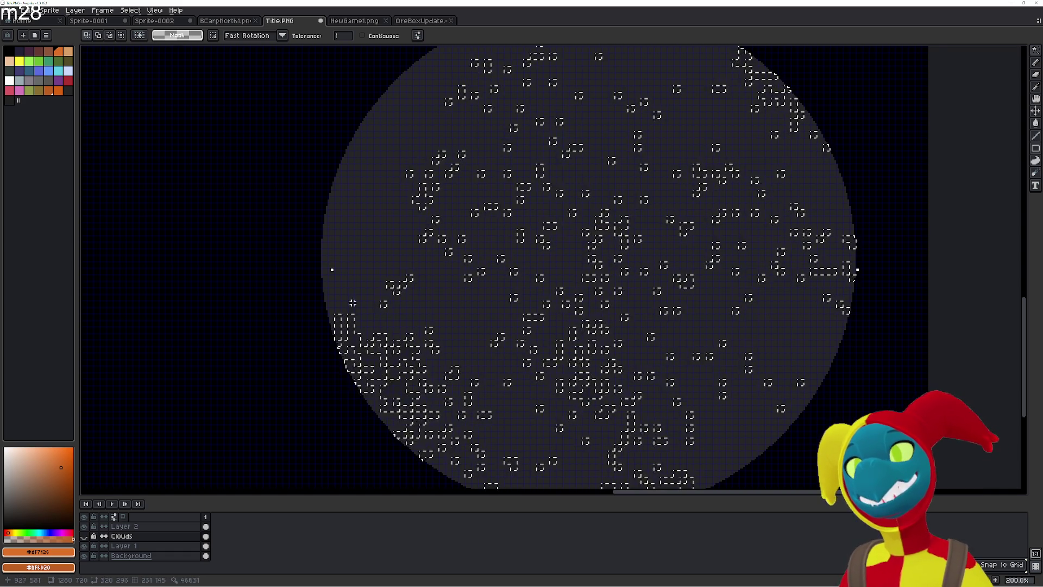
left_click(59, 92)
left_click(48, 91)
- With the Pencil on Layer 1, paint orange over the planet's lower-left edge
key("b")
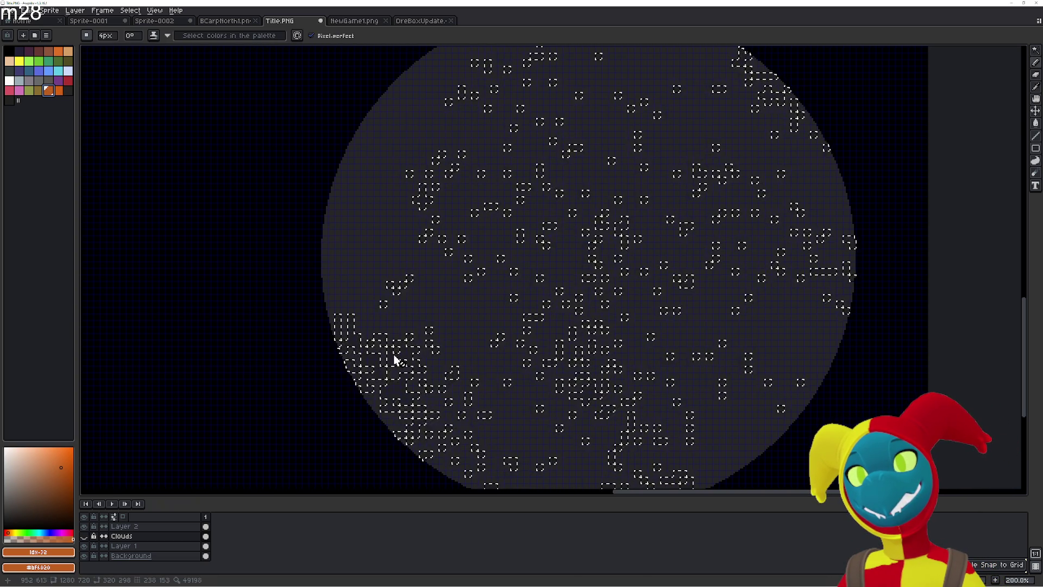
key("w")
key("b")
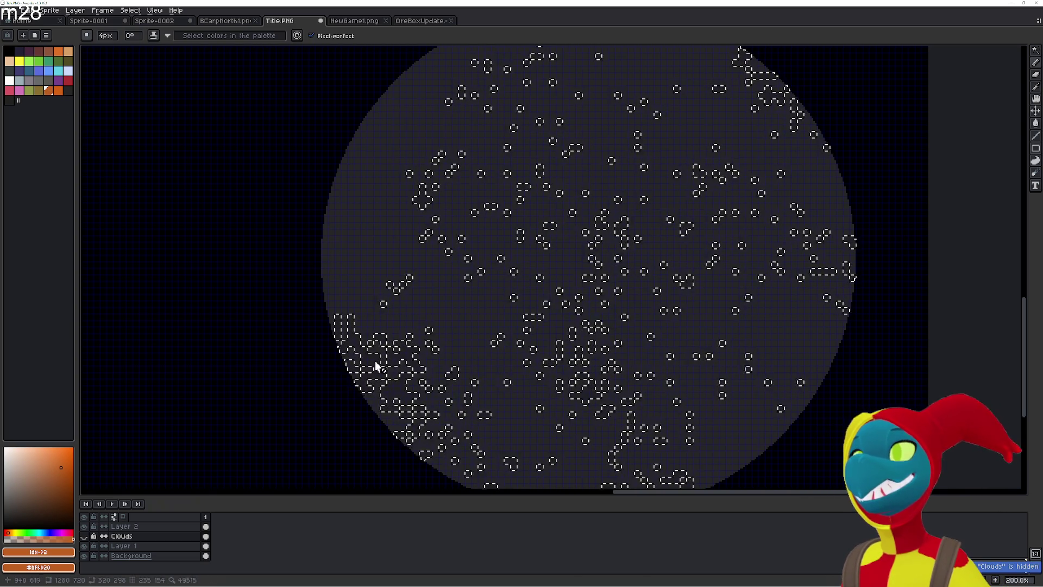
left_click(137, 546)
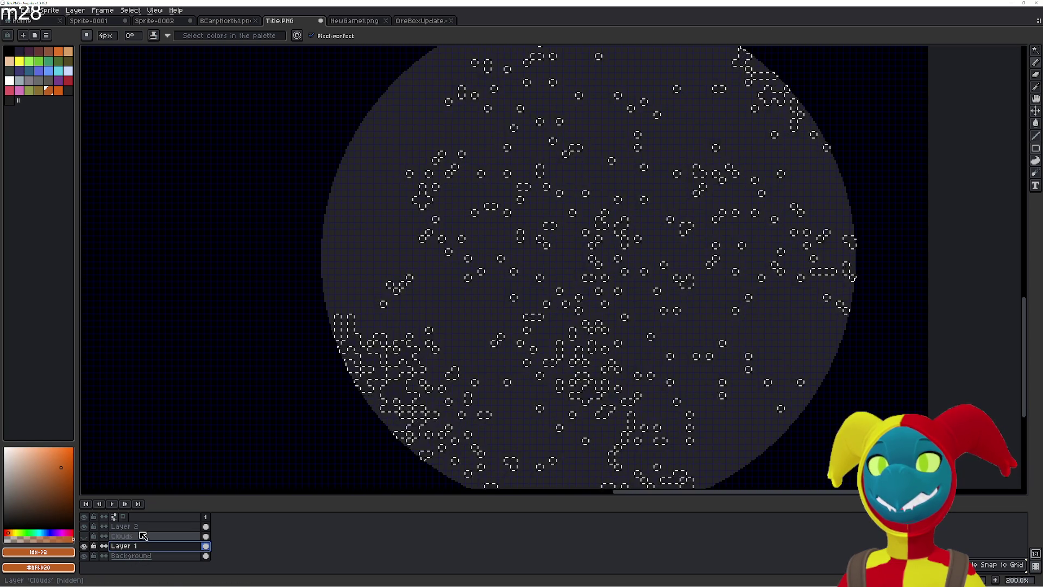
mouse_move(397, 360)
left_mouse_down()
mouse_move(387, 392)
mouse_move(405, 361)
left_mouse_up()
mouse_move(384, 408)
left_mouse_down()
mouse_move(361, 353)
mouse_move(380, 375)
left_mouse_up()
key("plus")
key("plus")
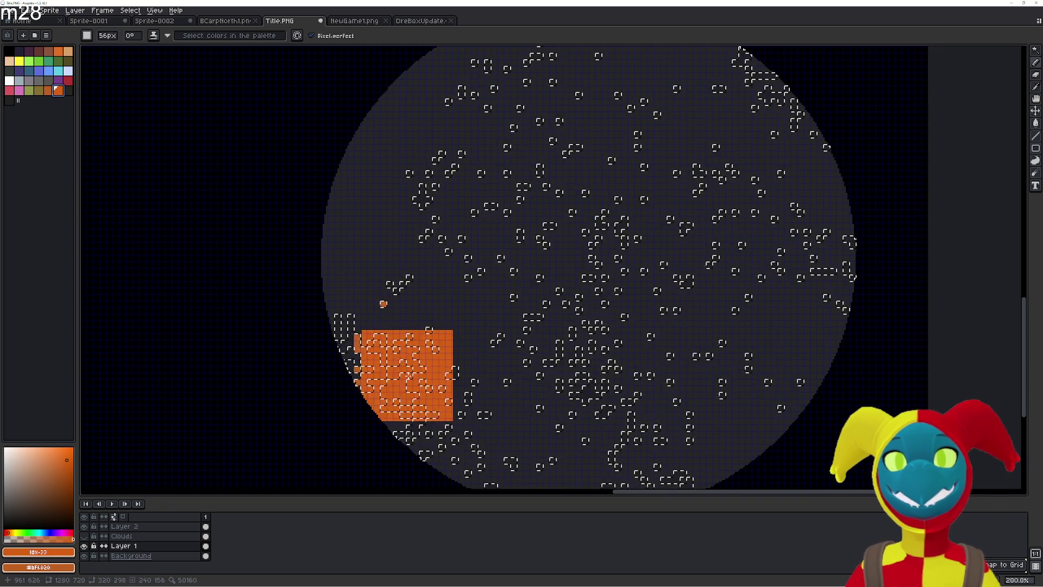
- Try the brighter orange, revert to the previous orange, and toggle Clouds to compare
left_click(57, 91)
left_click(49, 90)
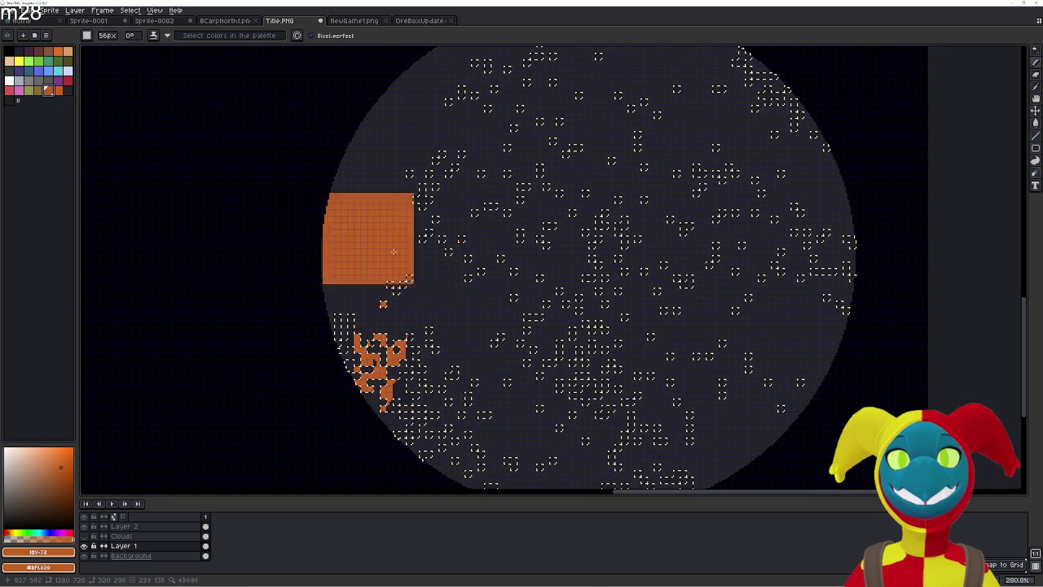
left_click(84, 537)
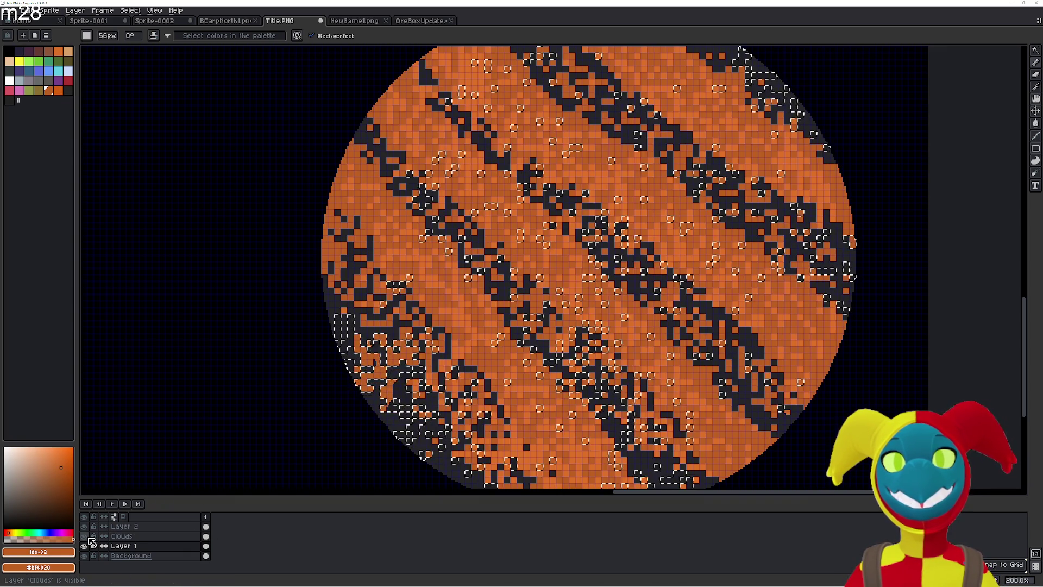
left_click(84, 536)
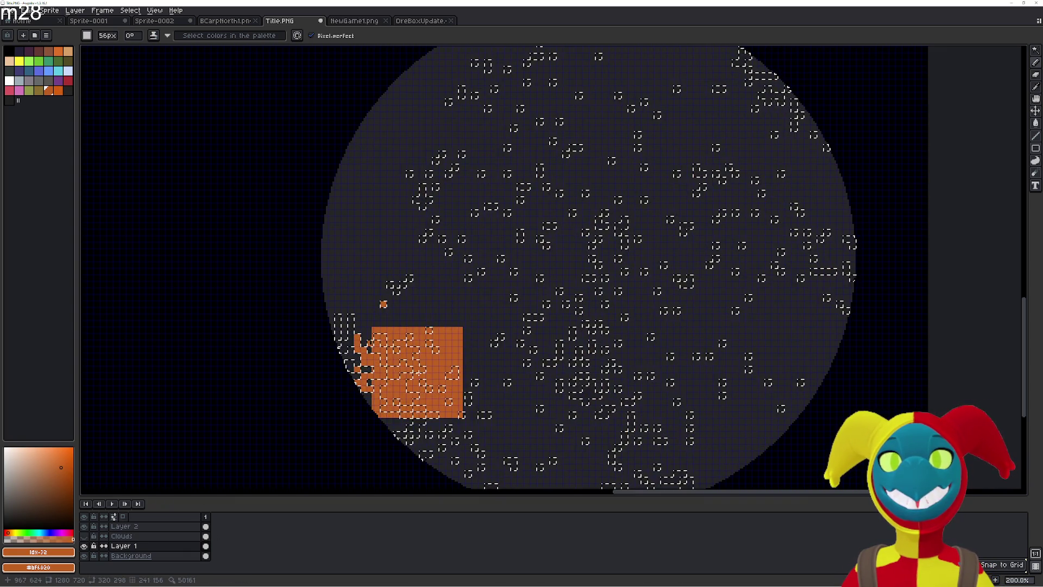
- Zoom in and out on the planet, then show the Clouds layer again
scroll(544, 251, "up", 3)
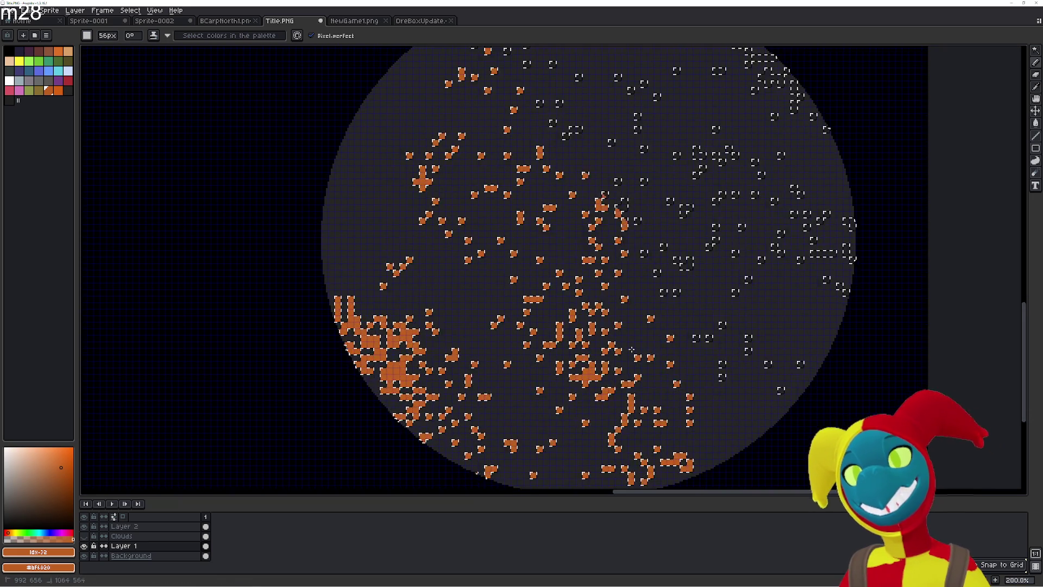
scroll(795, 289, "up", 2)
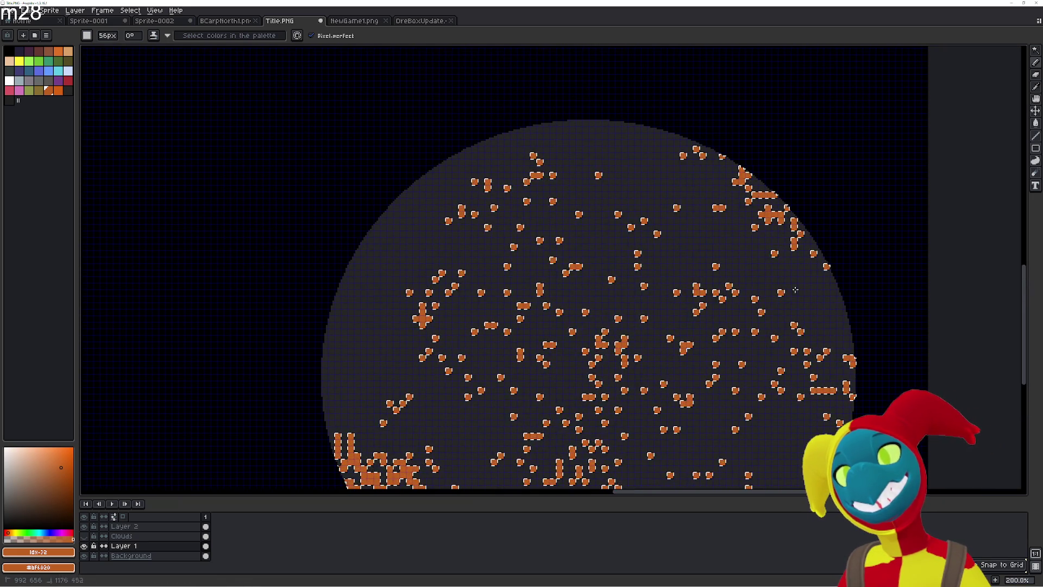
scroll(781, 233, "down", 3)
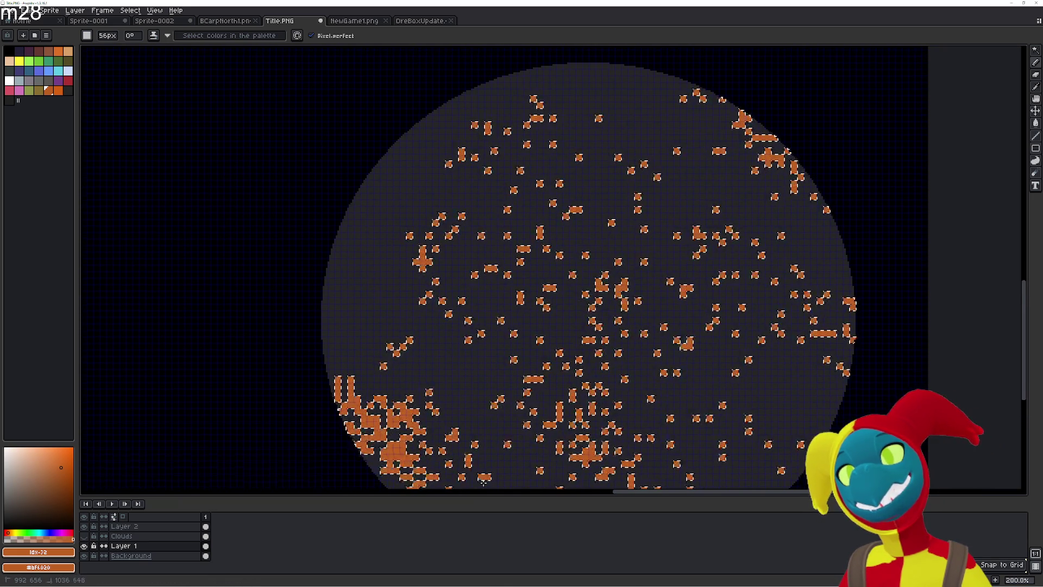
scroll(479, 267, "down", 3)
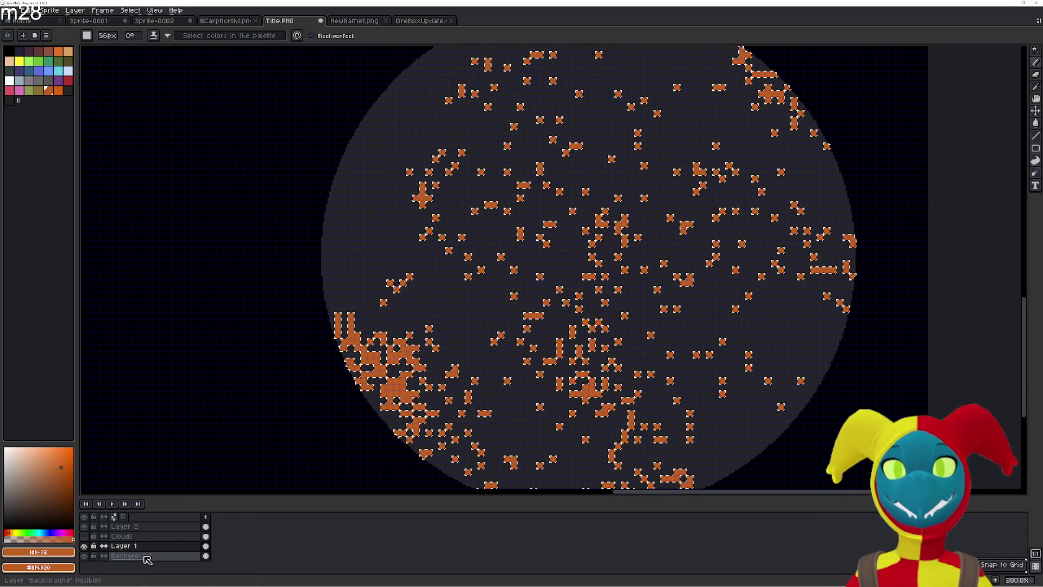
left_click(86, 537)
scroll(486, 302, "up", 4)
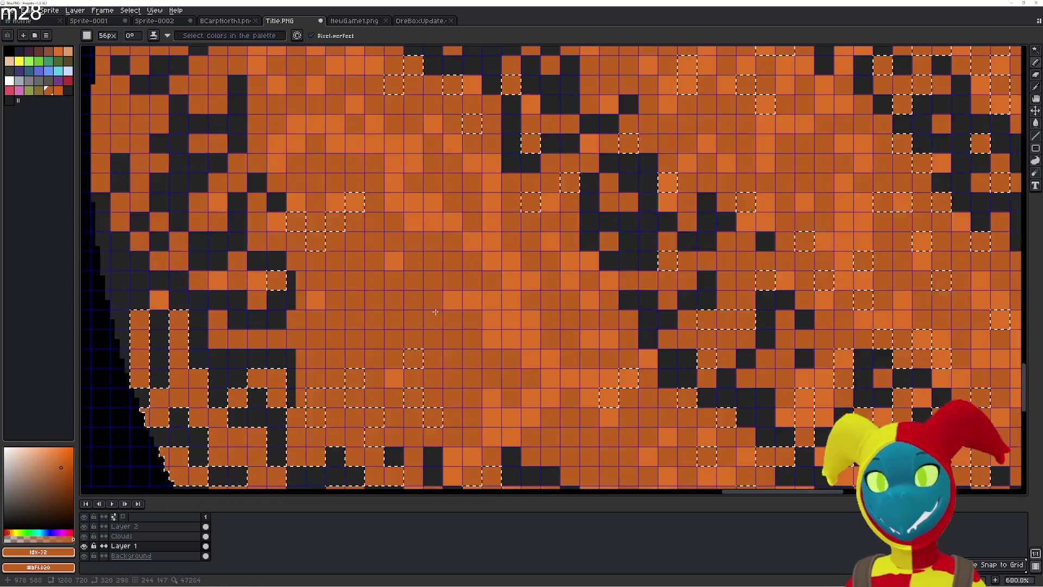
- Sample the planet's orange and Magic Wand-select the planet's dark pixels
key("alt")
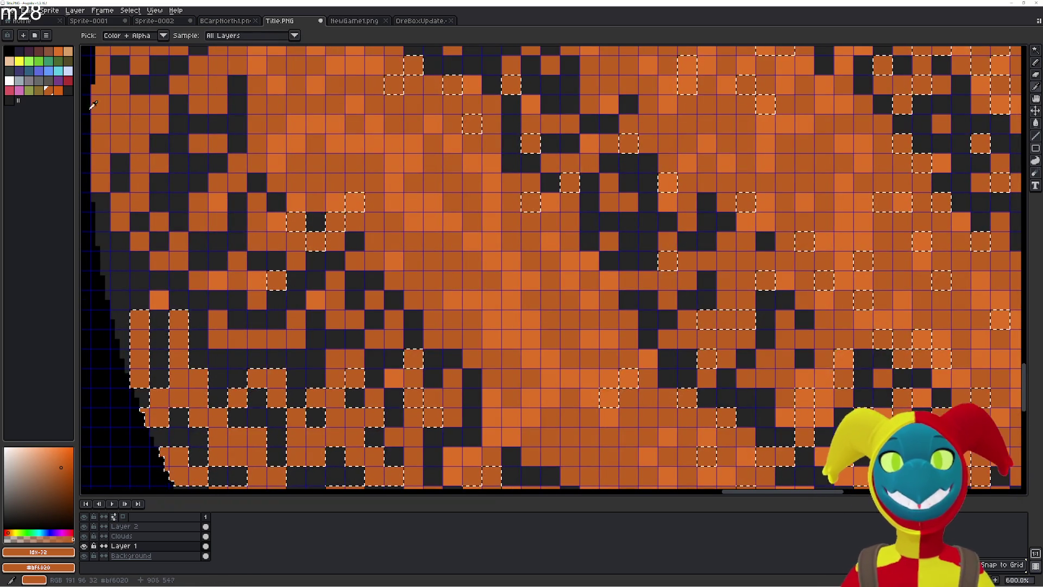
left_click(276, 281)
scroll(304, 293, "down", 4)
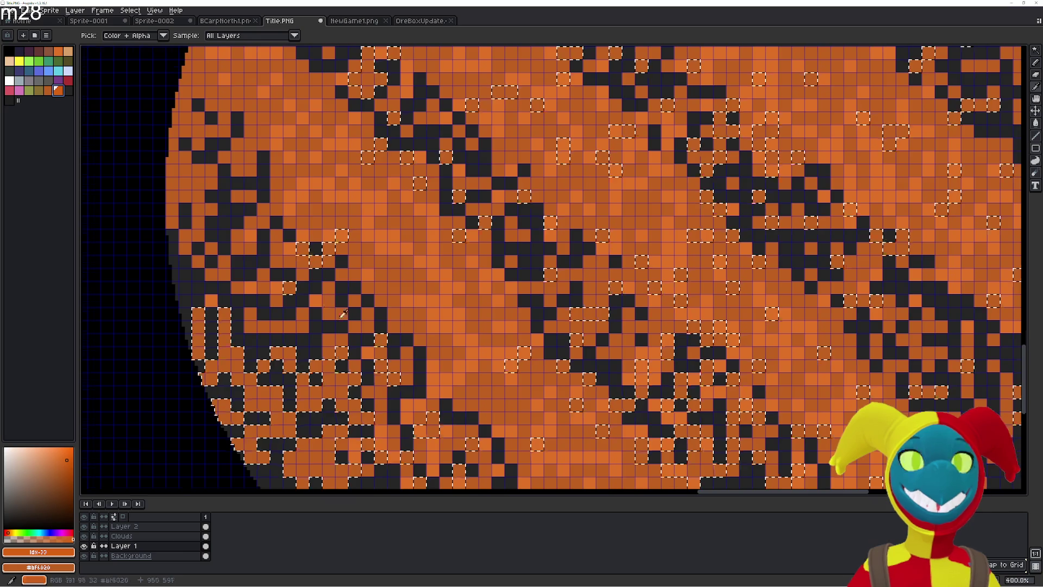
key("w")
left_click(328, 338)
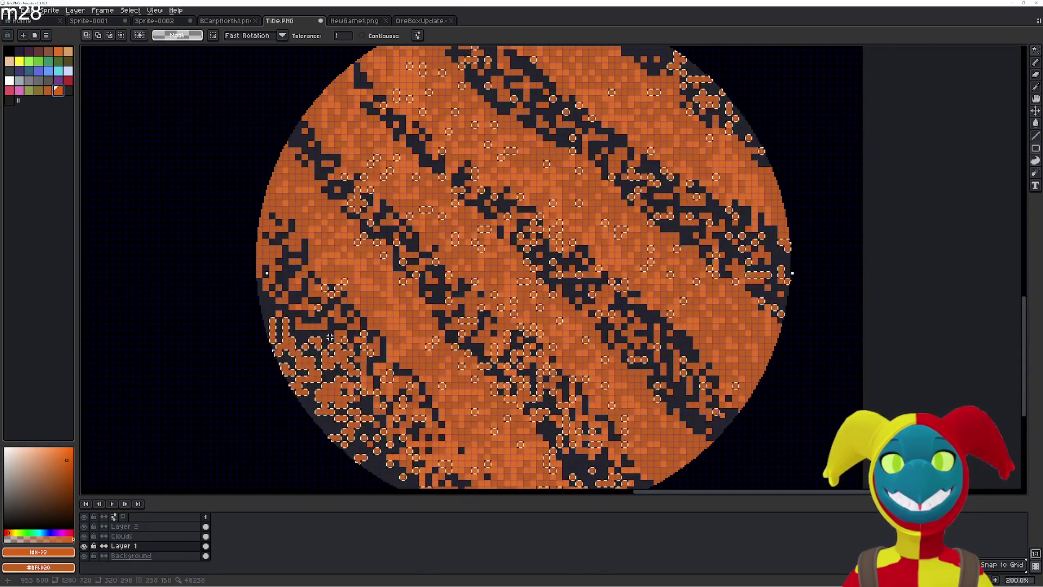
- Hide the Clouds layer, select the orange pixels, switch to the Pencil, and zoom to check
left_click(84, 536)
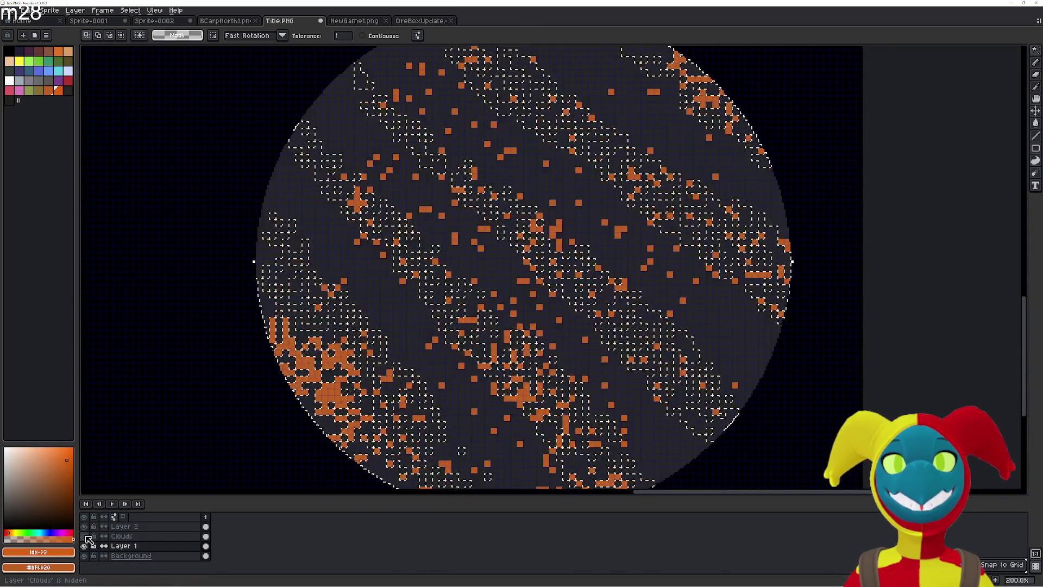
left_click(363, 321)
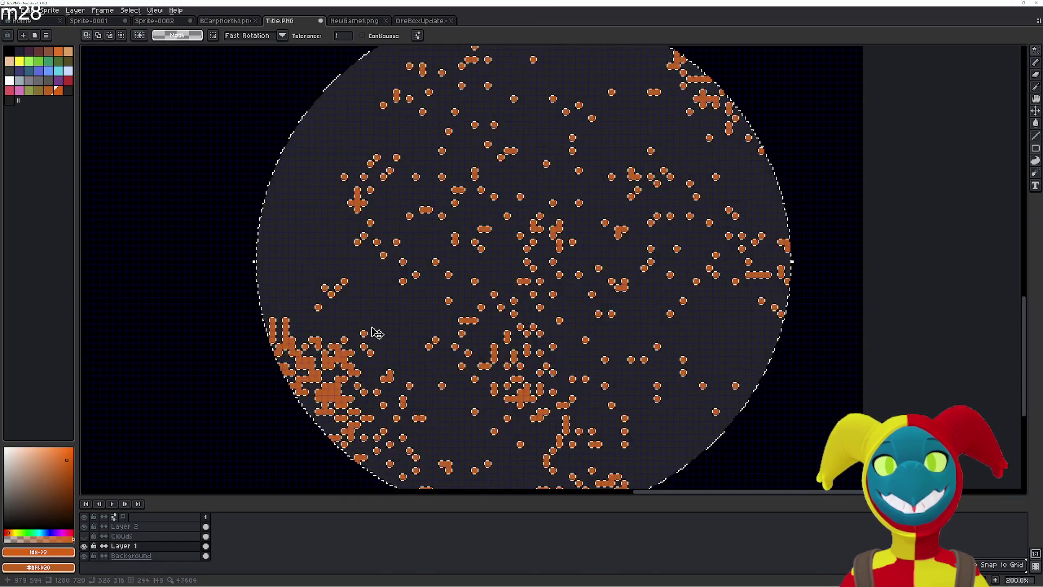
scroll(589, 328, "down", 1)
key("b")
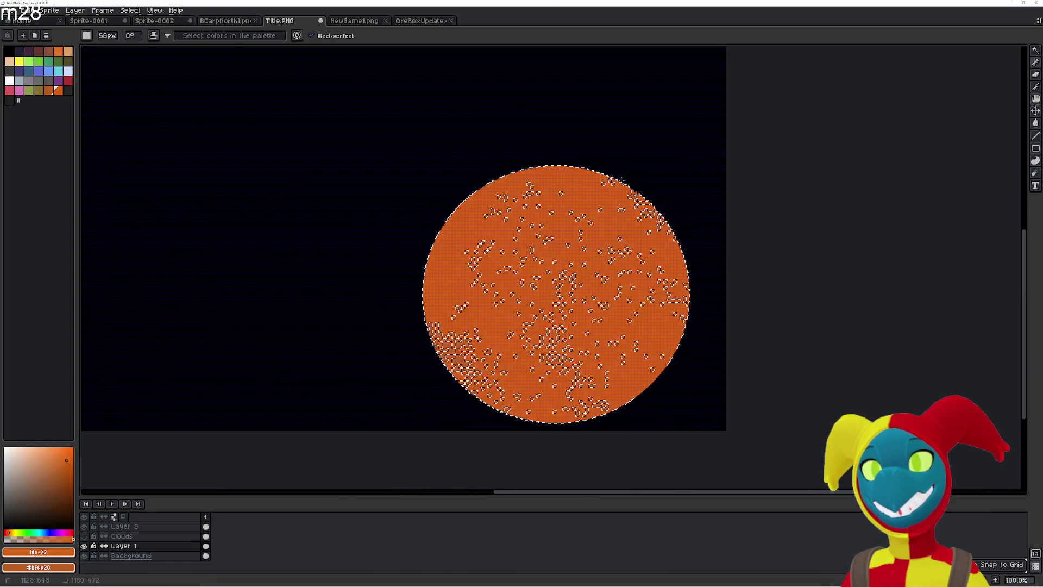
scroll(638, 369, "up", 4)
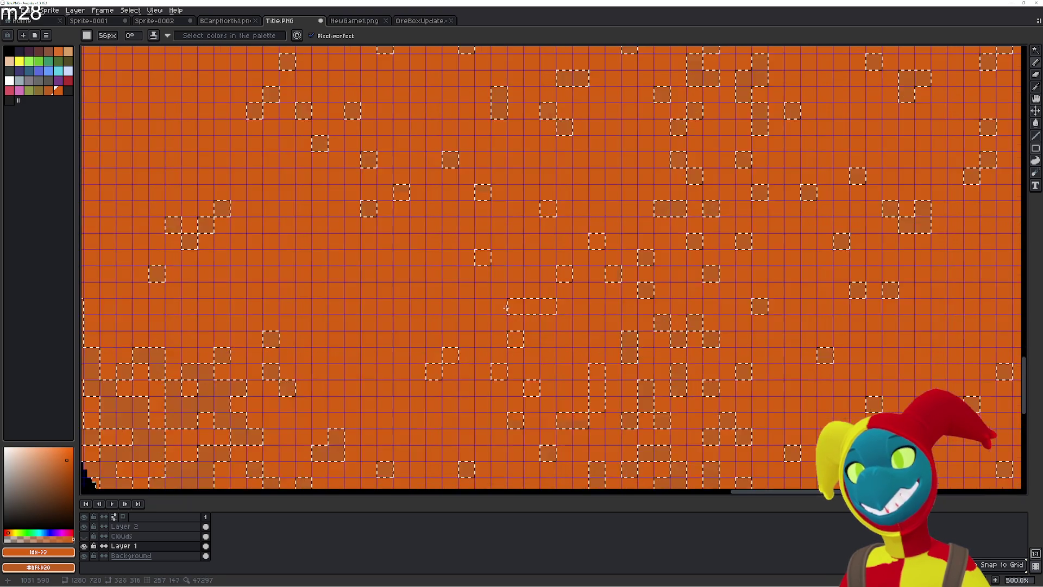
scroll(478, 381, "up", 2)
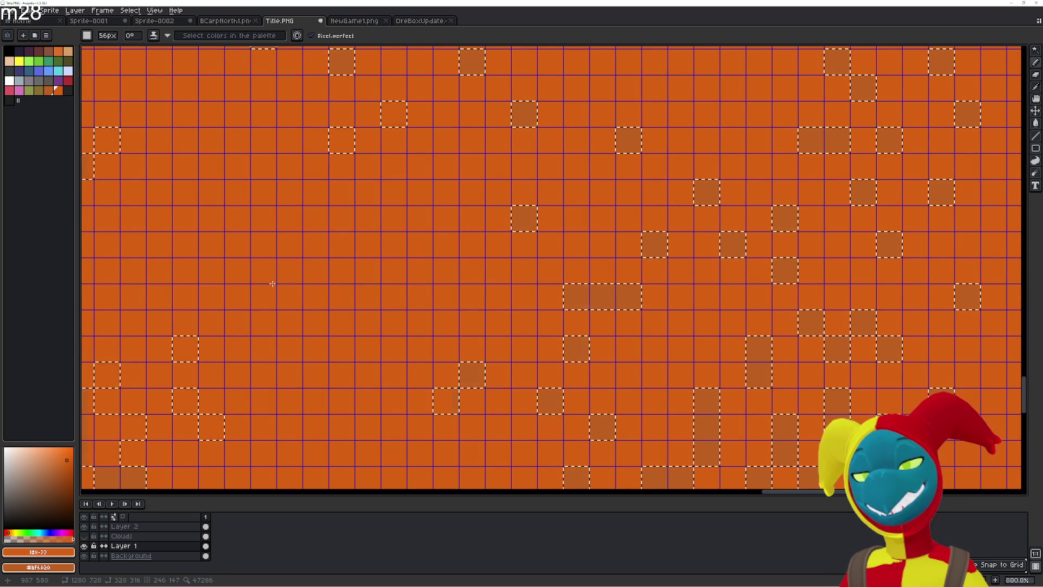
scroll(221, 270, "down", 4)
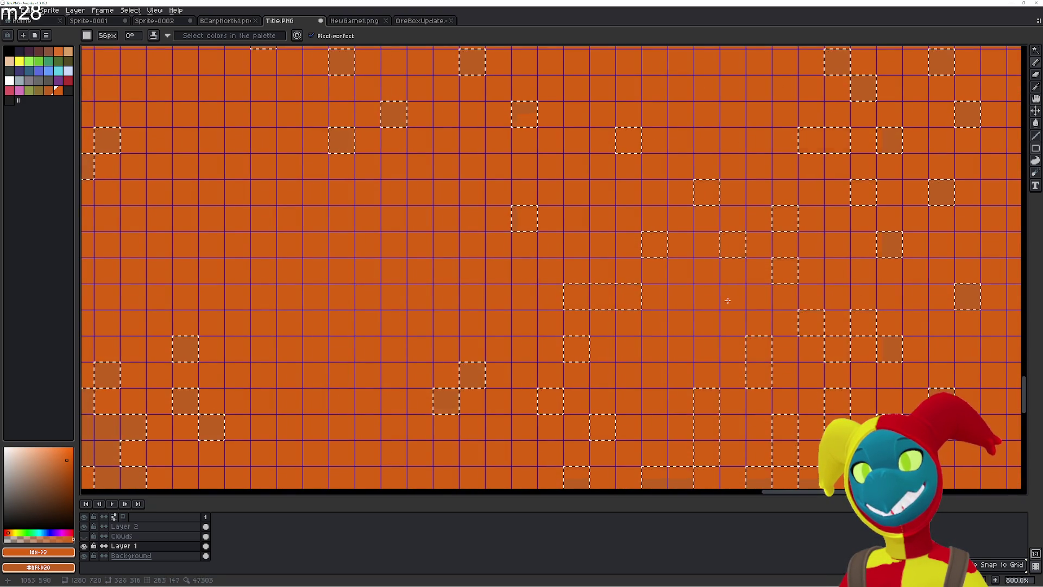
scroll(165, 344, "down", 3)
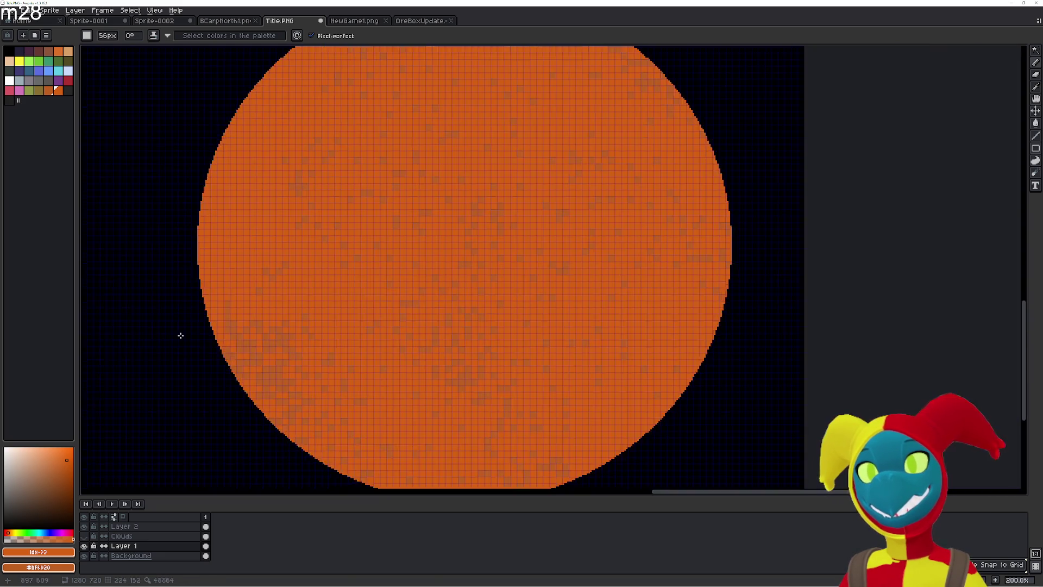
scroll(173, 337, "up", 3)
scroll(325, 358, "down", 1)
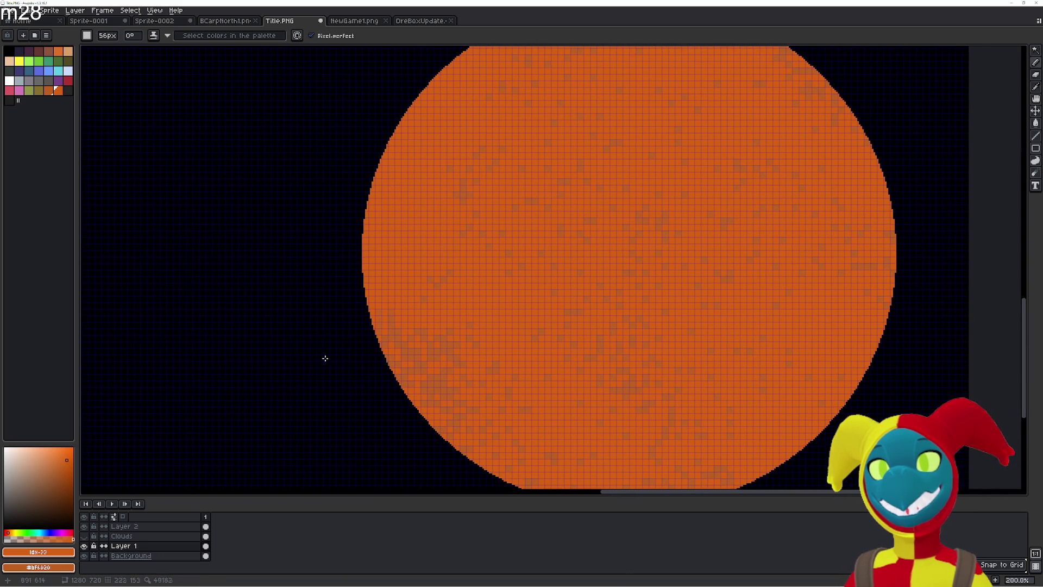
- Show the Clouds layer, hide Layer 1, and choose dark grey as the drawing colour
left_click(86, 535)
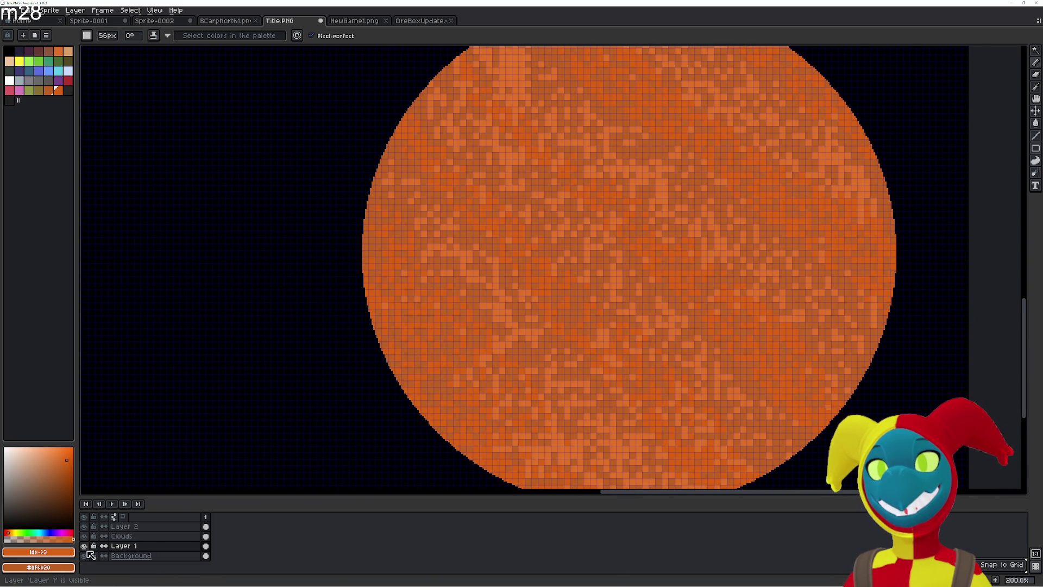
left_click(84, 547)
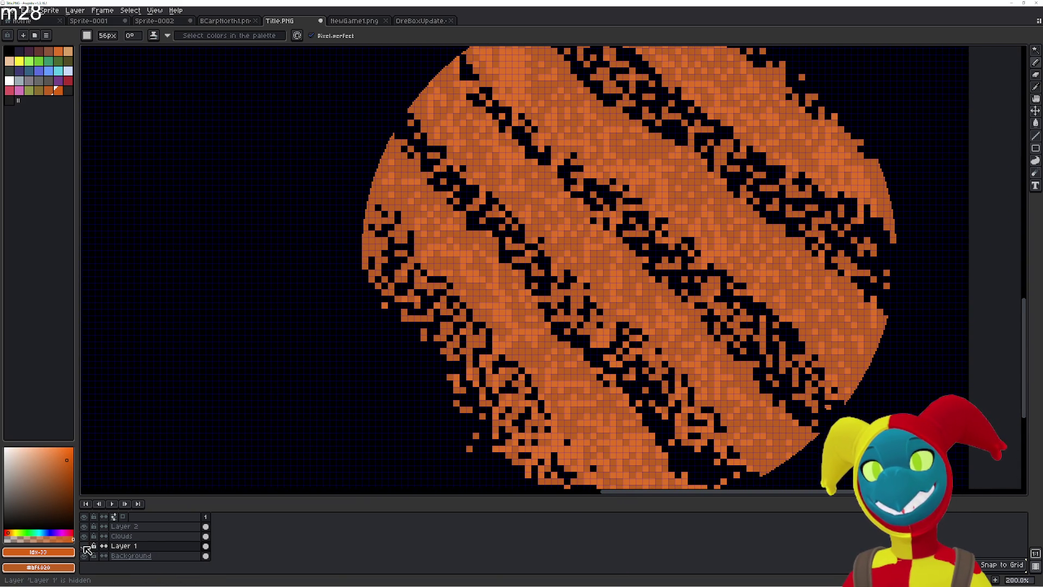
left_click(68, 90)
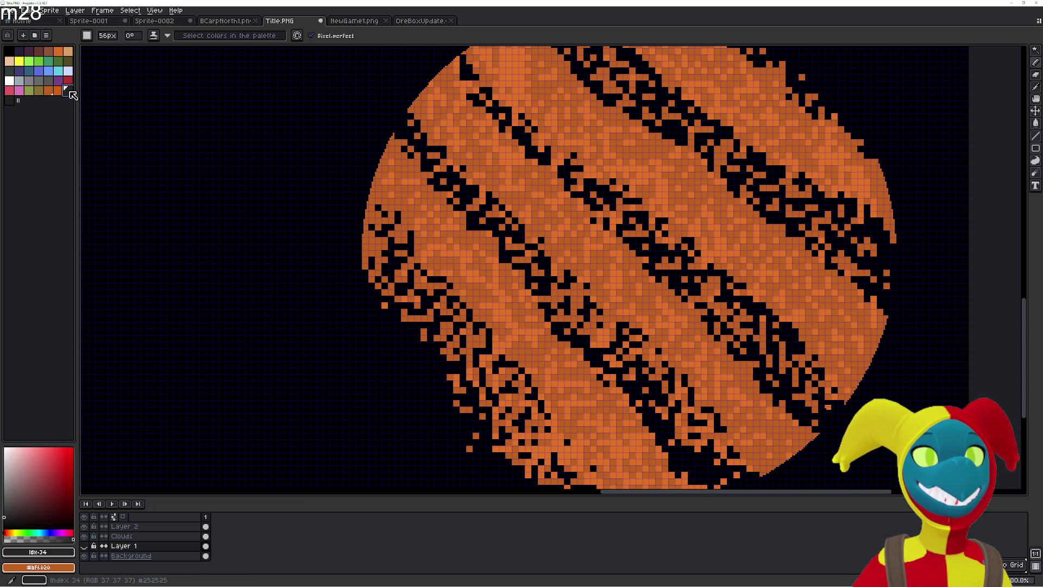
scroll(496, 276, "up", 2)
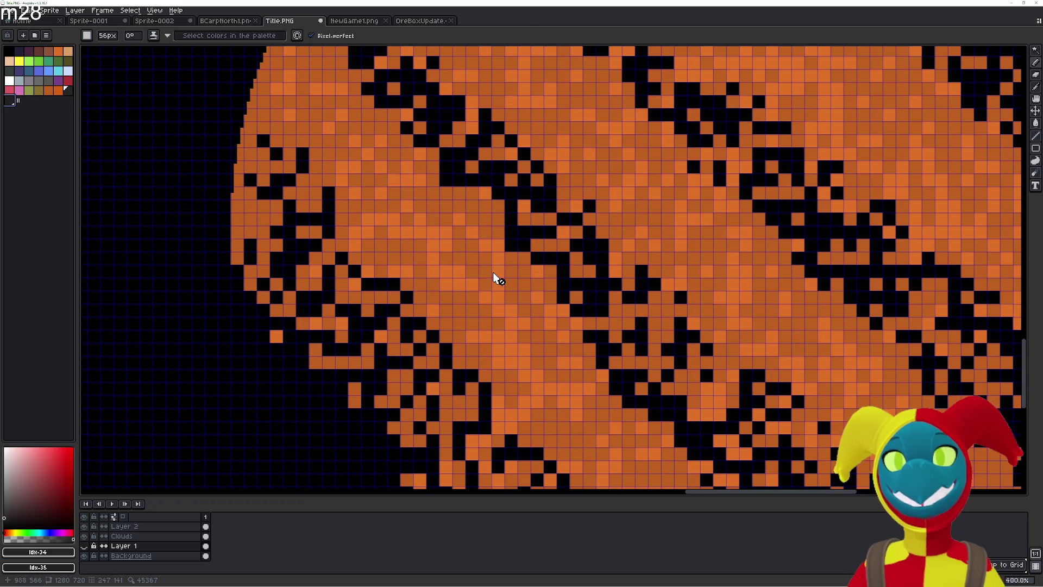
- Select all the cloud stripes' orange pixels, keep dark grey, switch to Fill, and make Clouds the edited layer
key("i")
left_click(451, 268)
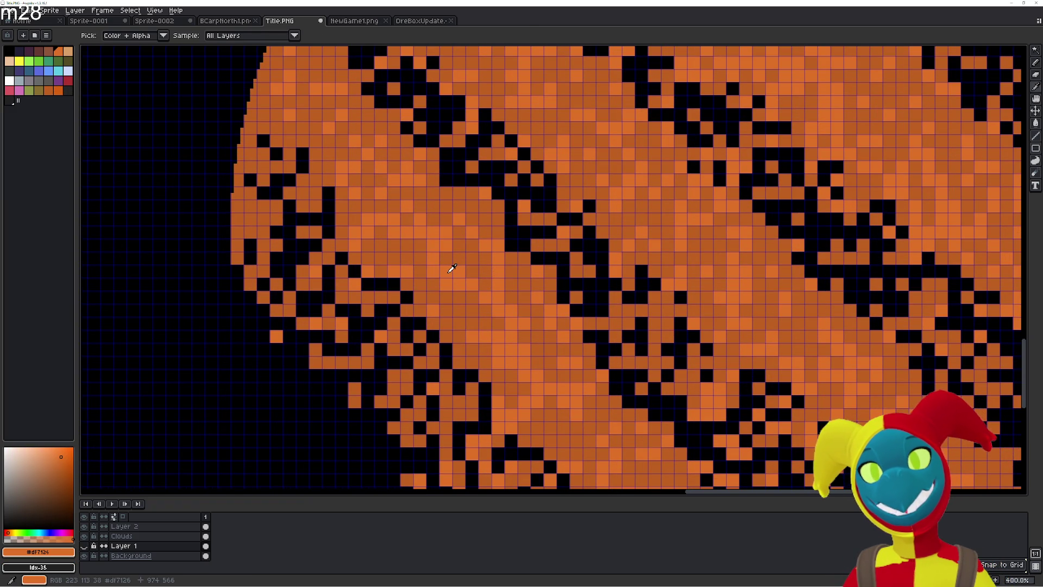
key("w")
left_click(451, 269)
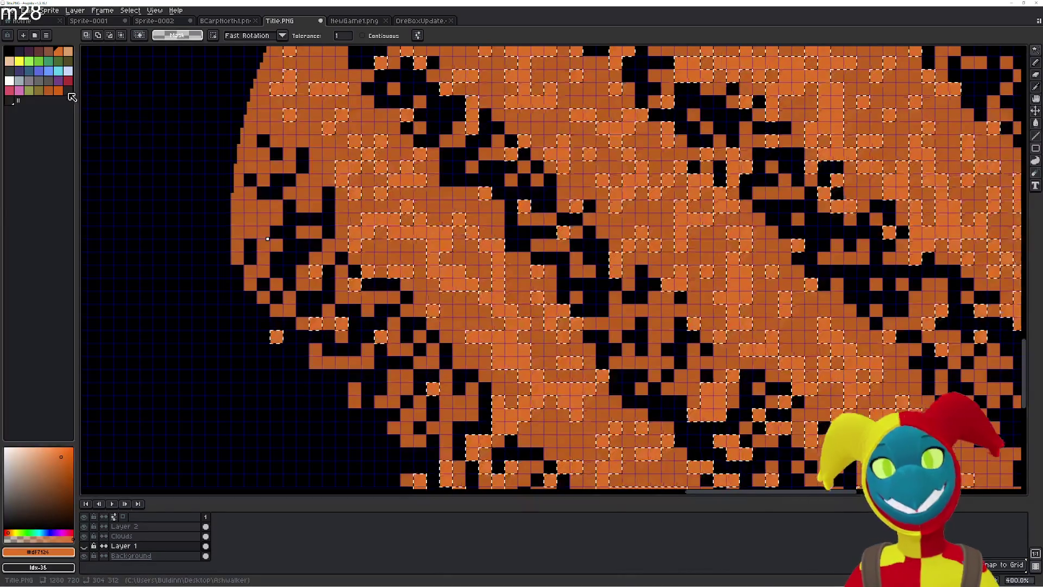
left_click(68, 91)
scroll(472, 280, "down", 3)
key("g")
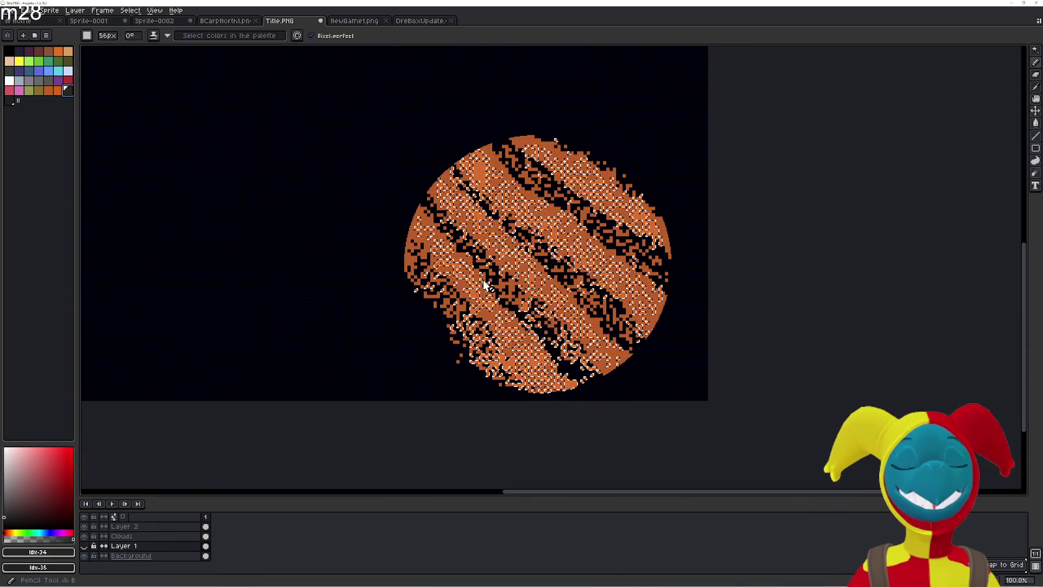
scroll(485, 287, "up", 1)
left_click(121, 536)
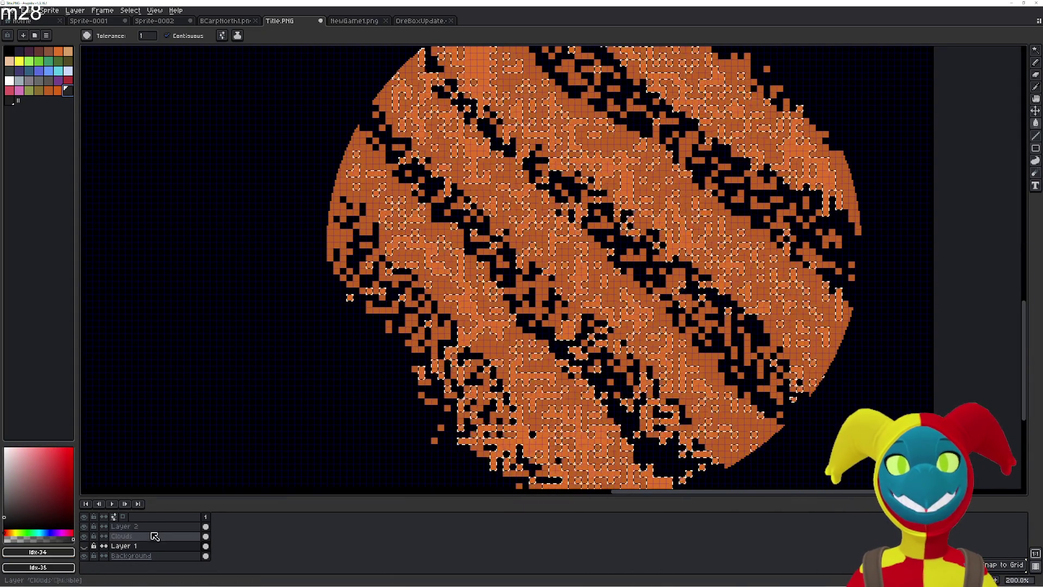
- Paint dark grey with the Pencil over the orange cloud pixels on the planet's lower-left
key("b")
mouse_move(486, 323)
left_mouse_down()
mouse_move(489, 380)
mouse_move(413, 234)
left_mouse_up()
mouse_move(491, 288)
left_mouse_down()
mouse_move(422, 241)
mouse_move(469, 326)
mouse_move(525, 334)
mouse_move(494, 255)
left_mouse_up()
scroll(708, 485, "up", 3)
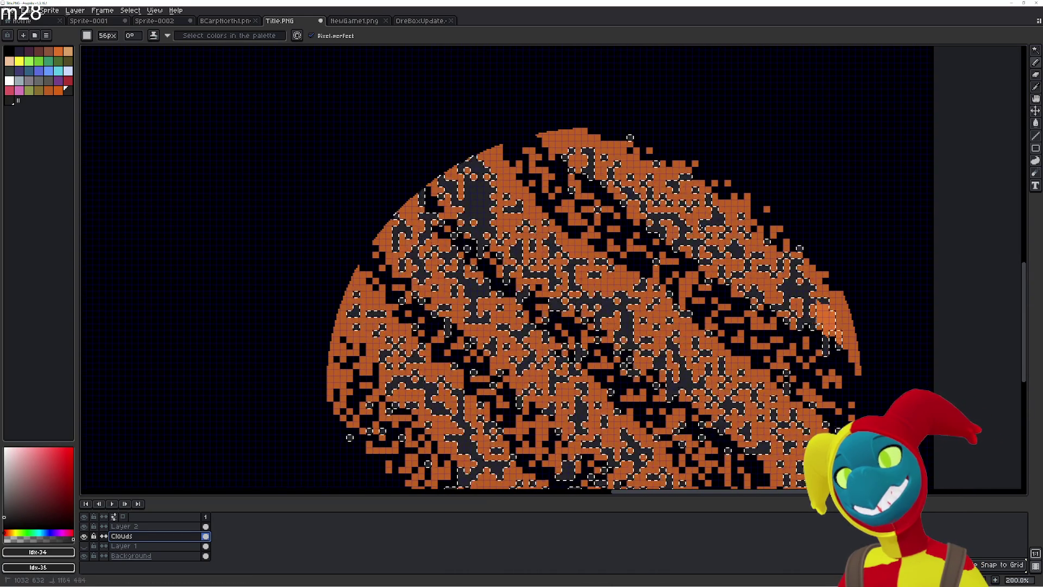
scroll(522, 491, "down", 2)
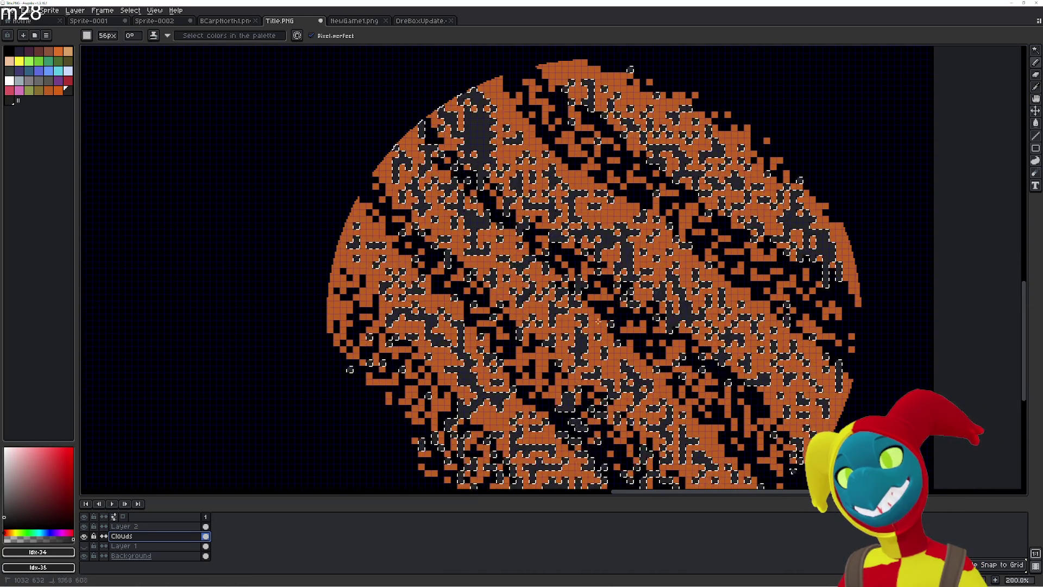
scroll(522, 490, "down", 2)
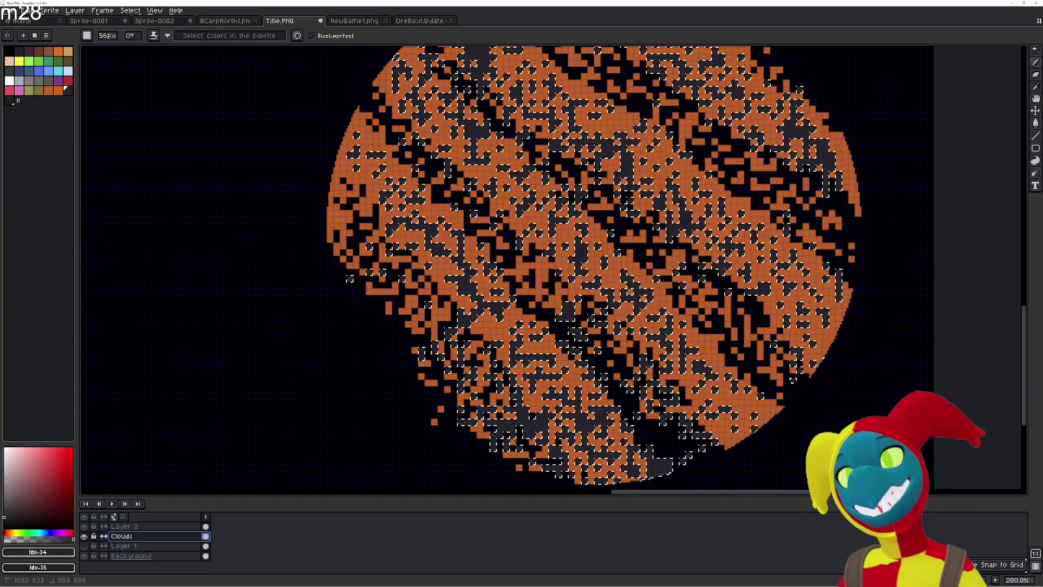
- Pick a slightly different dark grey, return to the Pencil, and show Layer 1 again
left_click(63, 104)
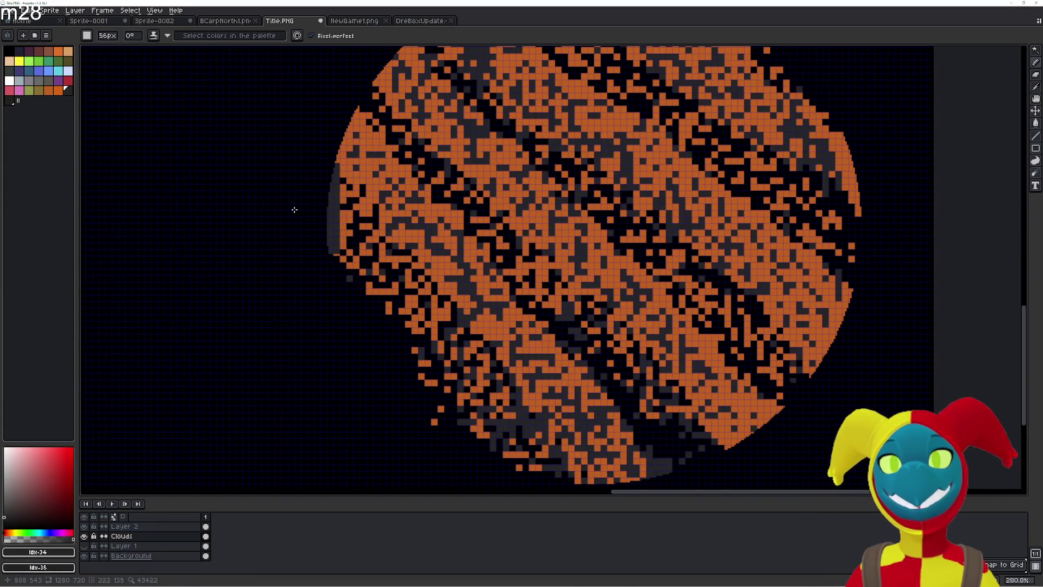
key("w")
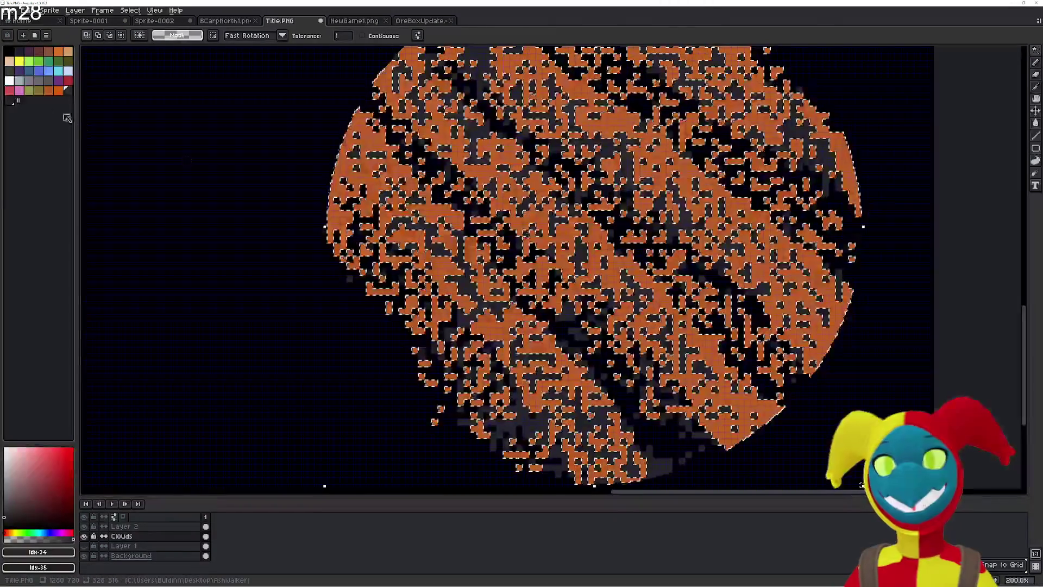
left_click(16, 104)
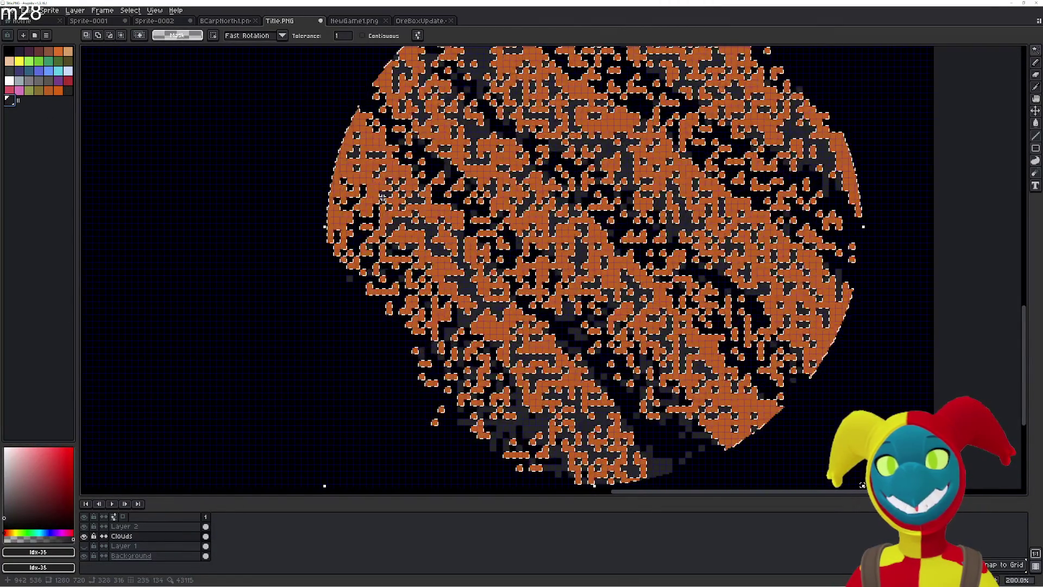
key("b")
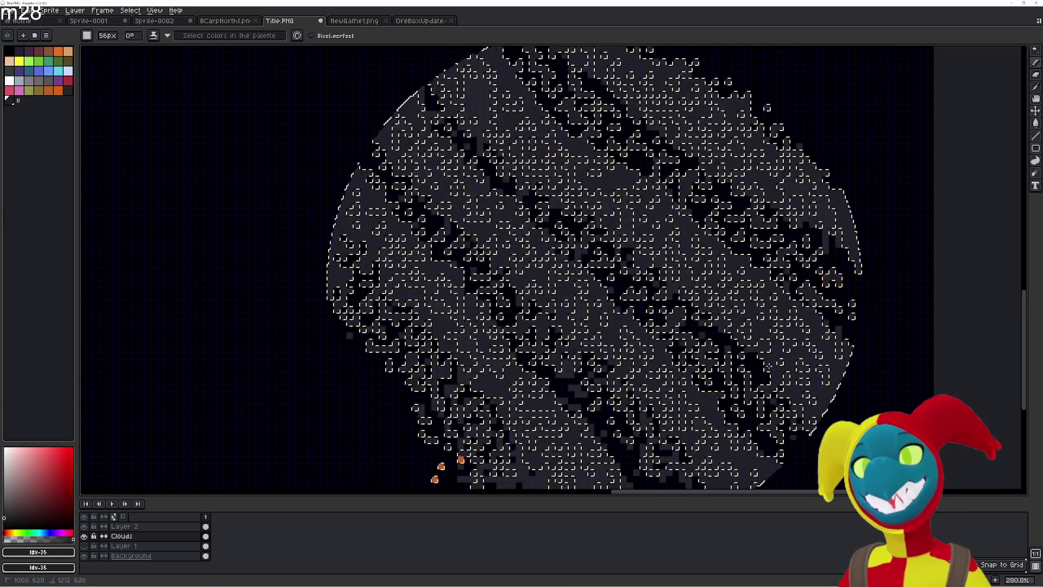
scroll(339, 440, "down", 2)
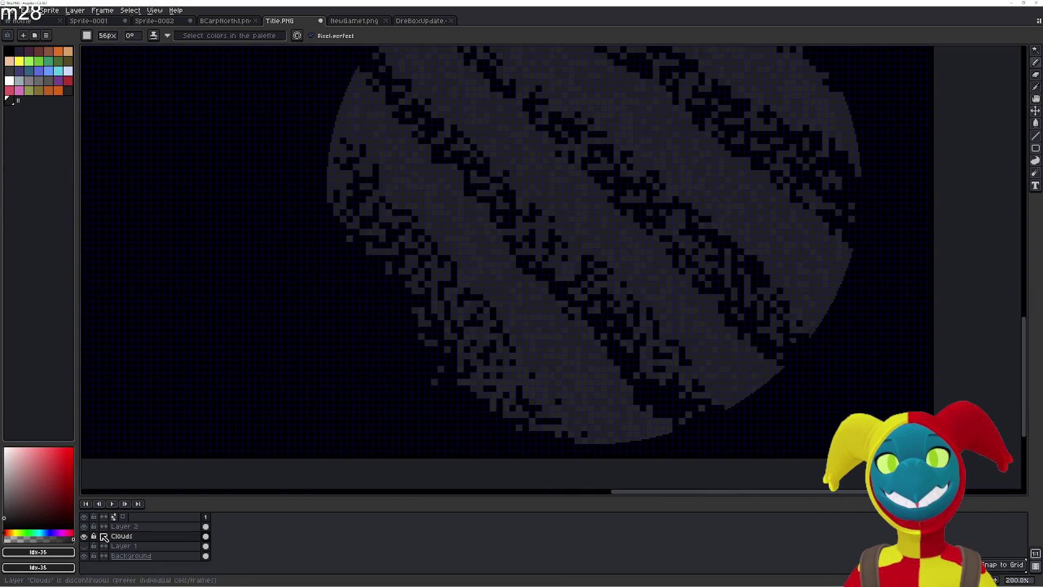
left_click(87, 547)
- Undo a grey blob painted on the wrong layer and make Layer 1 the layer to edit
mouse_move(441, 291)
left_mouse_down()
mouse_move(340, 326)
mouse_move(303, 366)
mouse_move(310, 296)
left_mouse_up()
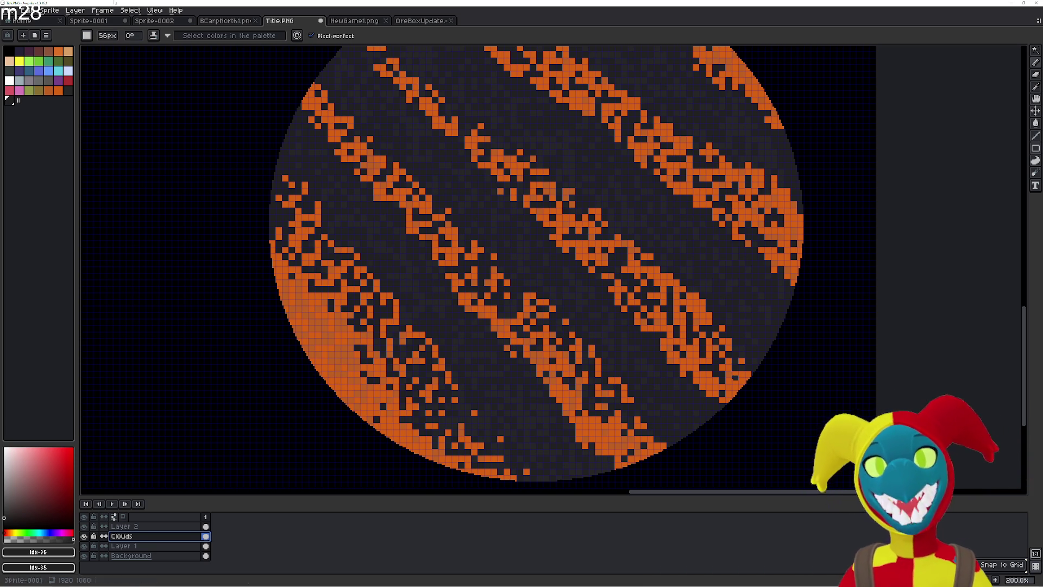
left_click(29, 80)
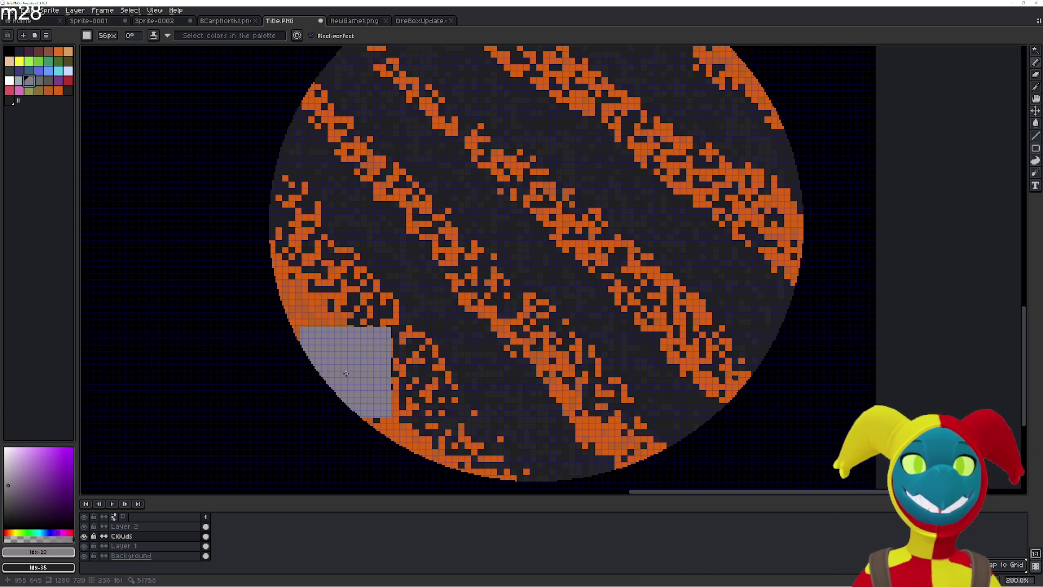
mouse_move(344, 373)
left_mouse_down()
mouse_move(380, 402)
mouse_move(502, 304)
mouse_move(451, 163)
left_mouse_up()
key("v")
key("ctrl+z")
left_click(121, 546)
key("b")
- Brush grey over the orange stripes, undo it, and zoom to inspect
mouse_move(326, 402)
left_mouse_down()
mouse_move(353, 380)
mouse_move(392, 315)
mouse_move(313, 103)
left_mouse_up()
scroll(314, 103, "up", 5)
key("ctrl+z")
key("ctrl+z")
key("ctrl+z")
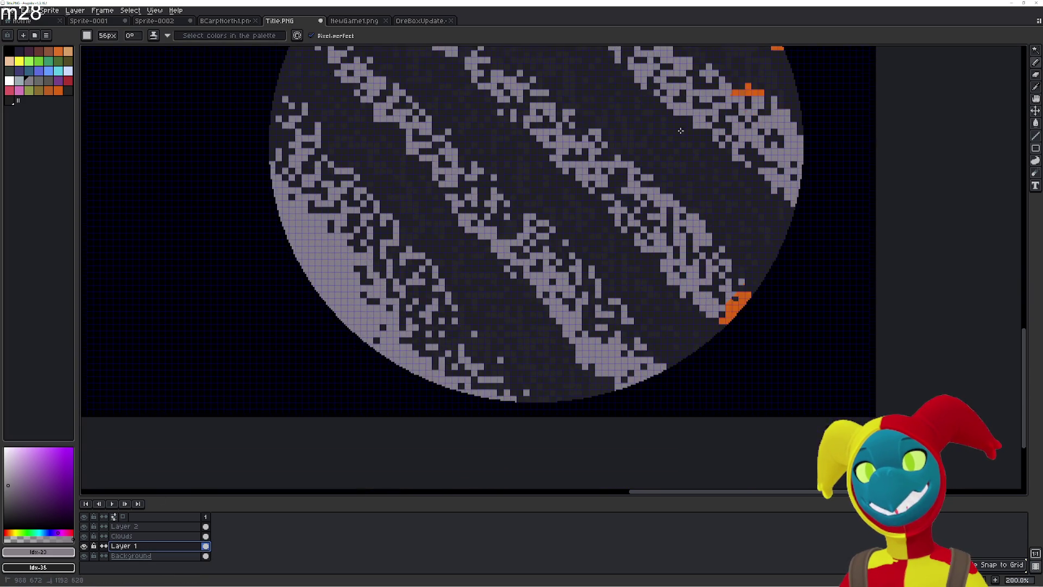
scroll(622, 288, "down", 5)
scroll(418, 330, "up", 1)
scroll(482, 263, "down", 2)
scroll(508, 332, "up", 1)
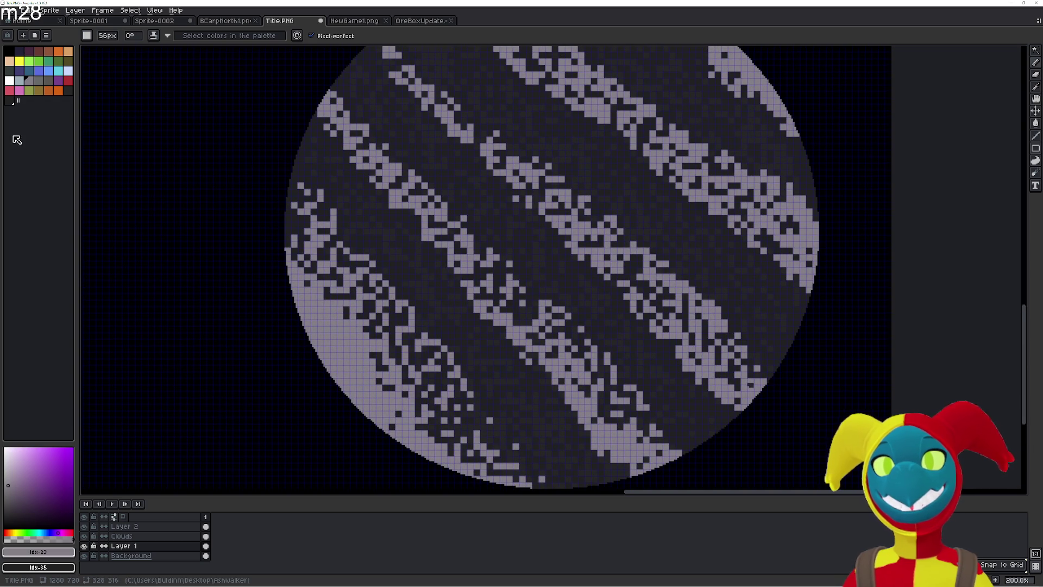
- Repaint the stripes in a darker grey and zoom to review
left_click(38, 80)
mouse_move(380, 337)
left_mouse_down()
mouse_move(388, 305)
mouse_move(472, 249)
left_mouse_up()
scroll(597, 217, "up", 5)
scroll(682, 289, "down", 3)
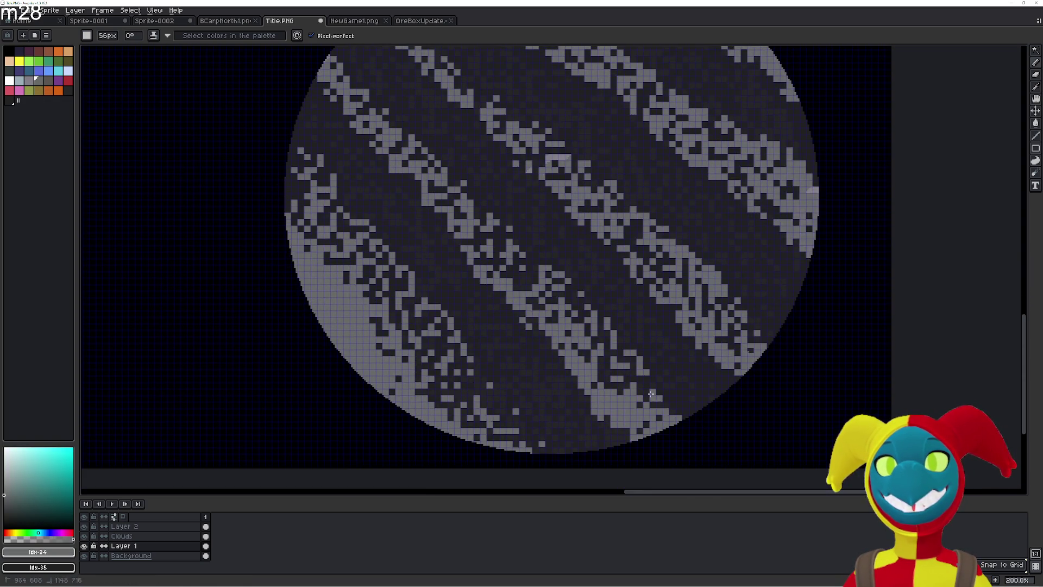
scroll(682, 290, "up", 1)
scroll(435, 336, "down", 10)
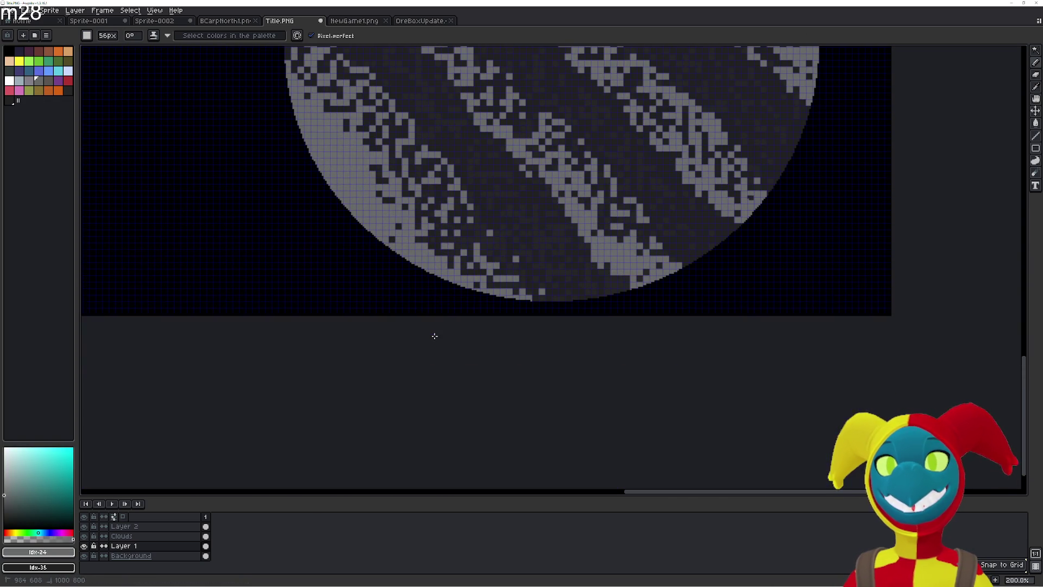
- Switch the drawing colour from palette entry 24 to 25, then review and pan the planet left
key("bracketright")
scroll(256, 195, "up", 8)
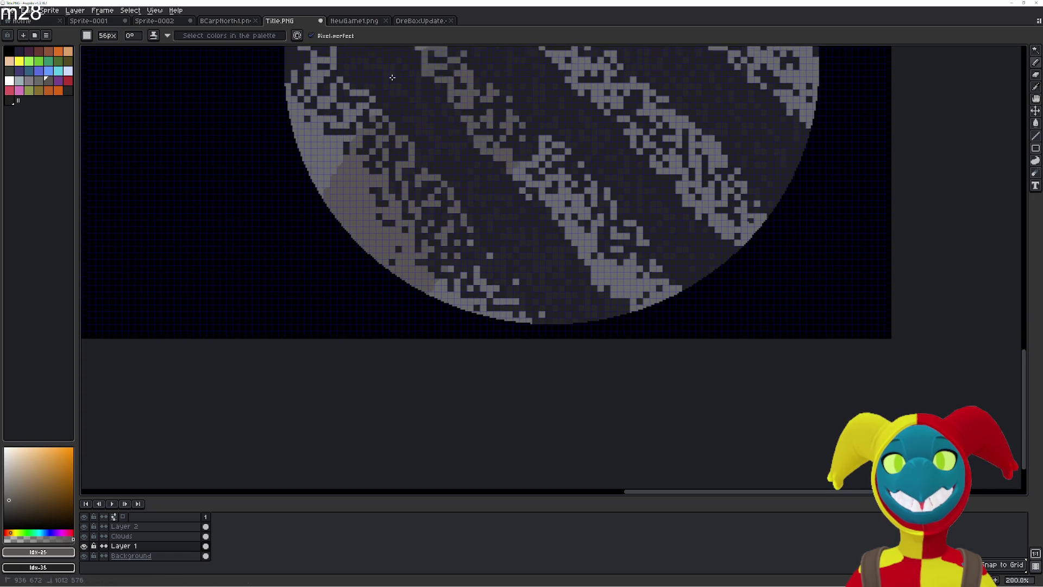
scroll(473, 283, "down", 1)
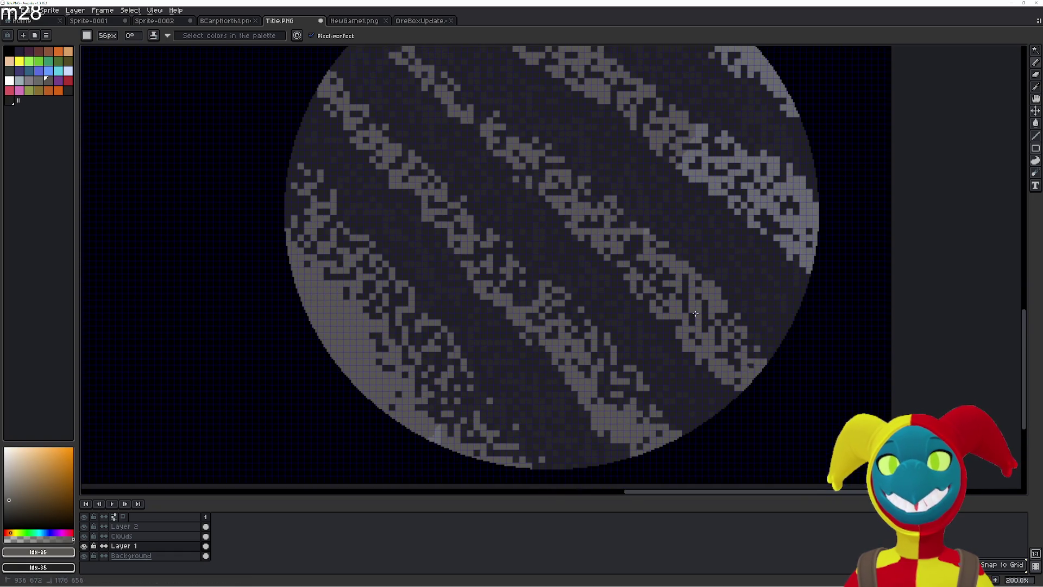
scroll(533, 56, "up", 4)
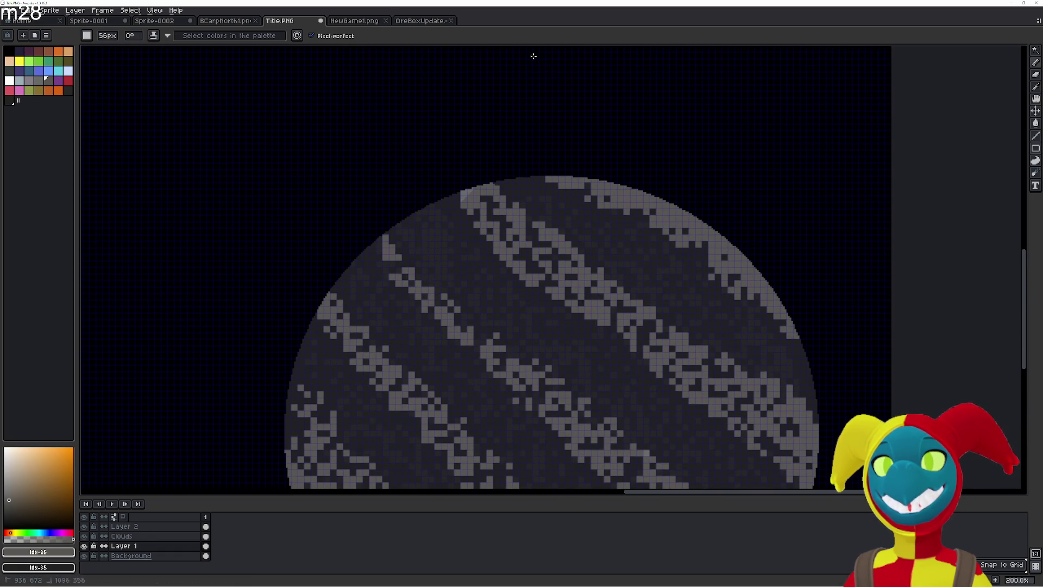
scroll(547, 196, "down", 5)
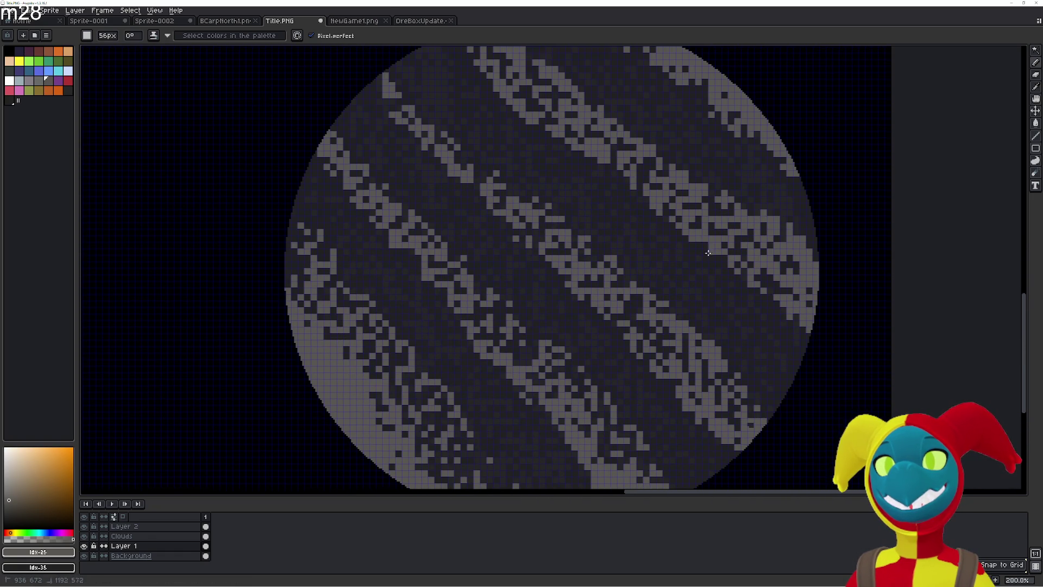
scroll(522, 261, "down", 4)
scroll(521, 263, "up", 2)
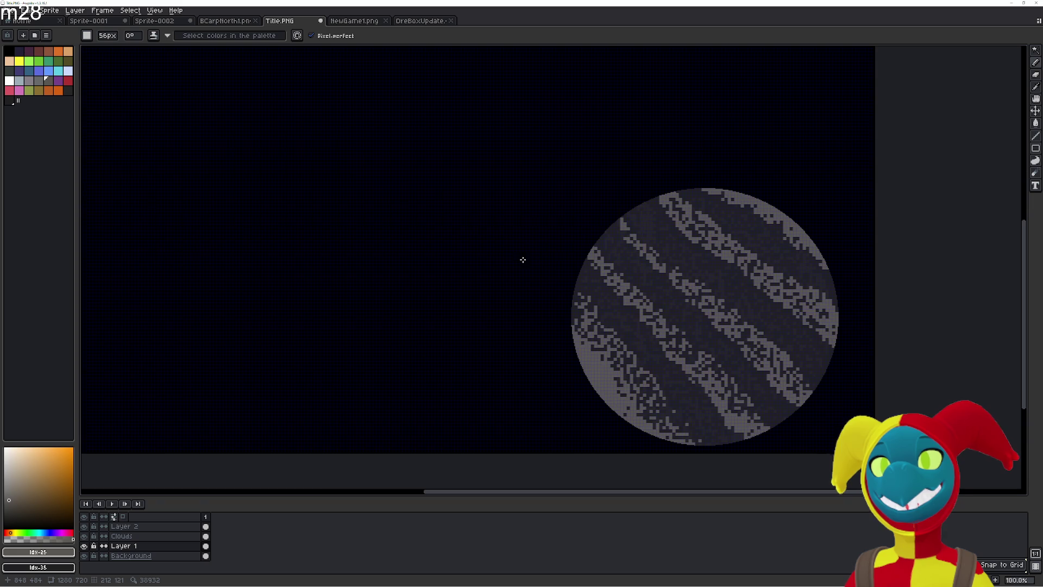
mouse_move(524, 252)
left_mouse_down()
mouse_move(578, 263)
mouse_move(619, 298)
mouse_move(386, 254)
left_mouse_up()
- Zoom and pan to bring the planet's left side into view
scroll(570, 294, "up", 1)
scroll(530, 295, "up", 1)
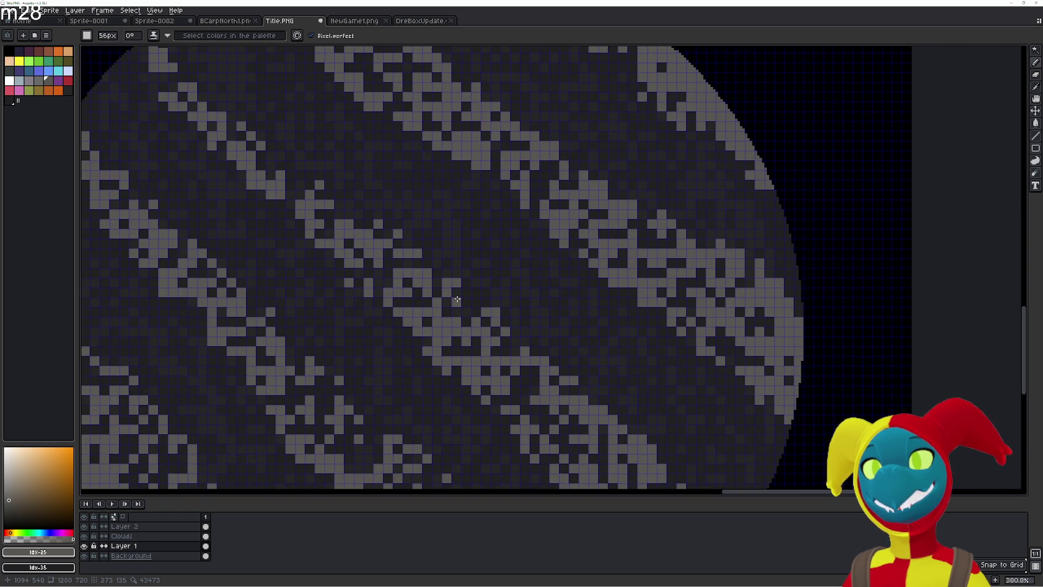
scroll(457, 300, "down", 2)
scroll(565, 243, "up", 1)
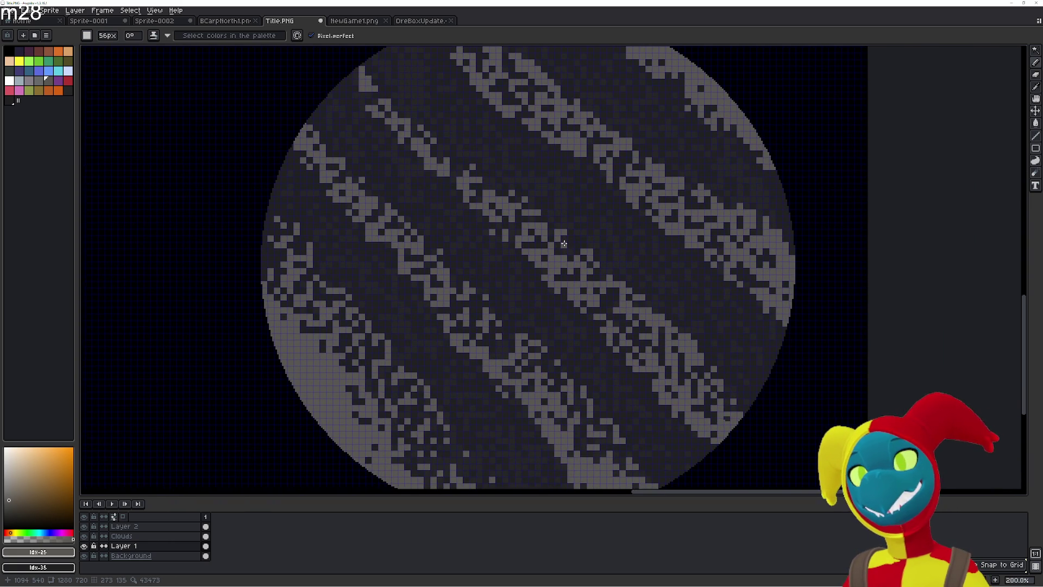
left_click_drag(564, 244, 602, 200)
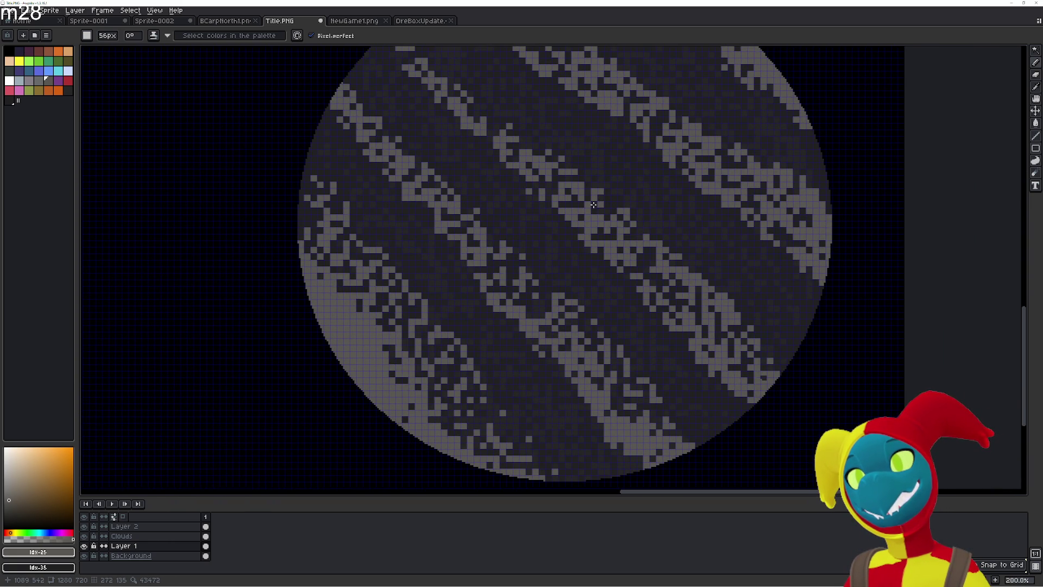
scroll(584, 212, "down", 2)
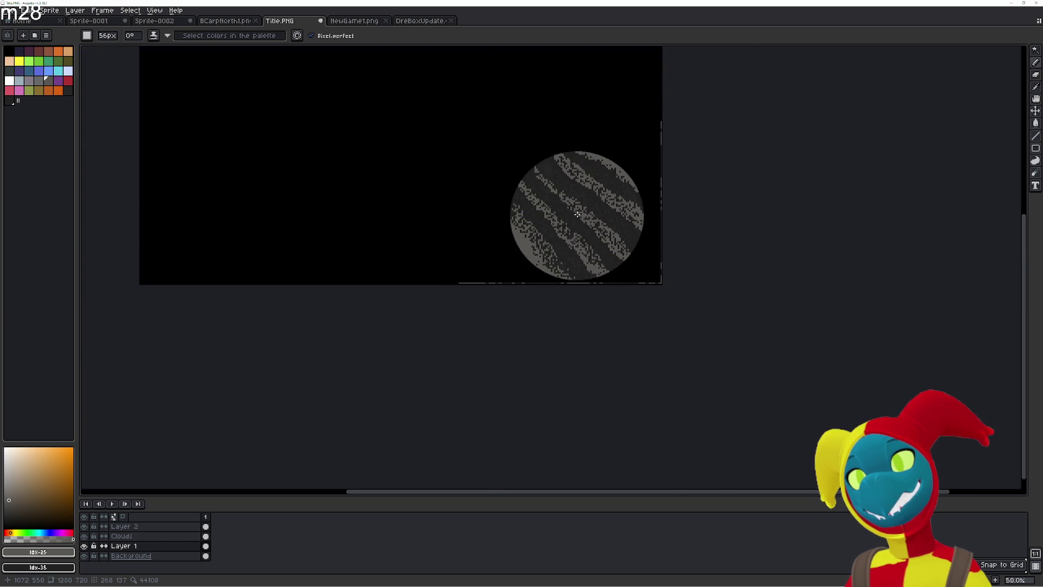
scroll(577, 214, "up", 1)
scroll(482, 251, "up", 1)
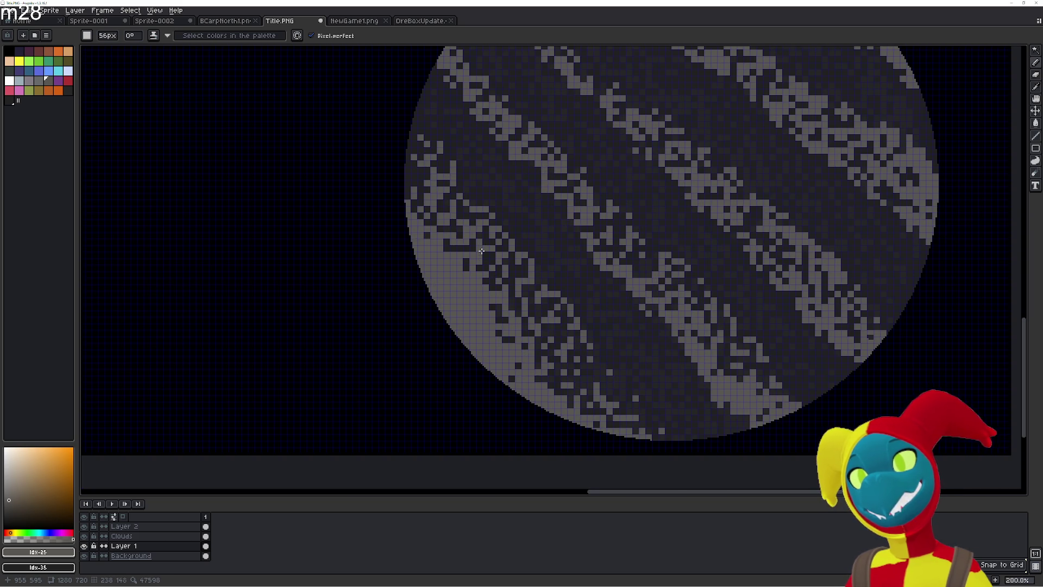
left_click_drag(481, 251, 437, 324)
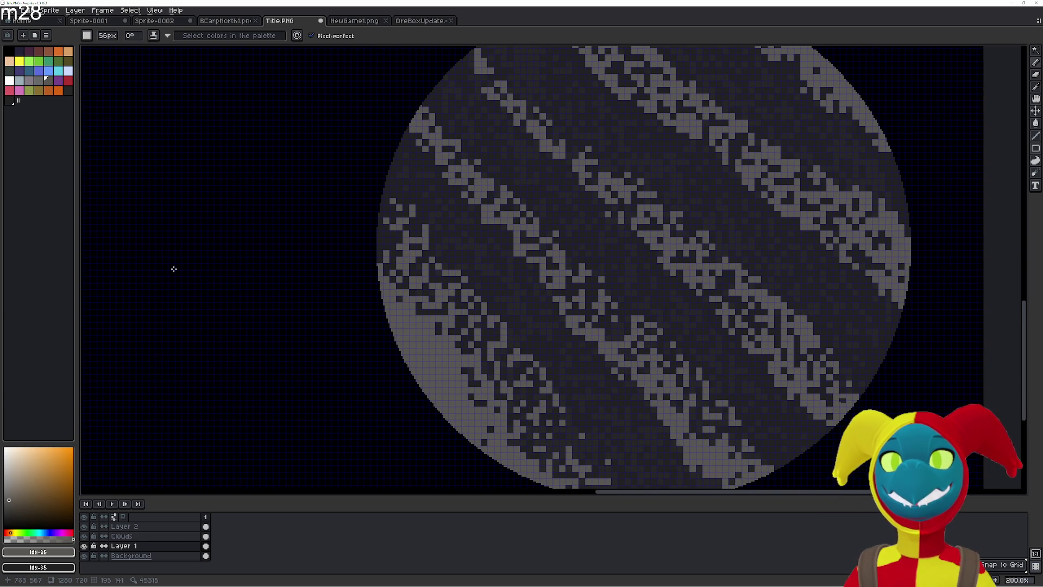
- Make Clouds the edited layer, paint a light grey patch on the middle-left, and pick the Magic Wand
left_click(122, 536)
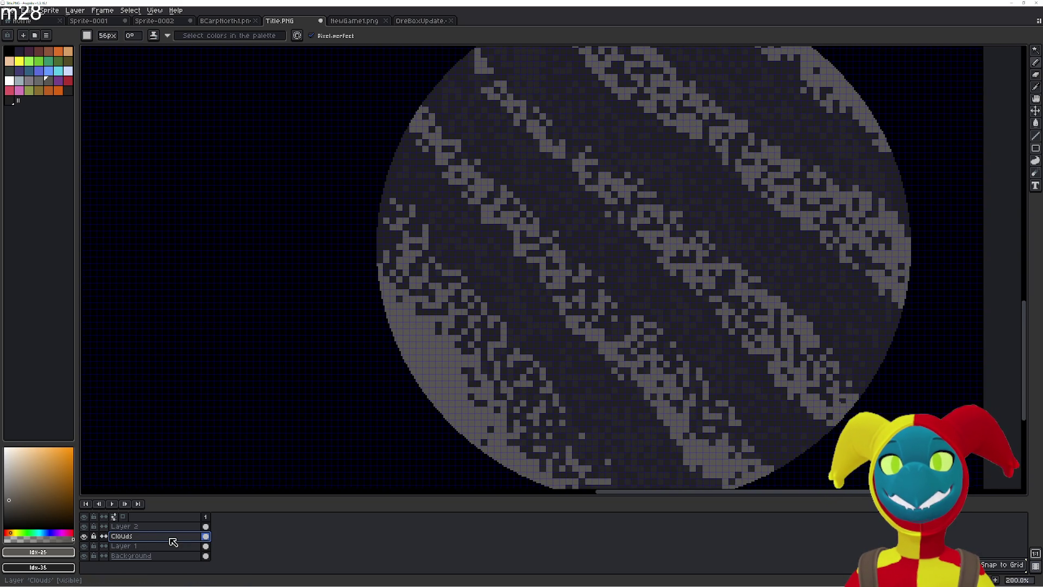
scroll(480, 356, "down", 2)
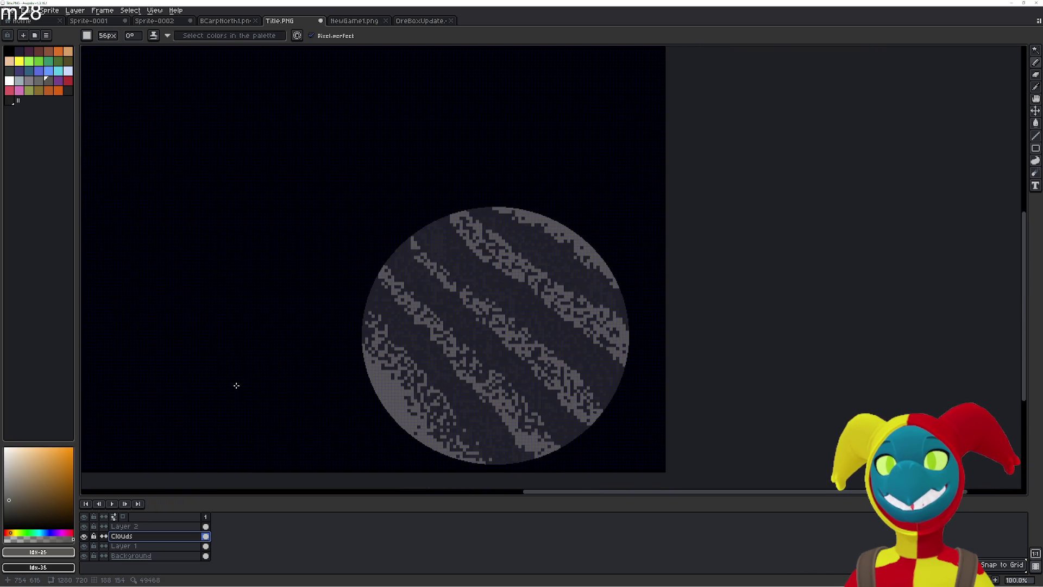
left_click_drag(237, 385, 237, 345)
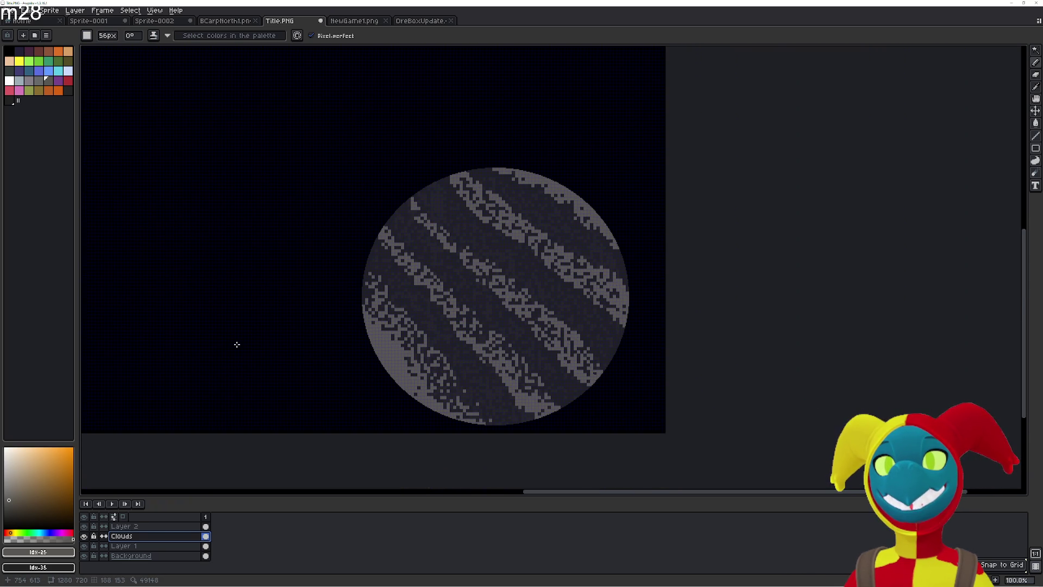
scroll(237, 345, "up", 1)
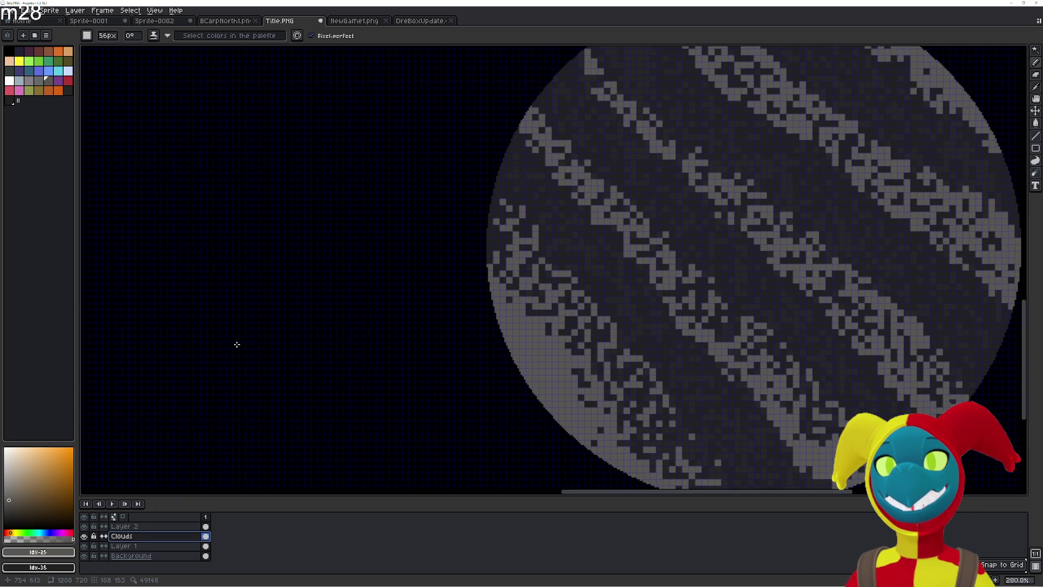
left_click_drag(403, 326, 232, 296)
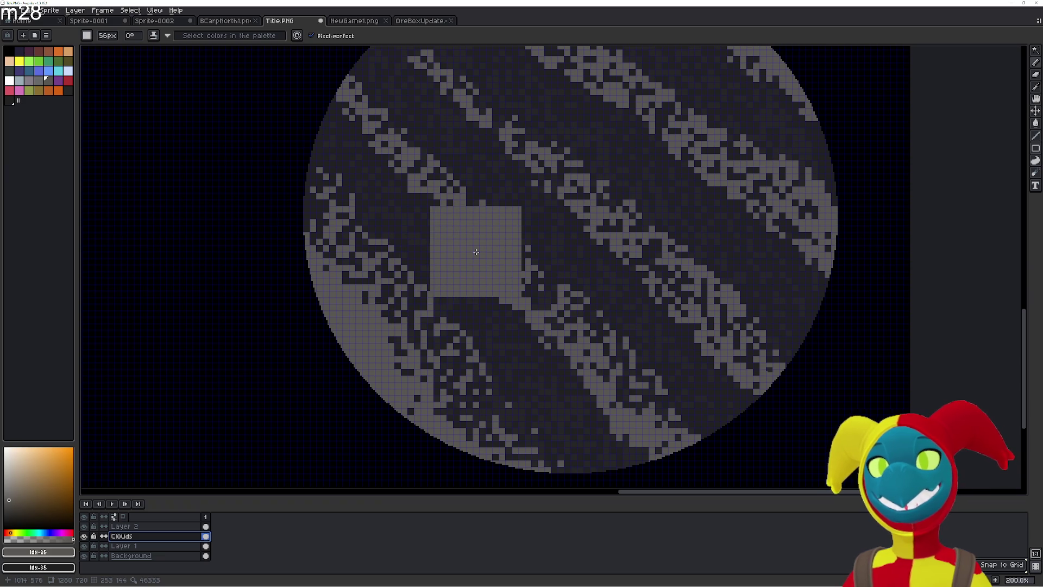
key("w")
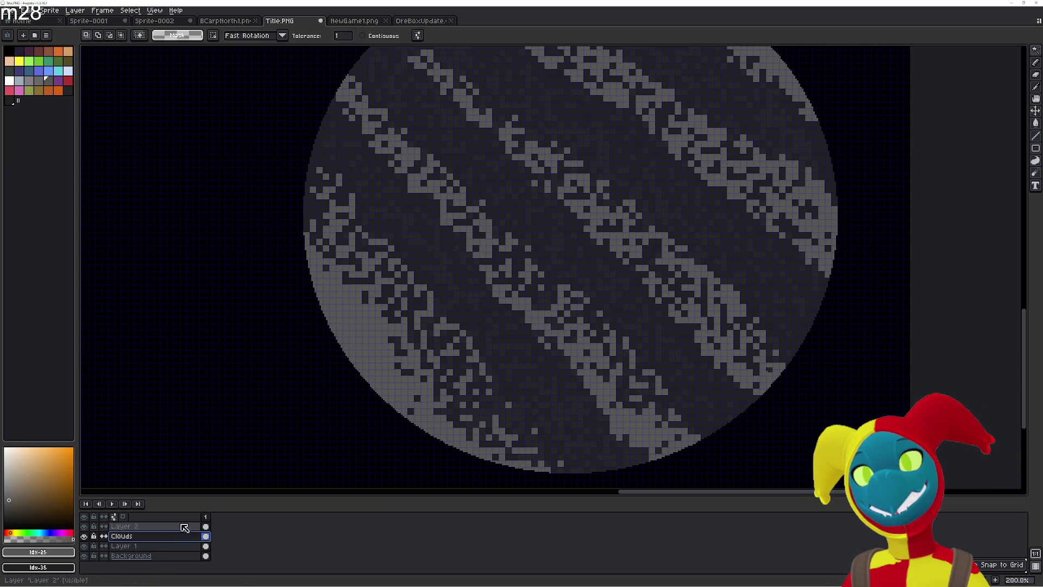
- Try moving a rectangular selection of the planet's lower-left, then undo the move
mouse_move(1036, 50)
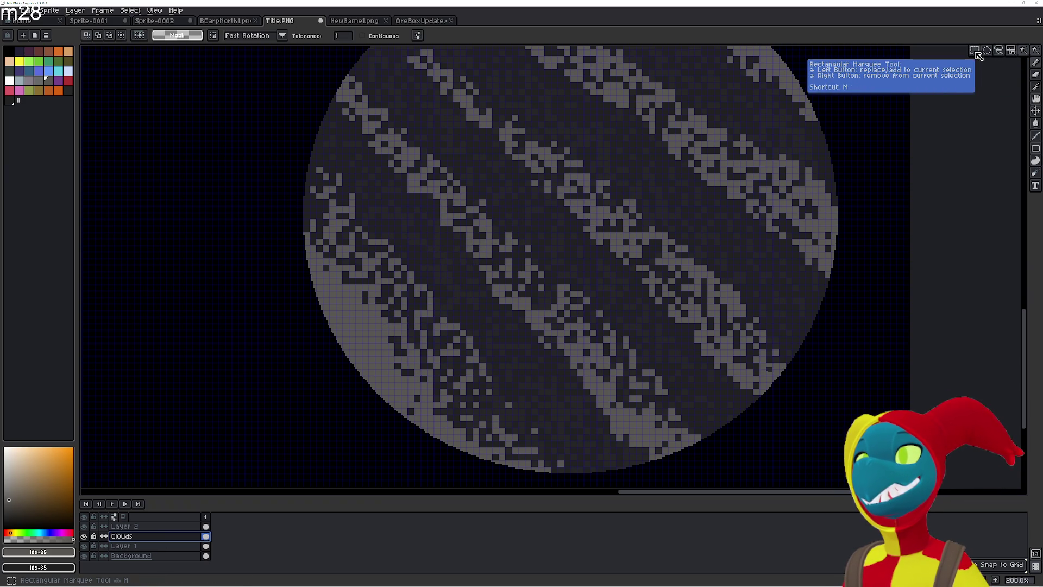
left_click(975, 50)
left_click_drag(396, 236, 413, 290)
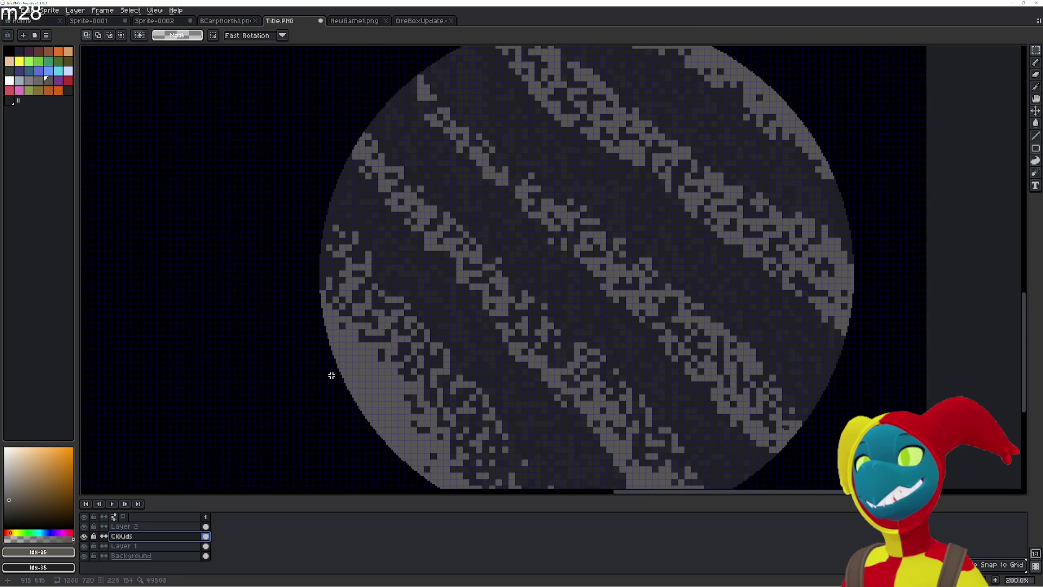
left_click_drag(339, 361, 508, 256)
left_click_drag(442, 315, 460, 352)
key("ctrl+z")
mouse_move(426, 310)
left_mouse_down()
mouse_move(415, 312)
mouse_move(319, 172)
left_mouse_up()
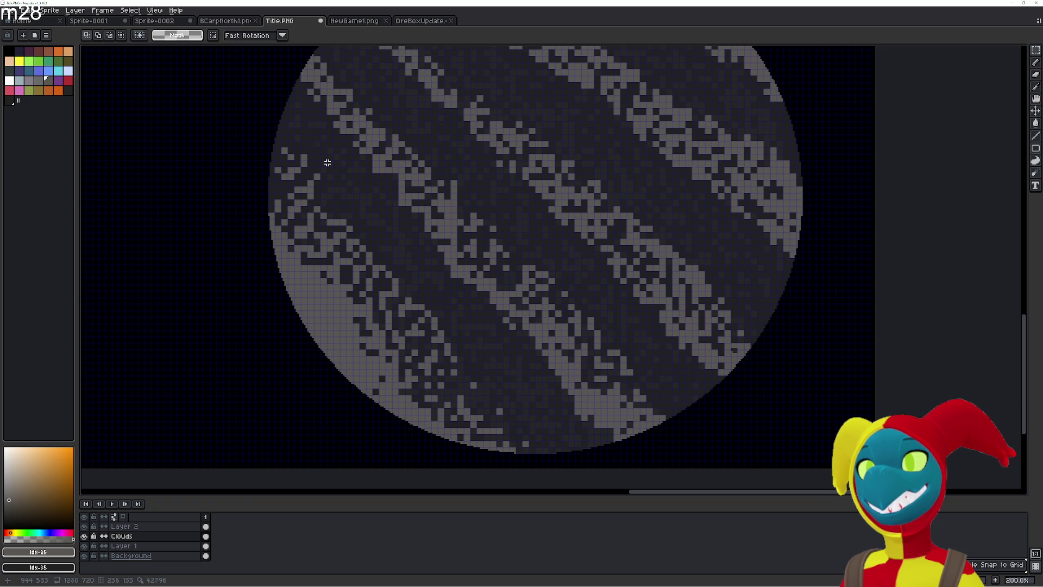
- Magic Wand-select the dark streak pixels, rotate them, and nudge them up-left
key("w")
left_click(358, 203)
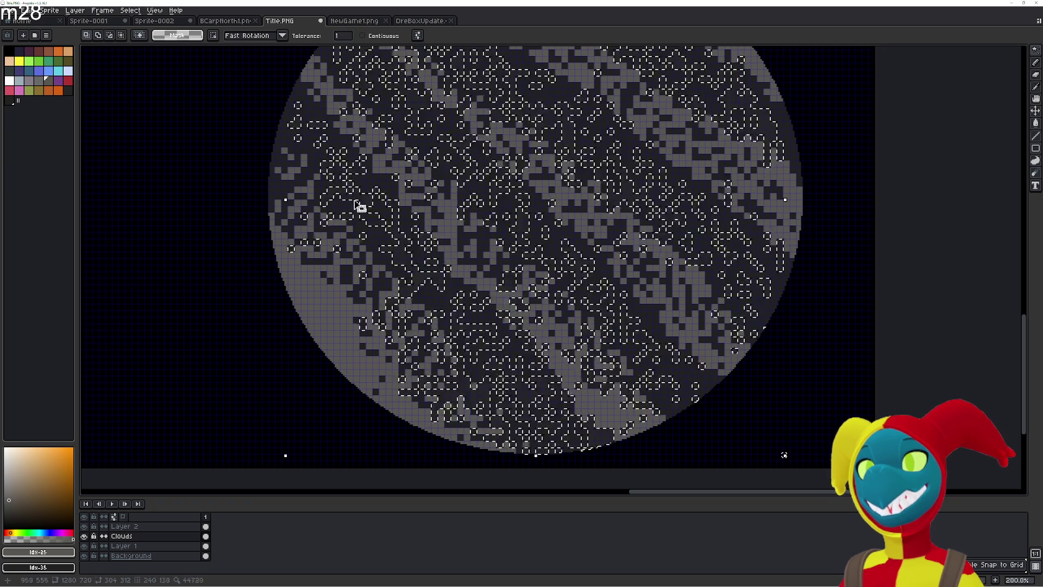
mouse_move(363, 229)
left_mouse_down()
mouse_move(370, 207)
mouse_move(428, 283)
mouse_move(363, 224)
mouse_move(372, 202)
mouse_move(375, 228)
mouse_move(393, 249)
left_mouse_up()
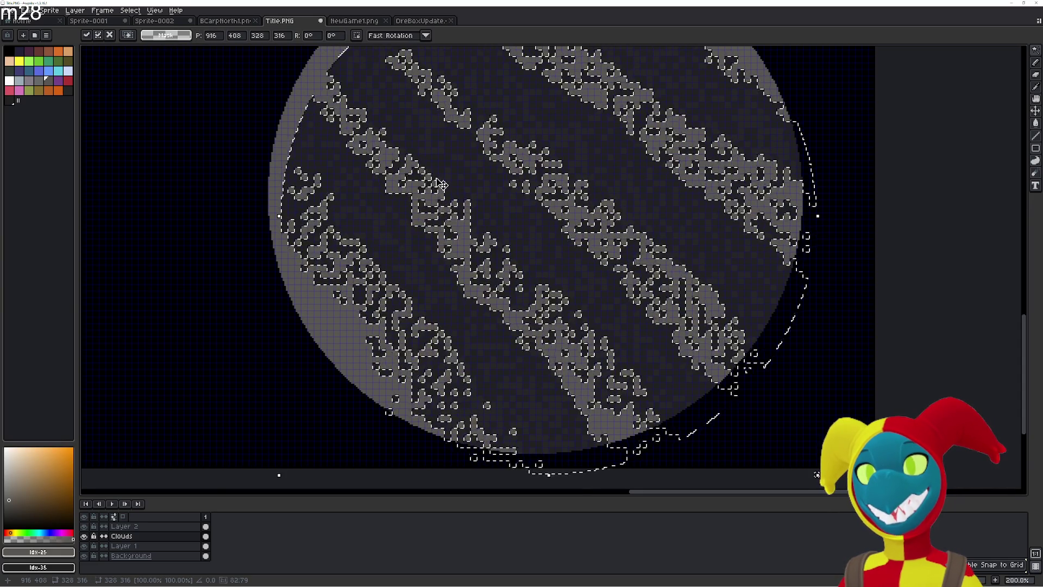
scroll(441, 185, "up", 4)
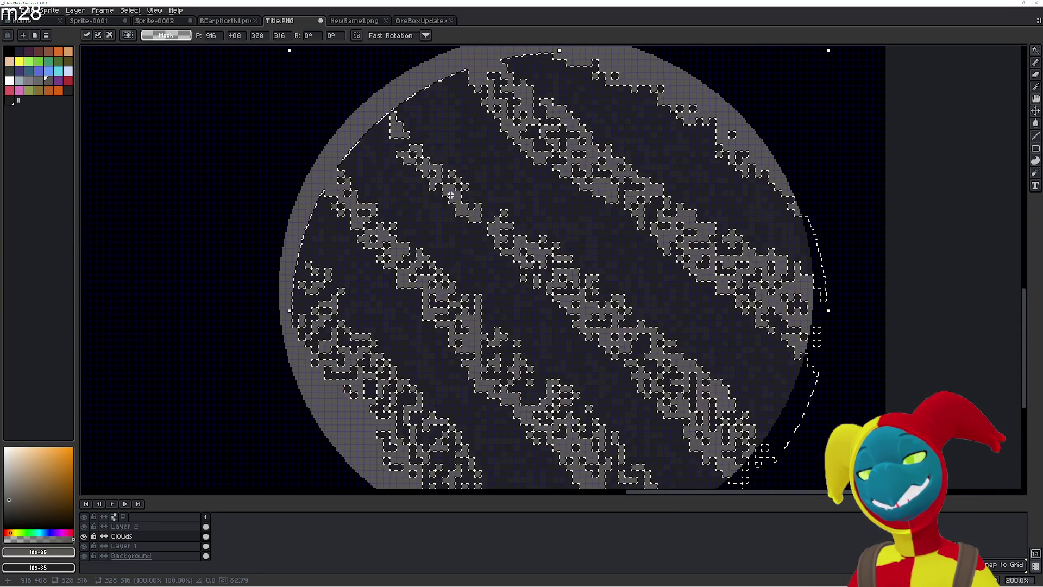
left_click_drag(381, 182, 375, 175)
scroll(374, 175, "up", 2)
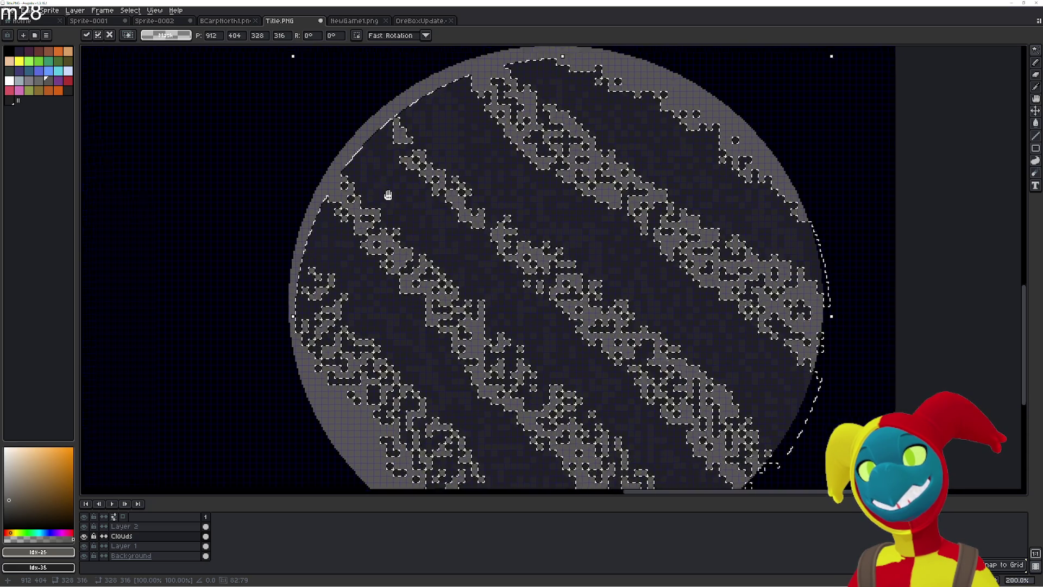